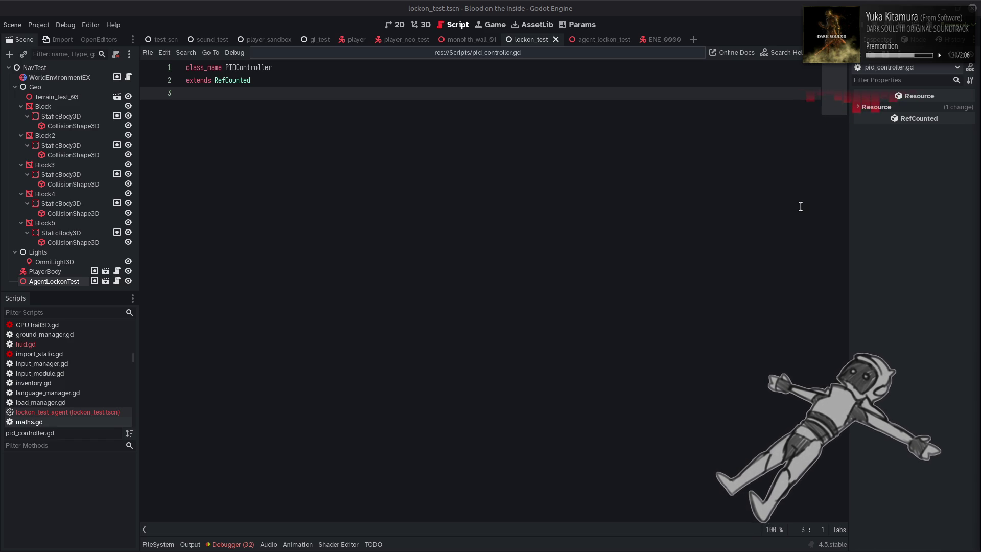
Declare var prev_error: float = 0.0 below the class header in pid_controller.gd
key("alt+Tab")
key("alt+Tab")
key("alt+Tab")
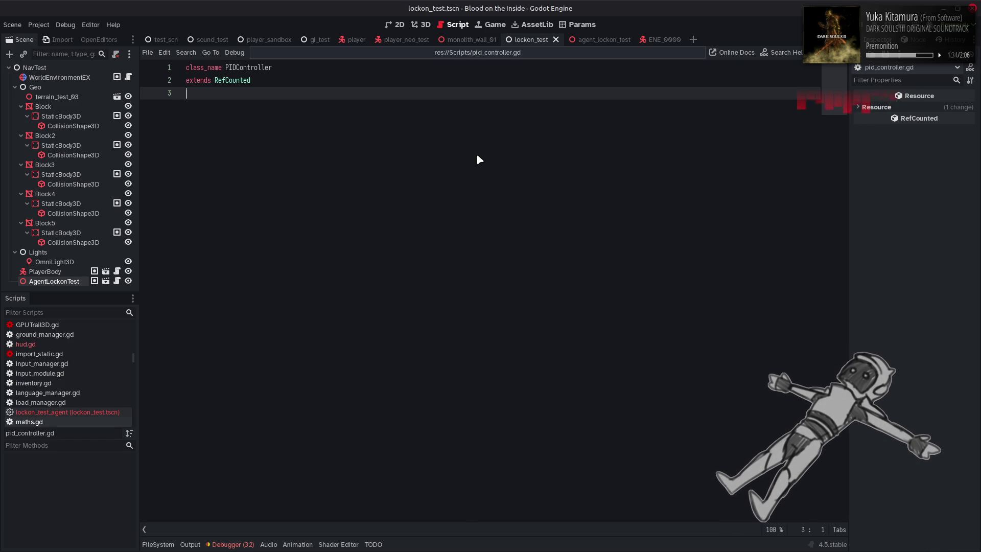
key("alt+Tab")
key("alt+Tab")
key("alt+Tab")
key("alt+Tab")
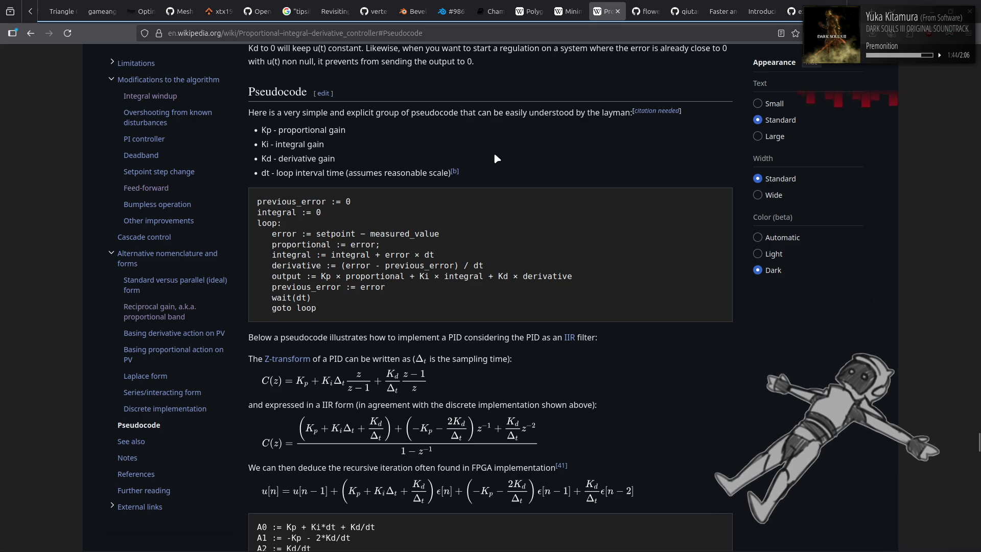
key("alt+Tab")
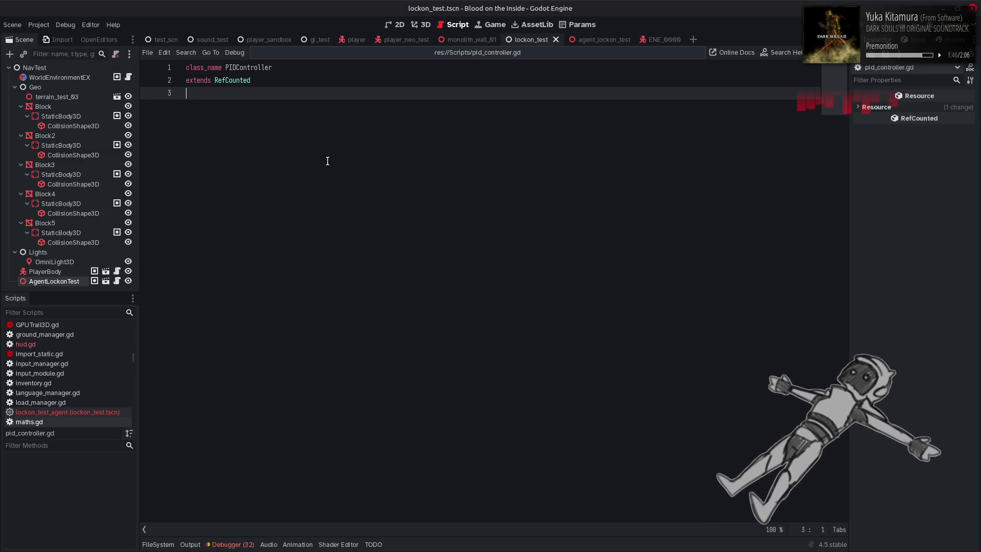
key("Return")
key("Return")
type("var ")
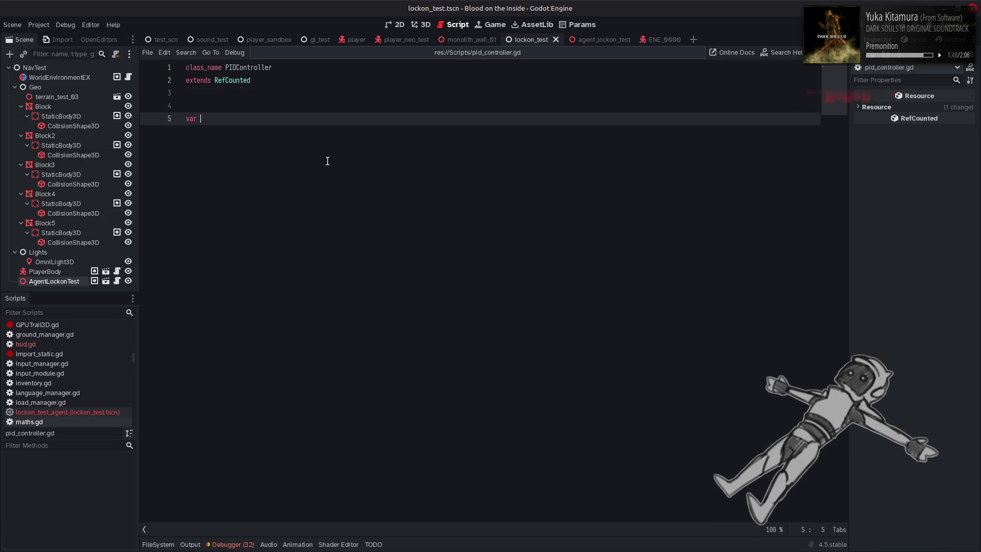
type("prev_e")
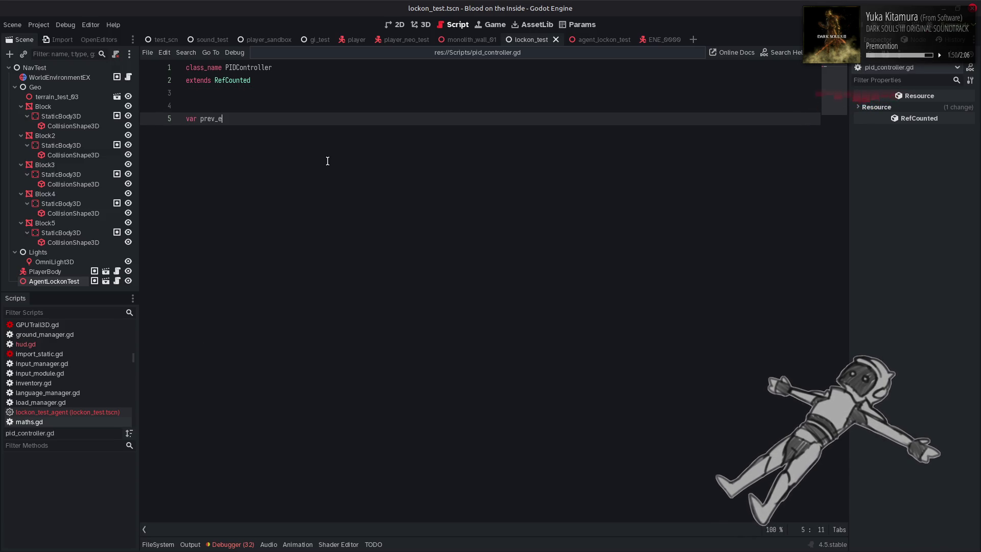
type("rror")
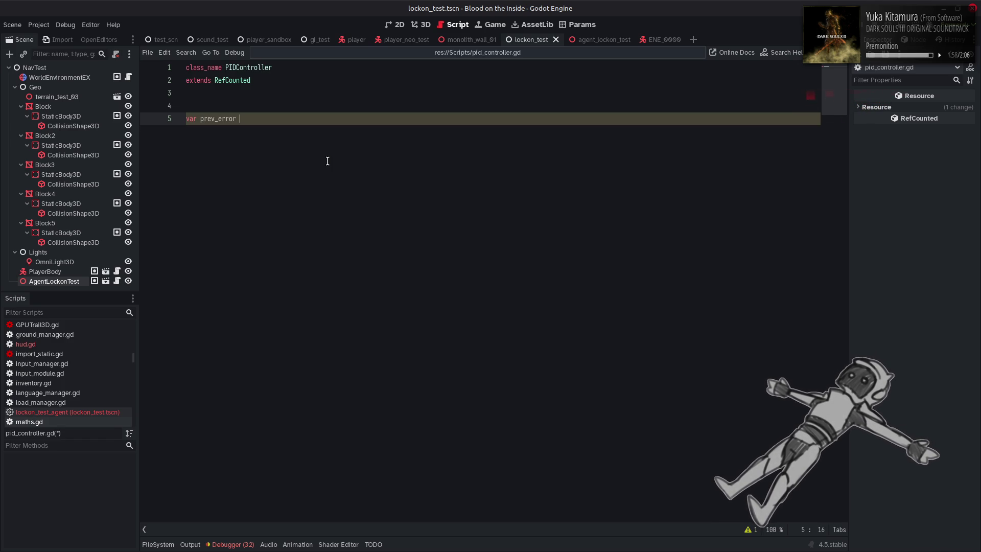
key("BackSpace")
type(": Variant")
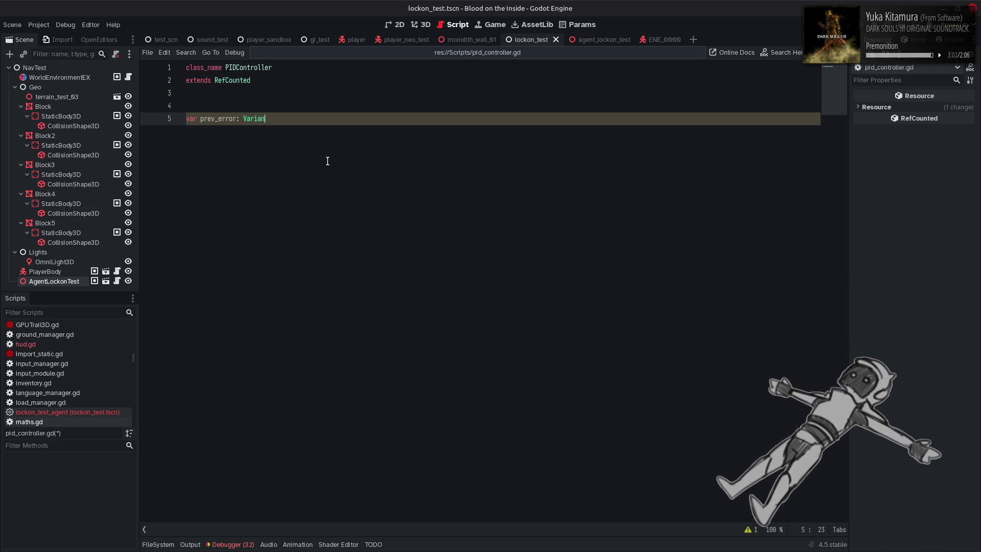
key("BackSpace")
key("BackSpace")
key("BackSpace")
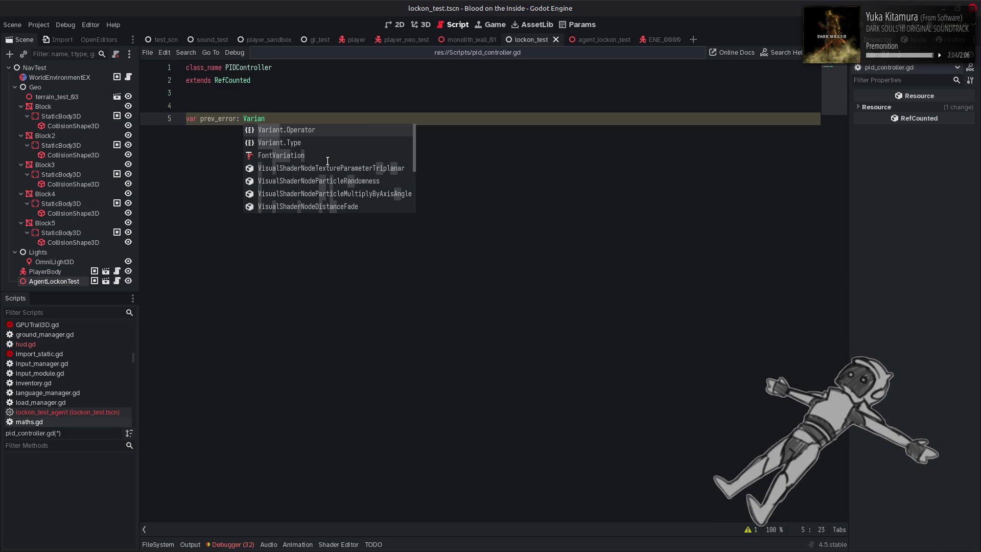
type("floa")
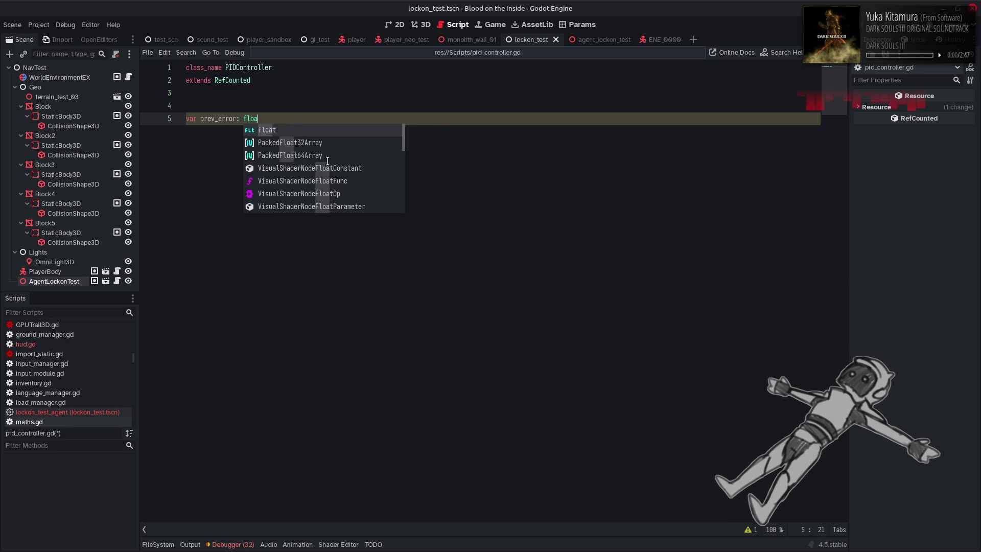
type("t = 0.0")
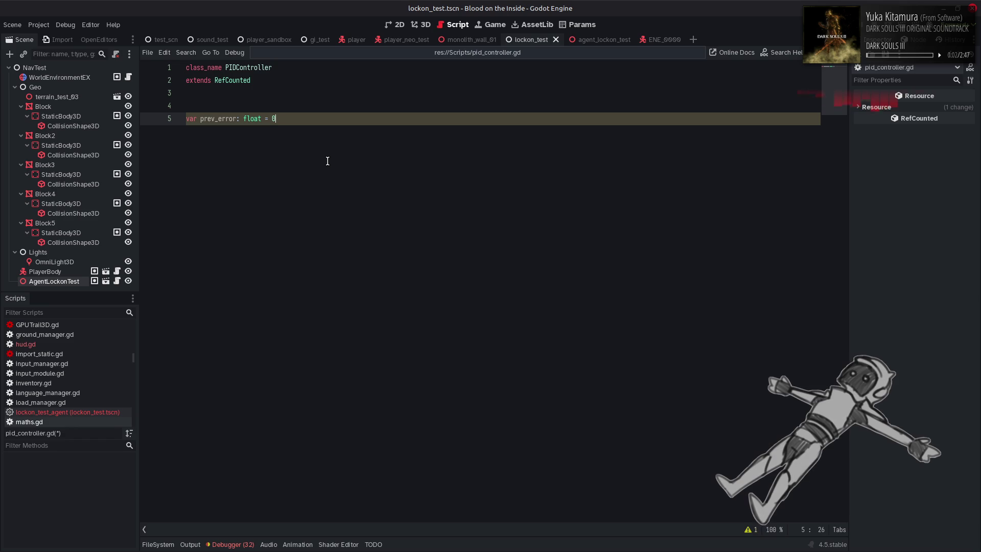
key("Return")
After checking the Wikipedia pseudocode, add var integral: float = 0.0 on the next line
key("alt+Tab")
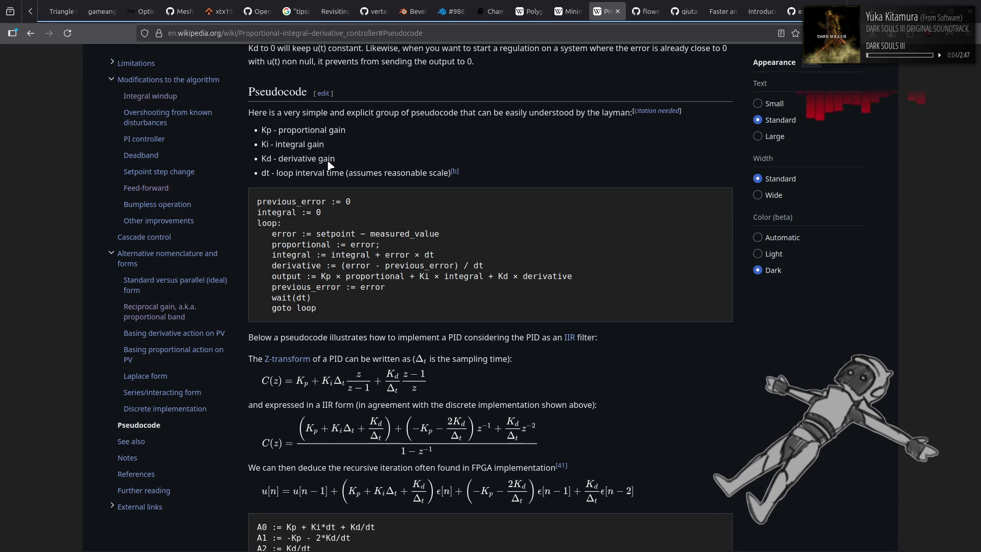
key("alt+Tab")
type("var integral")
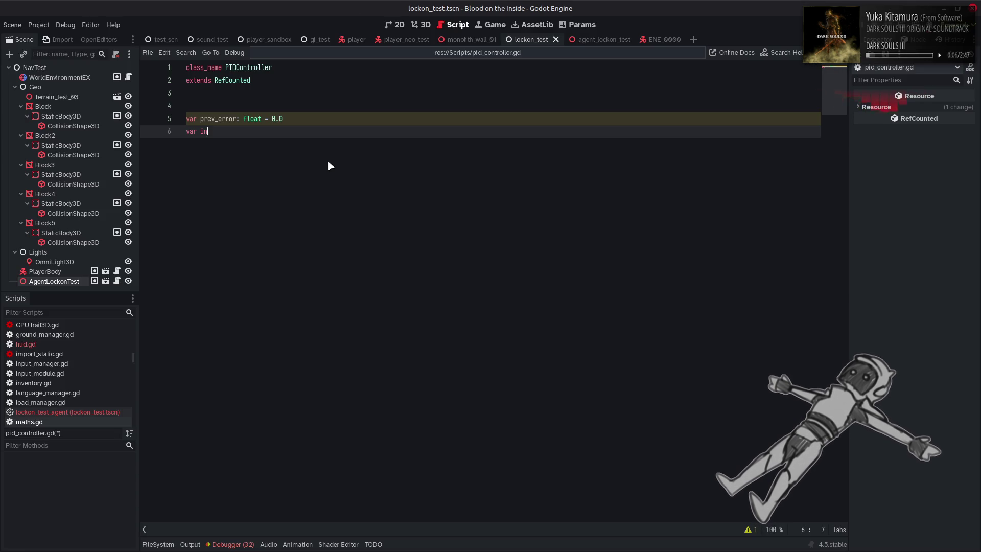
type(": ")
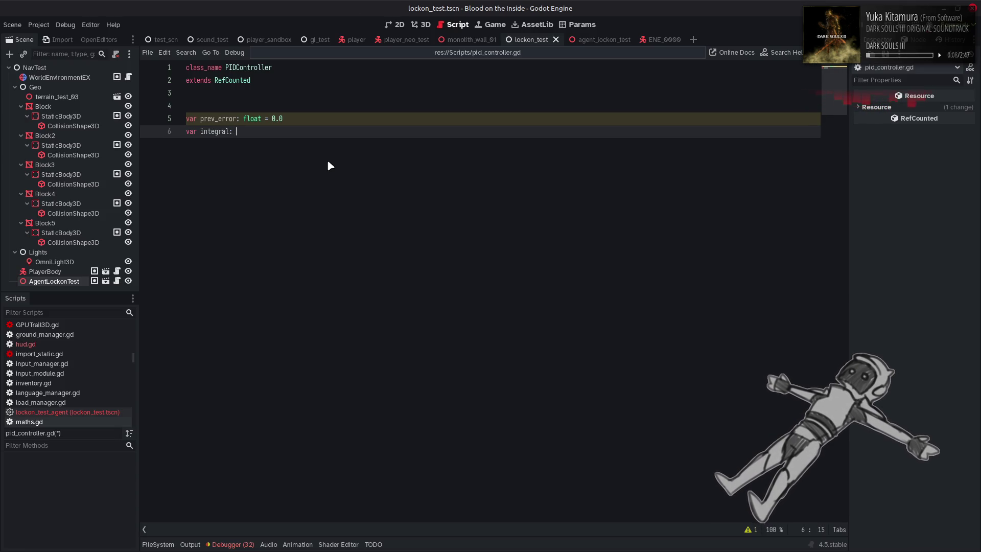
type("float = 0.0")
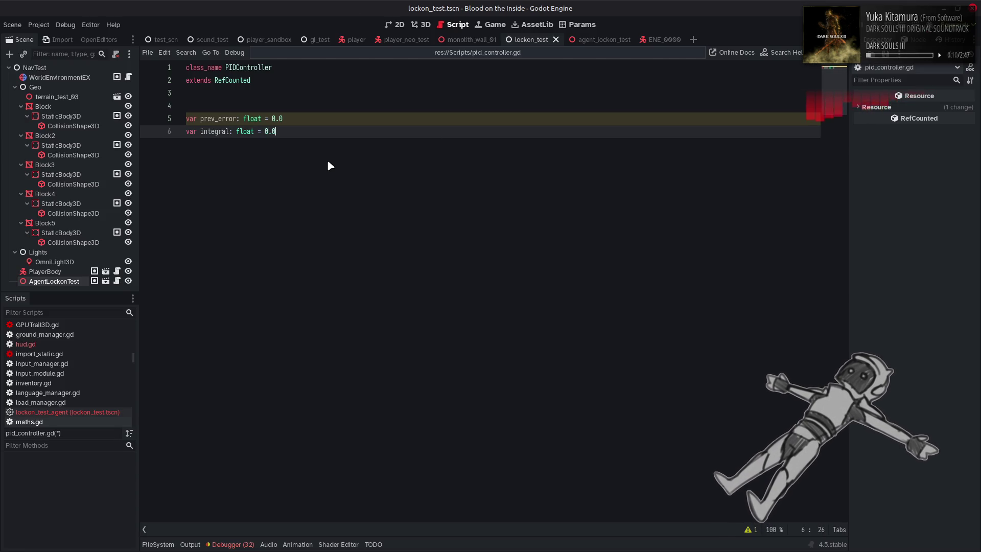
key("Return")
key("alt+Tab")
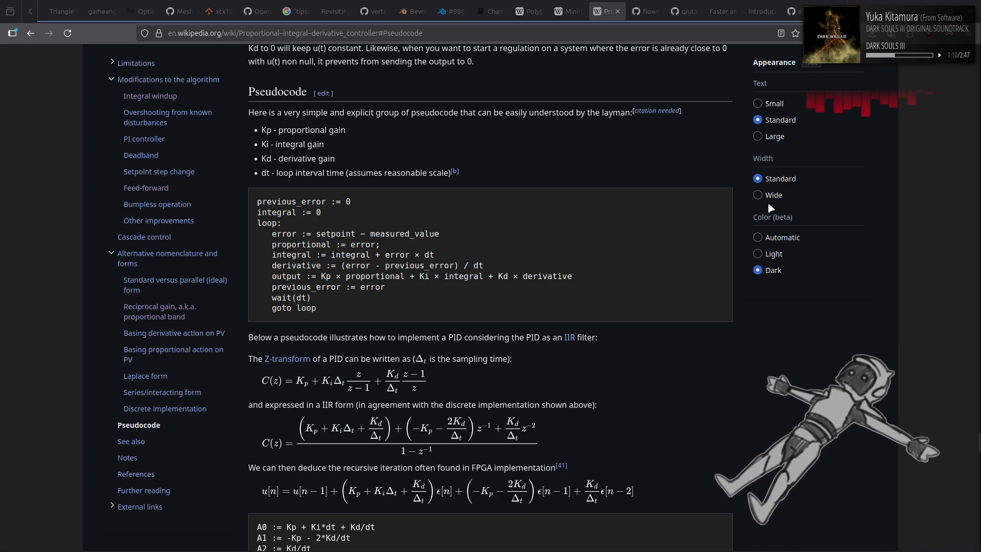
key("alt+Tab")
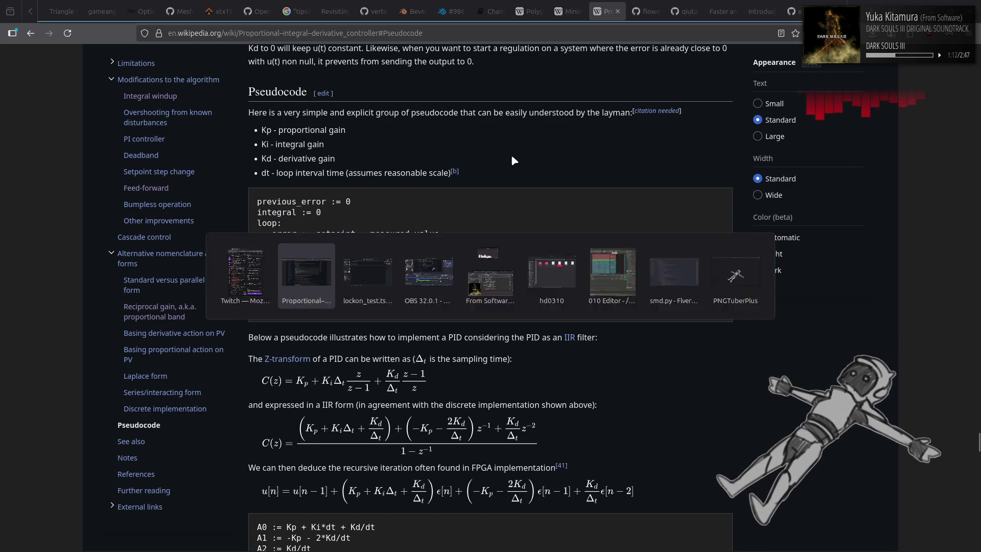
Add var gain_proportional: float = 1.0 above the existing variables
key("alt+Tab")
left_click(254, 102)
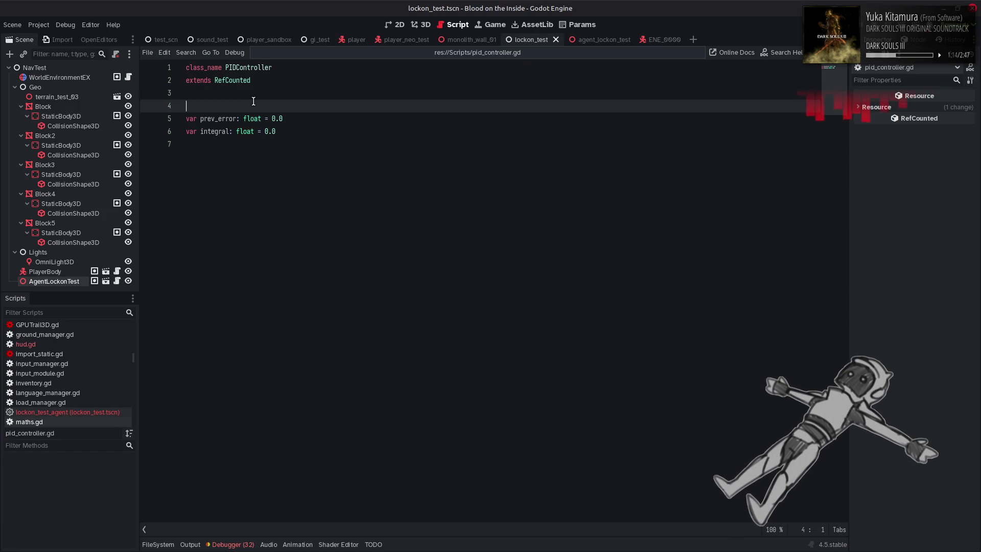
key("Return")
key("Return")
key("Return")
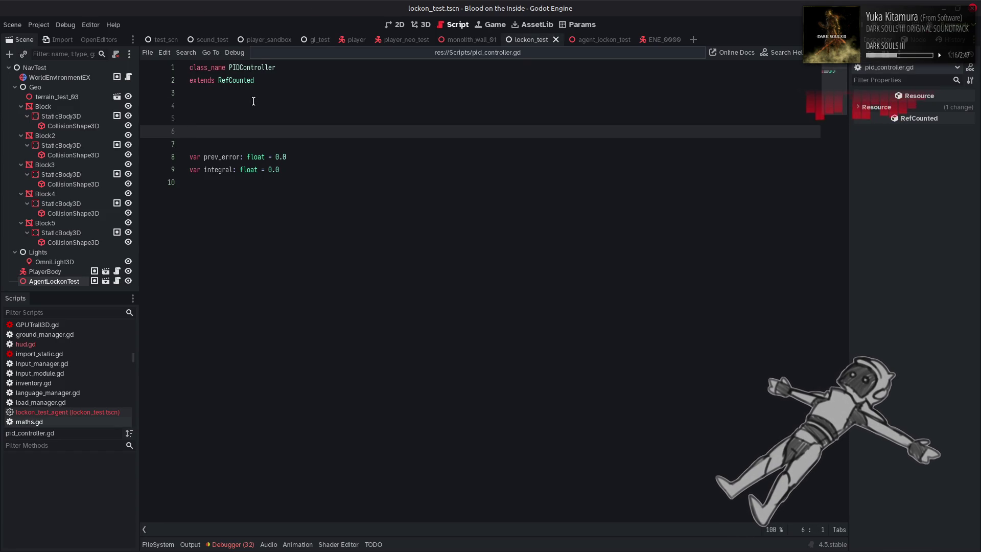
key("Up")
key("Up")
type("var g")
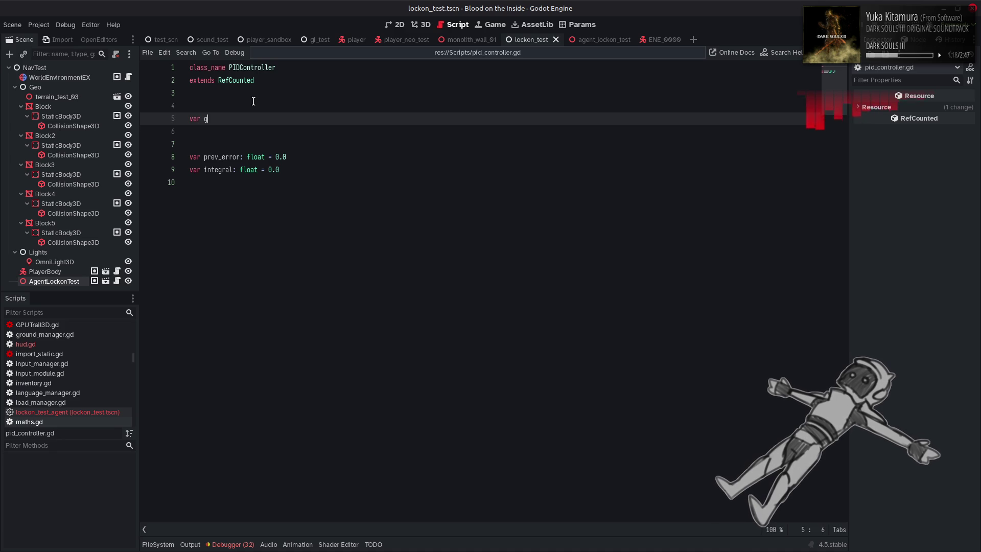
type("ain_pr")
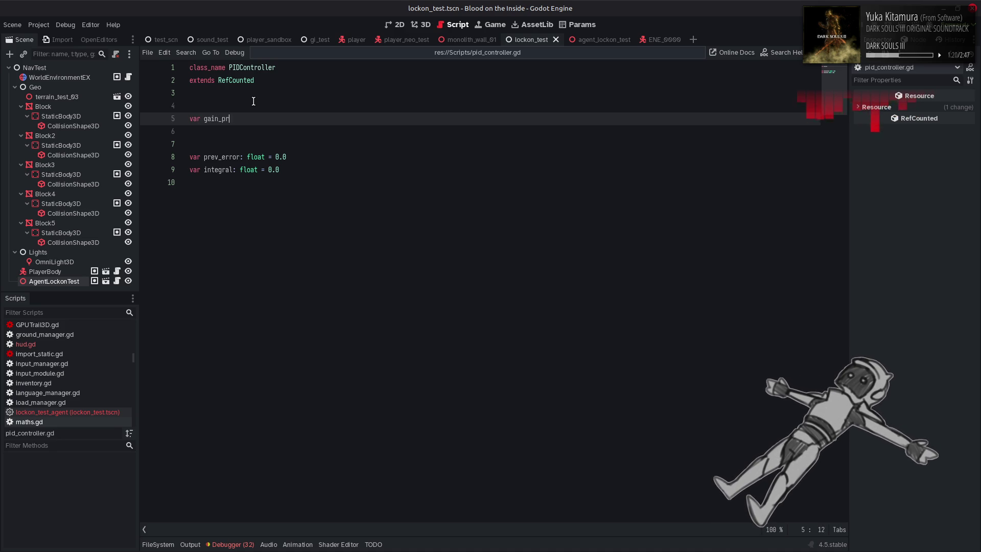
type("oport")
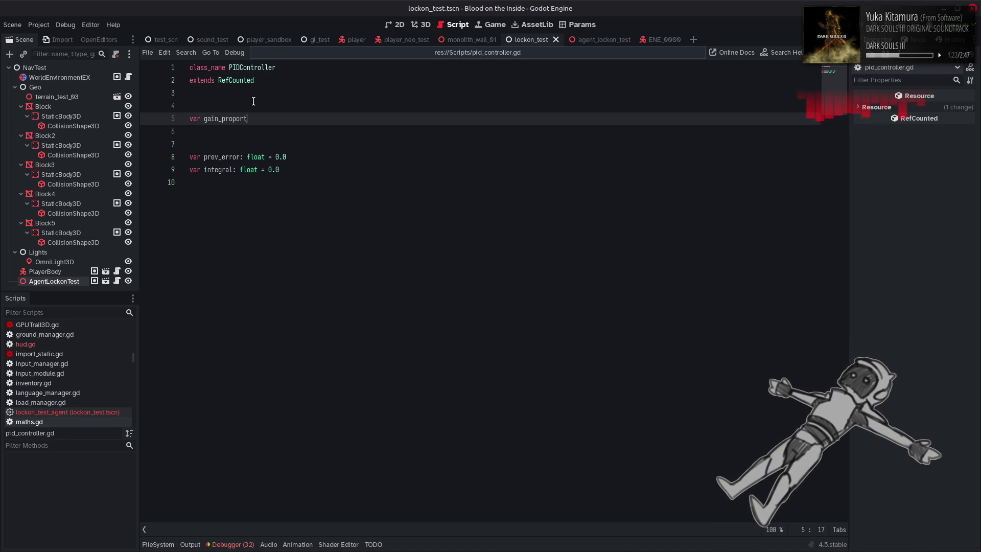
type("ional: = fl")
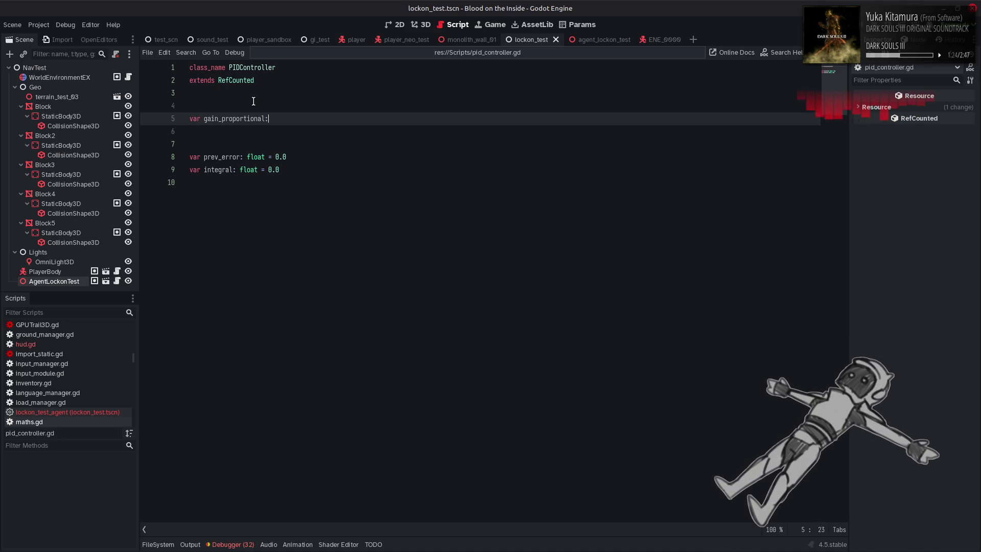
key("BackSpace")
key("BackSpace")
key("BackSpace")
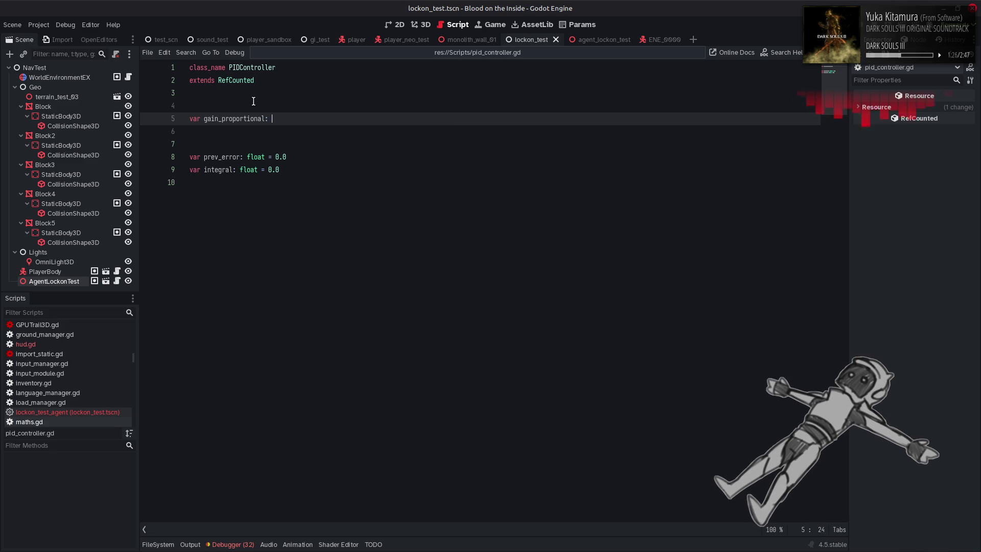
type("float = 1.0")
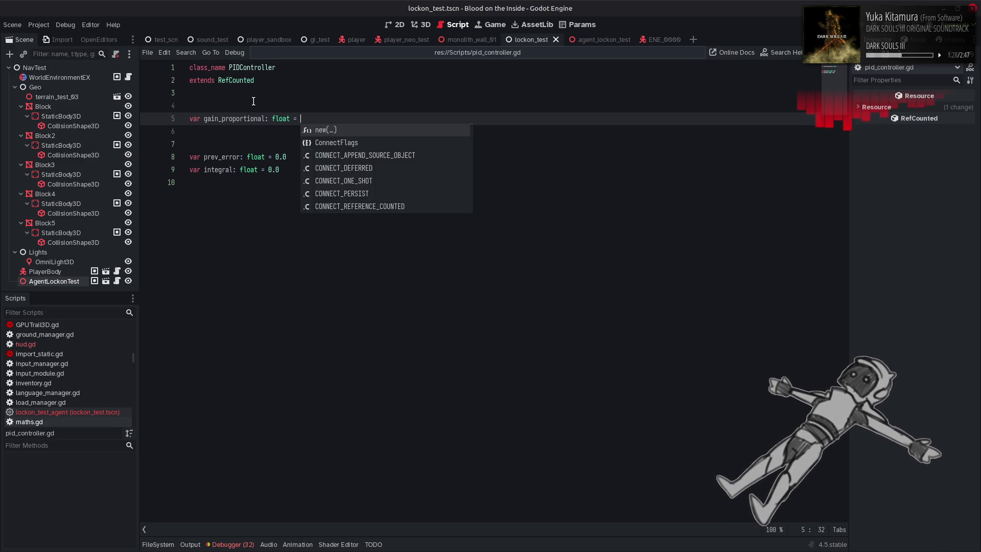
key("alt+Tab")
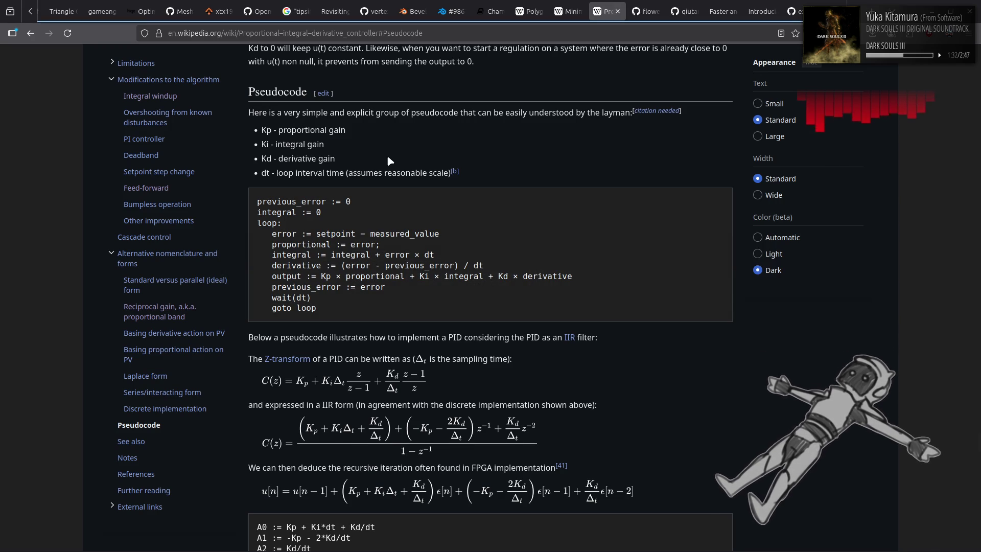
key("alt+Tab")
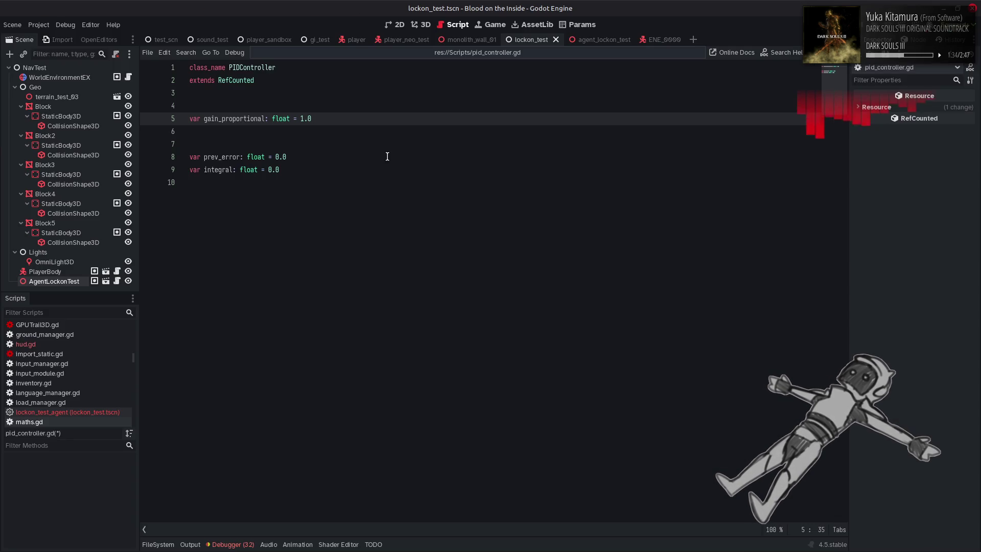
key("alt+Tab")
key("alt+Tab")
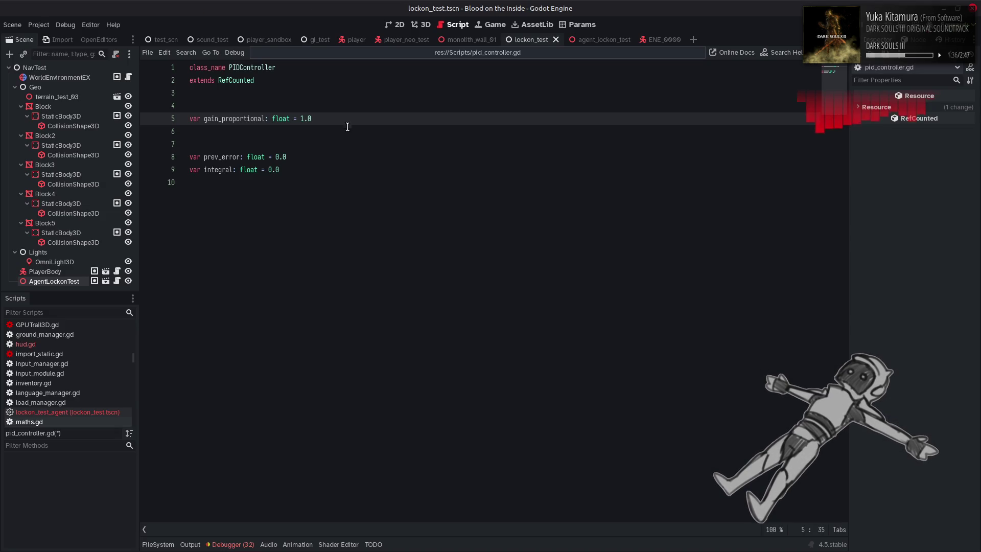
Duplicate the gain line twice and rename the copies gain_integral and gain_derivative
left_click_drag(335, 118, 189, 118)
left_click(326, 115)
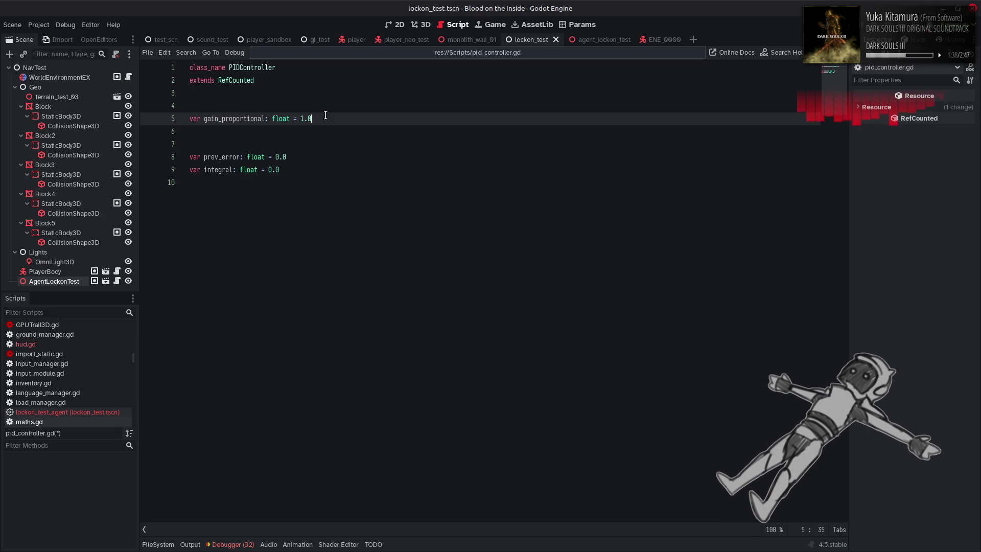
key("ctrl+shift+d")
key("ctrl+shift+d")
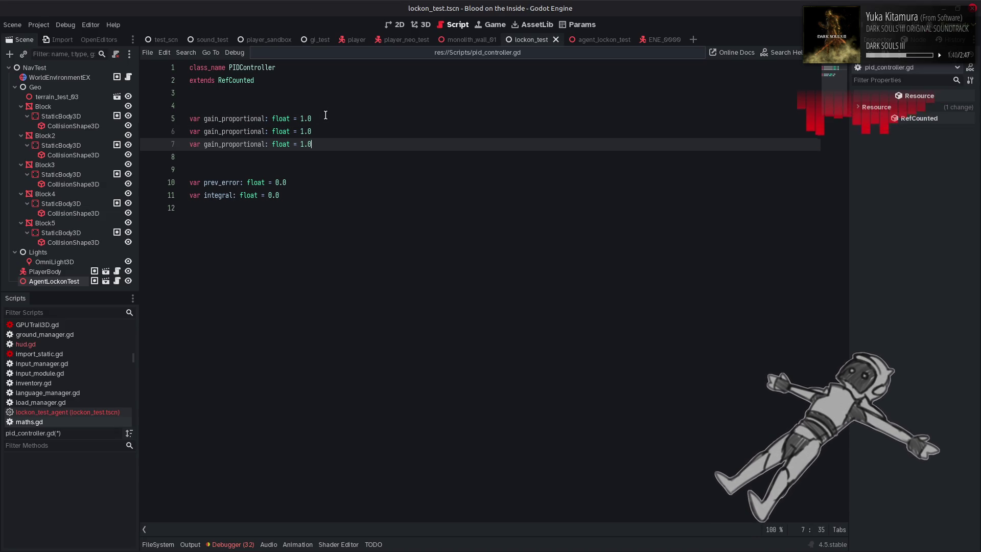
left_click_drag(221, 131, 265, 134)
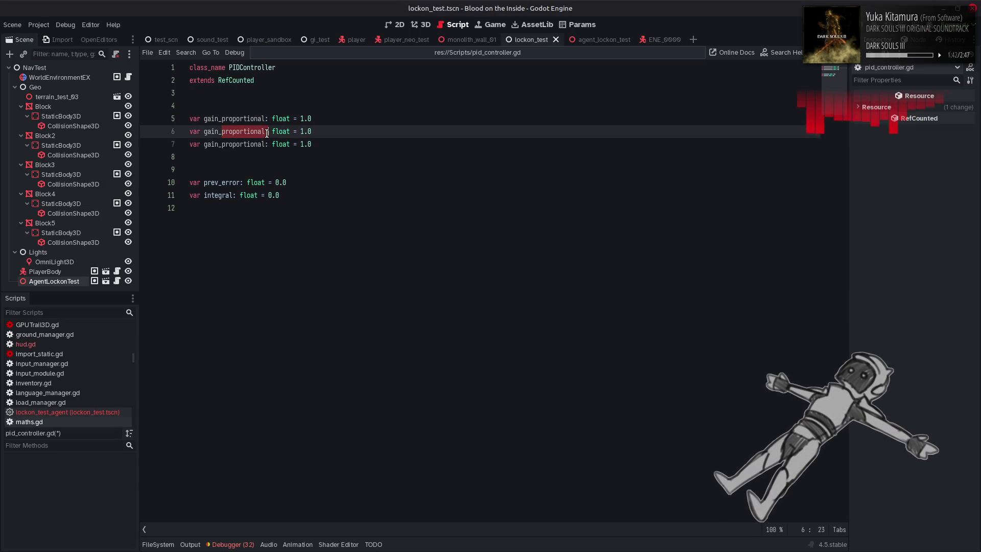
type("integral")
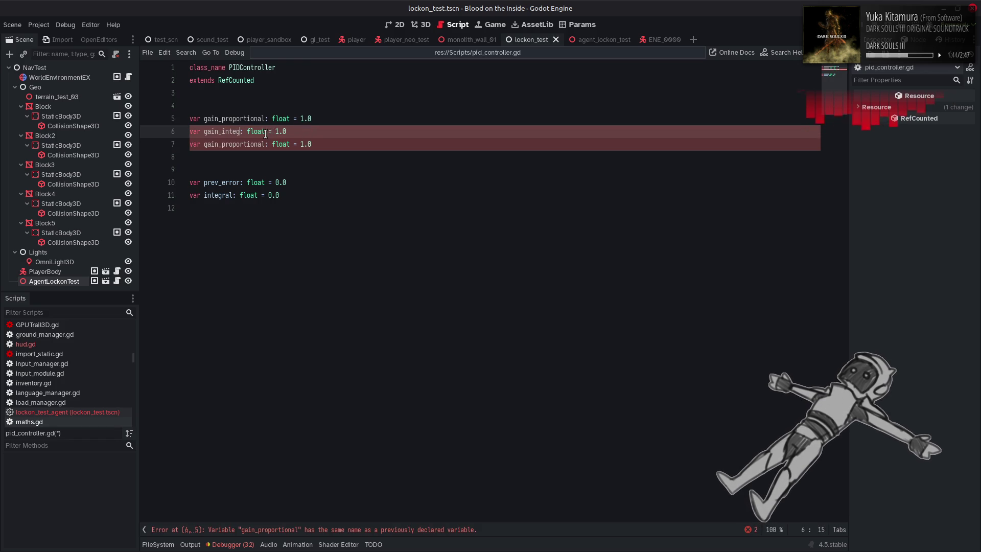
left_click_drag(266, 144, 224, 143)
type("derivative")
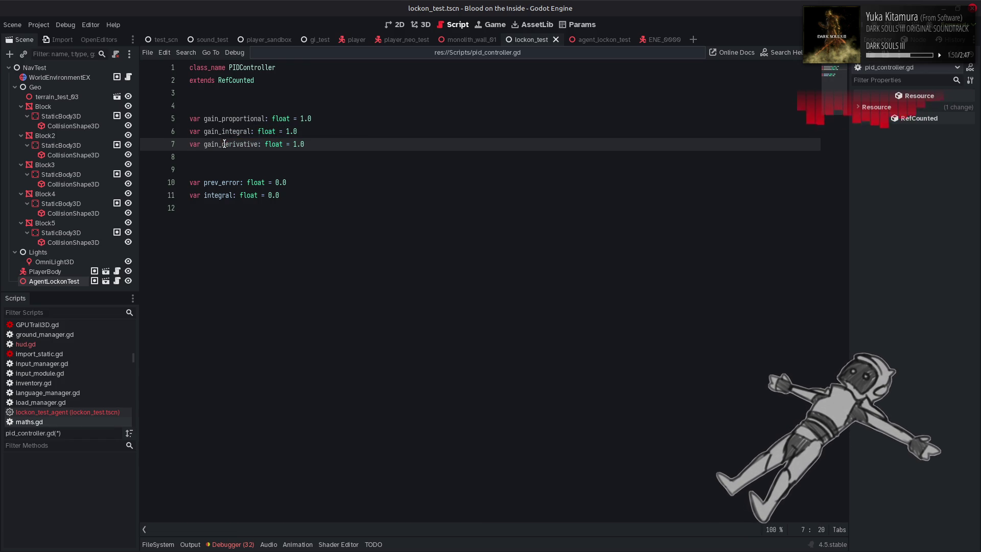
Save the script, compare with the Wikipedia pseudocode, and look up the RefCounted class
key("ctrl+s")
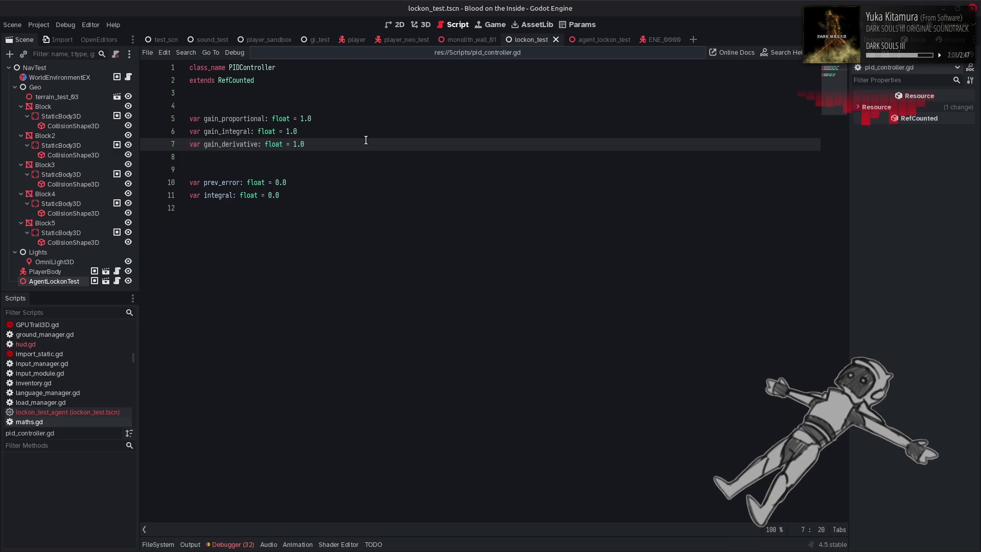
key("alt+Tab")
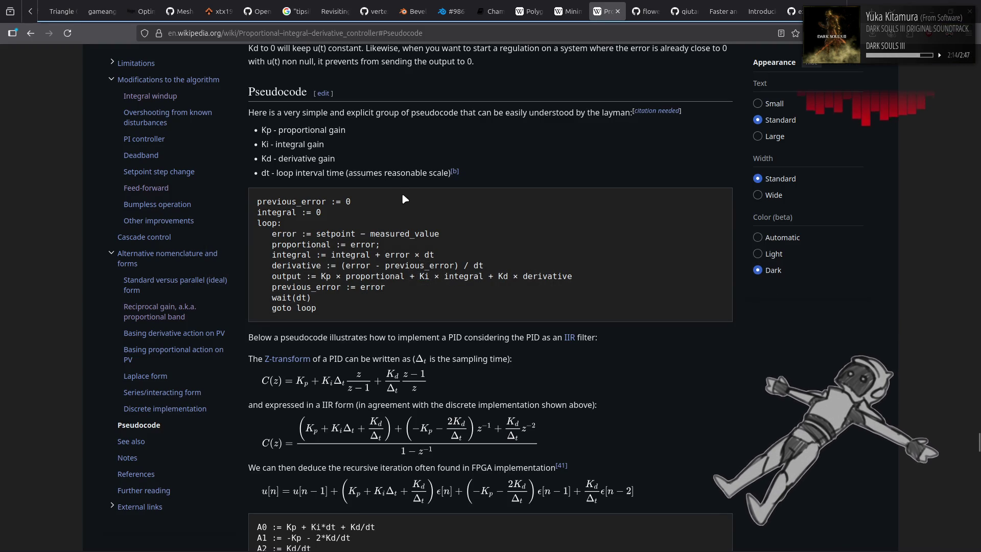
key("alt+Tab")
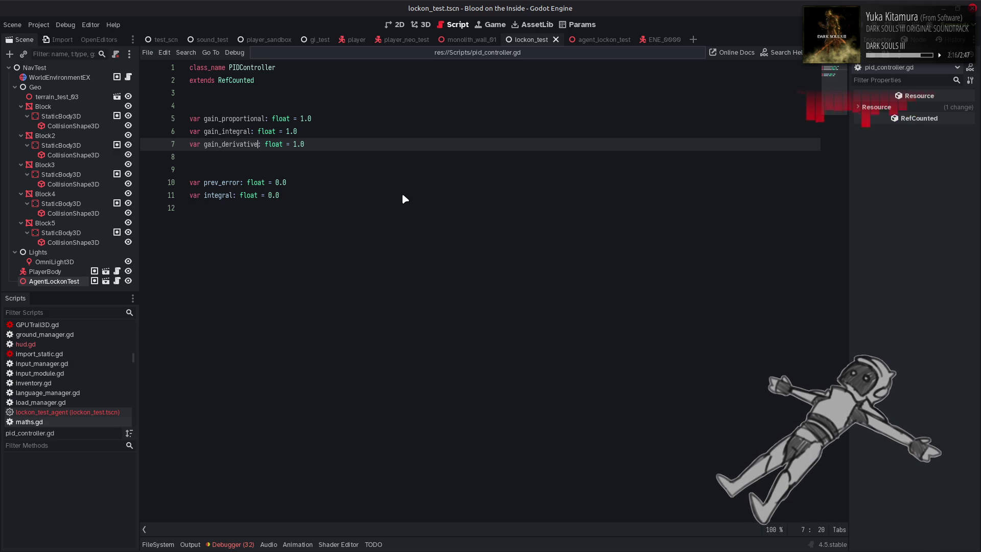
left_click(378, 212)
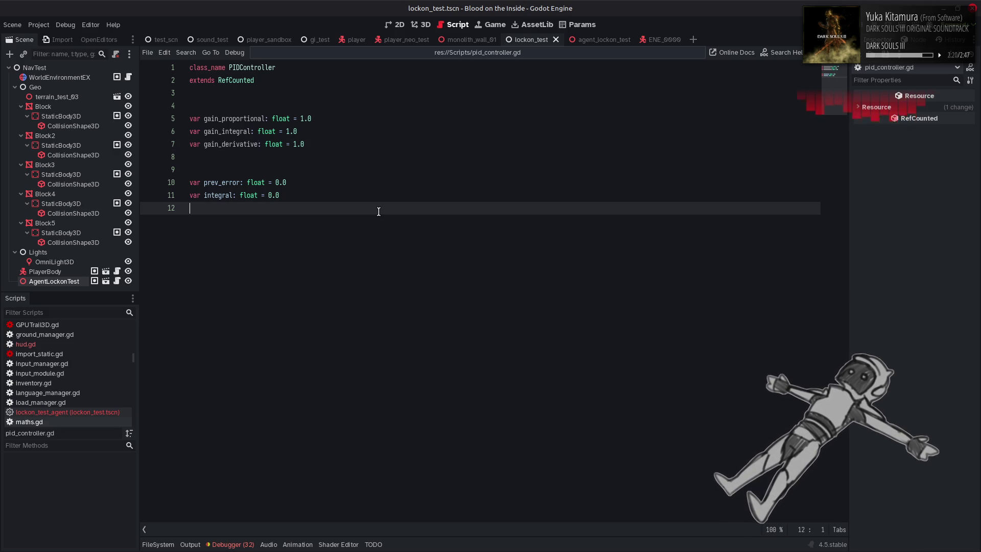
right_click(233, 82)
left_click(295, 228)
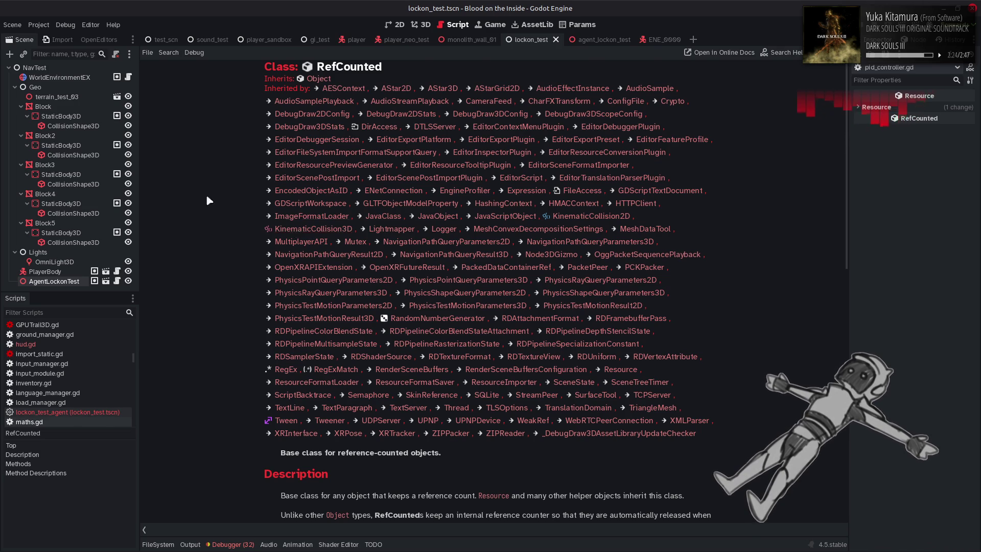
scroll(197, 197, "down", 3)
left_click(409, 174)
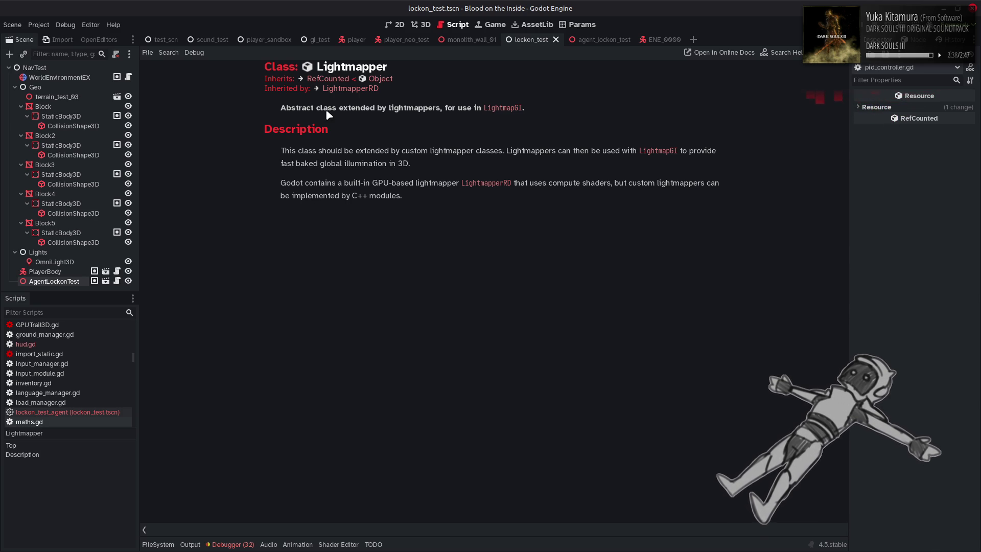
left_click(357, 89)
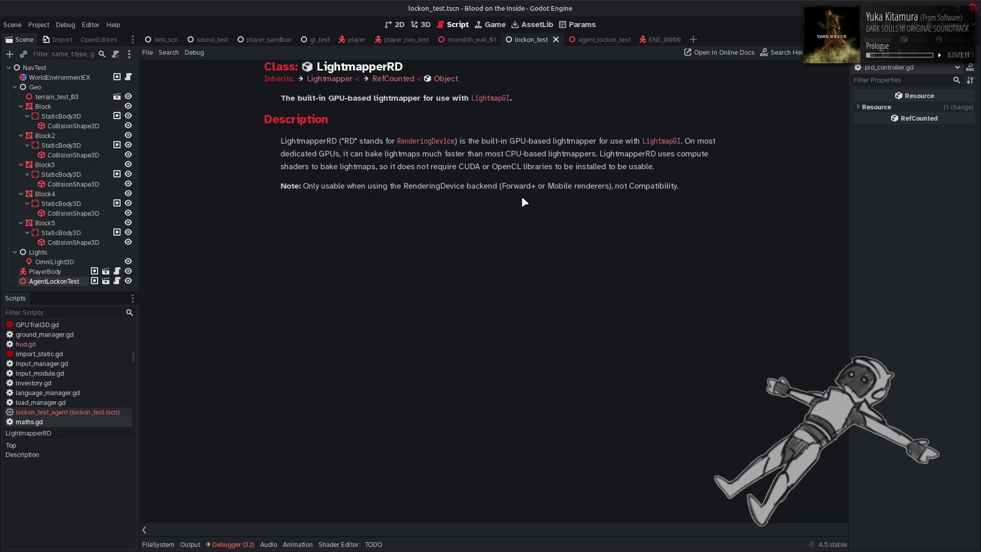
key("alt+Left")
key("alt+Left")
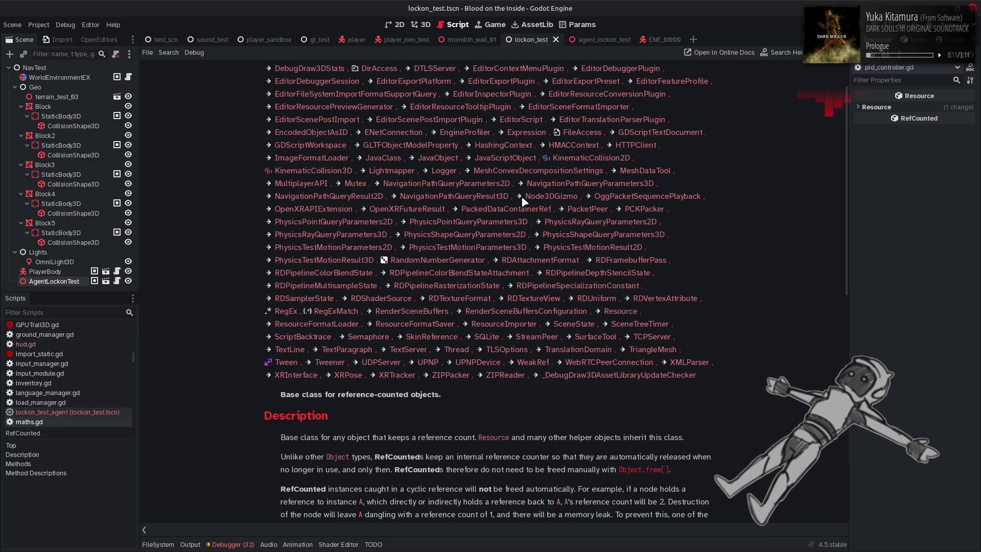
scroll(524, 200, "down", 3)
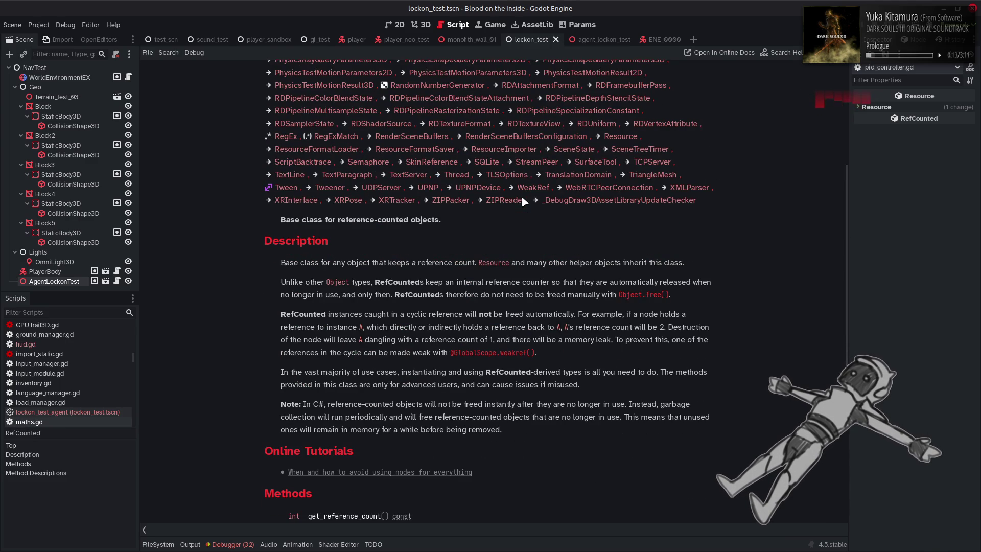
scroll(524, 200, "down", 3)
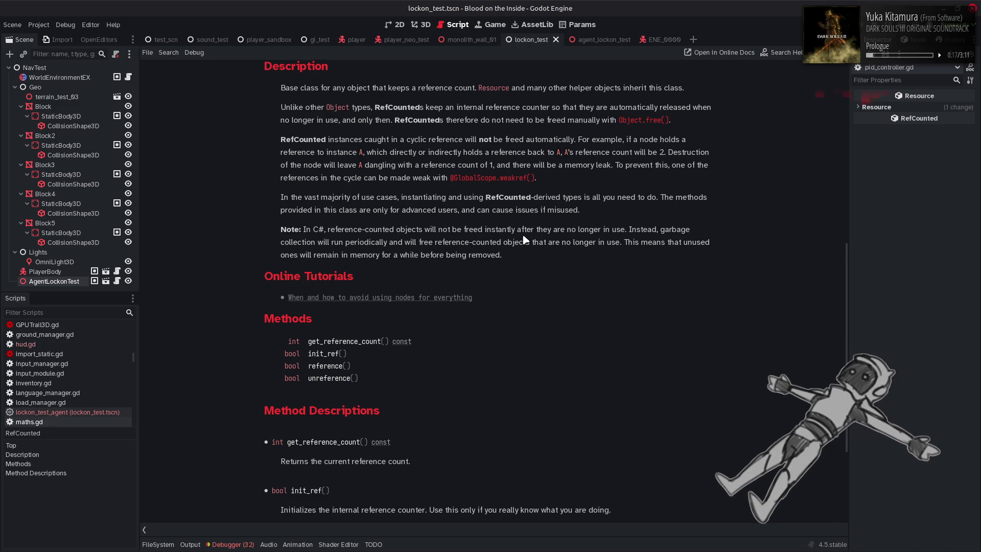
scroll(523, 236, "down", 3)
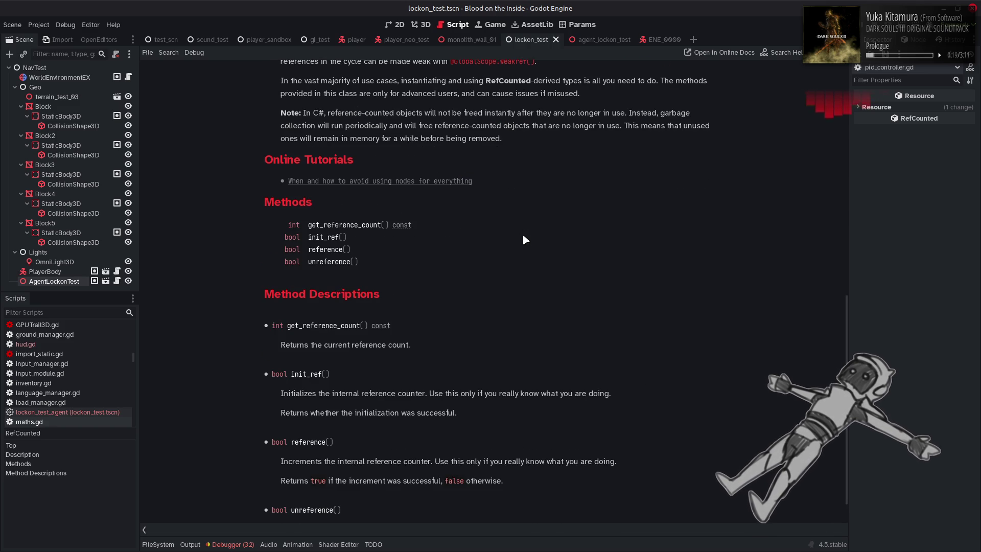
scroll(523, 236, "down", 1)
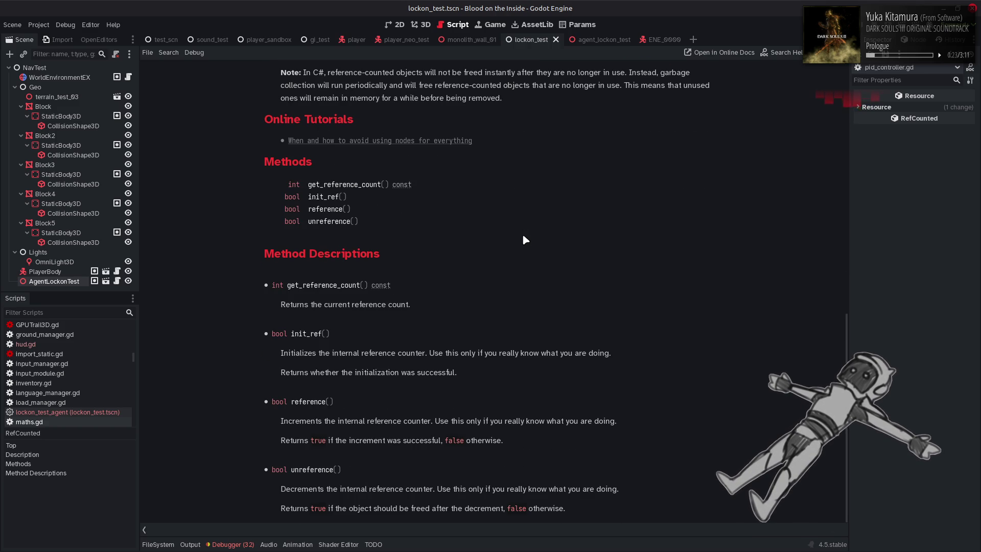
scroll(525, 240, "up", 11)
left_click(319, 77)
scroll(545, 233, "down", 15)
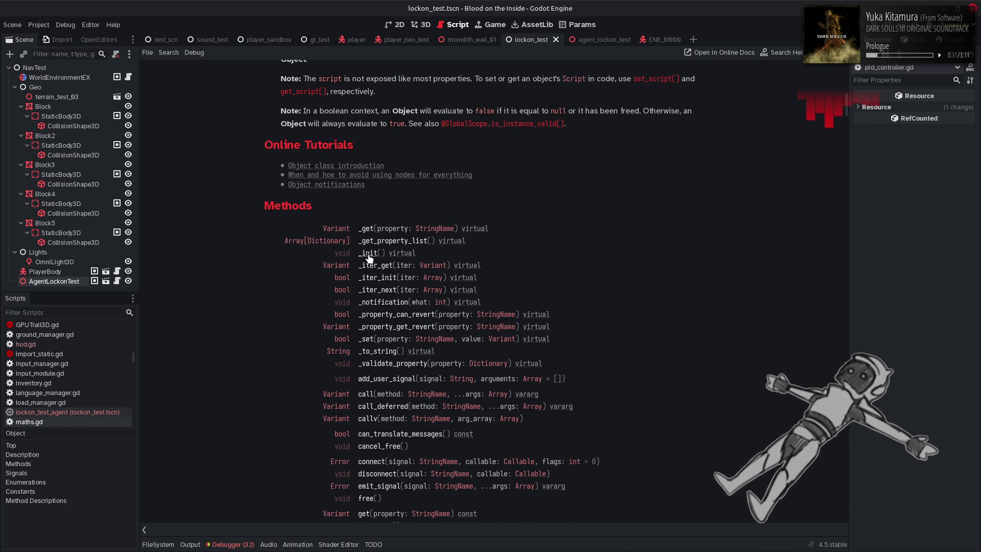
key("alt+Left")
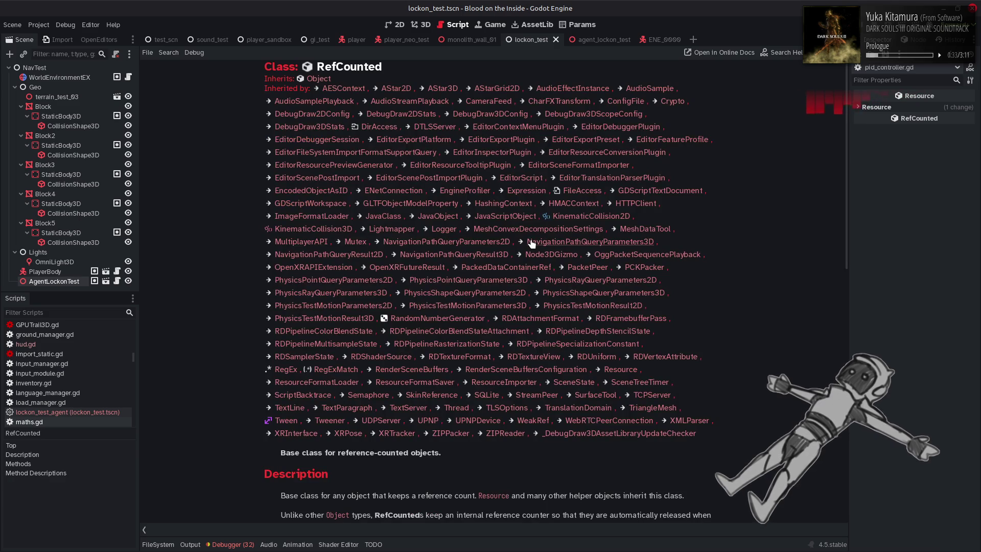
key("alt+Left")
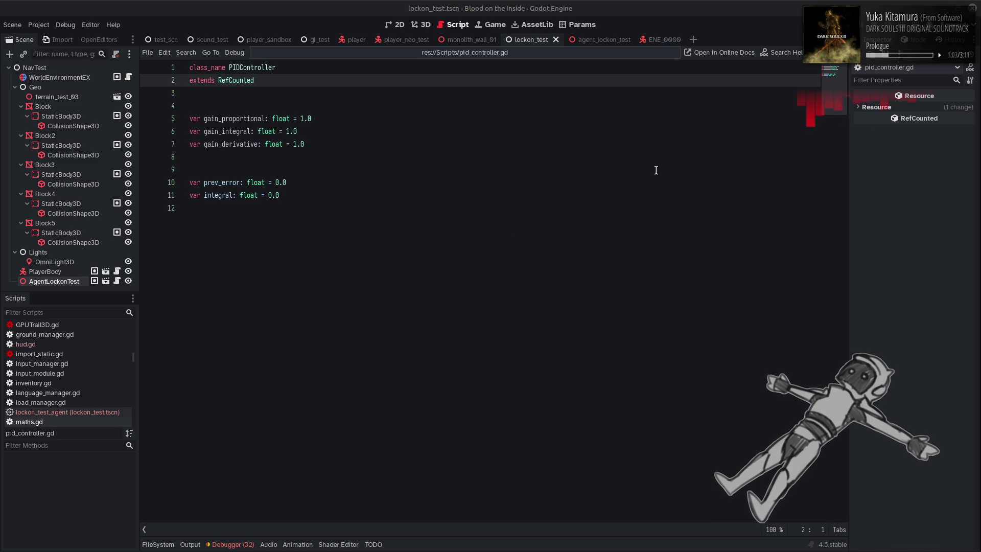
Add an empty _init() function containing pass and save the script
left_click(348, 219)
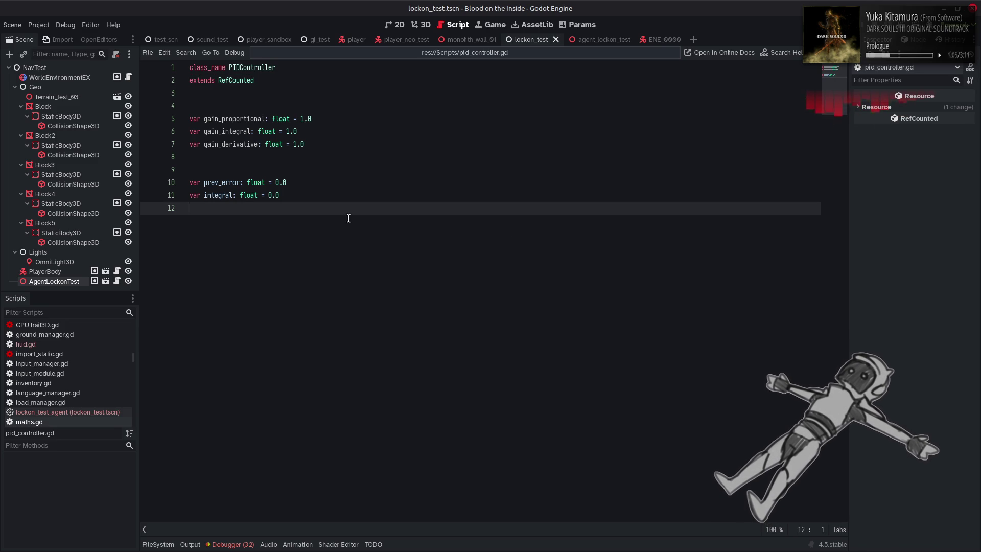
key("Return")
key("Return")
type("func _i")
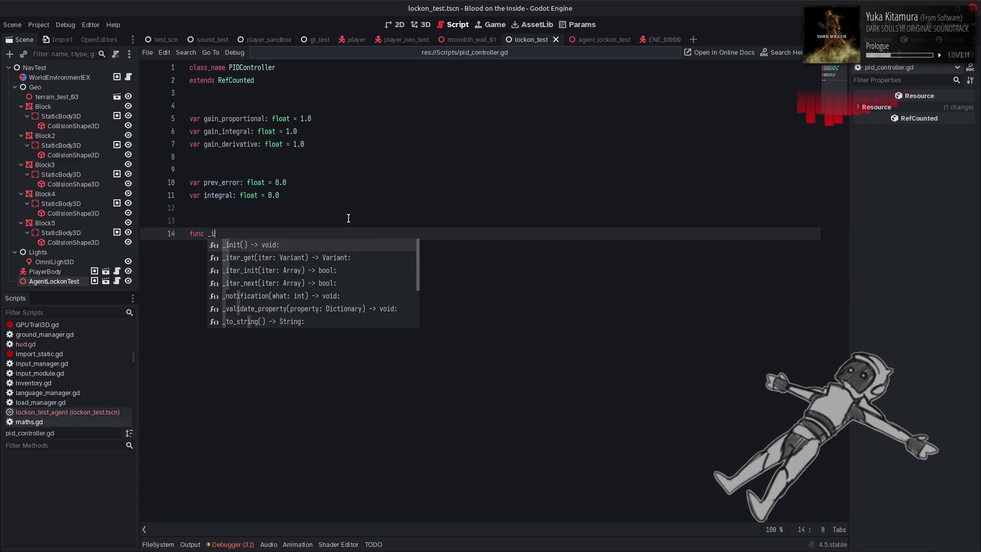
key("Return")
key("Return")
type("pass")
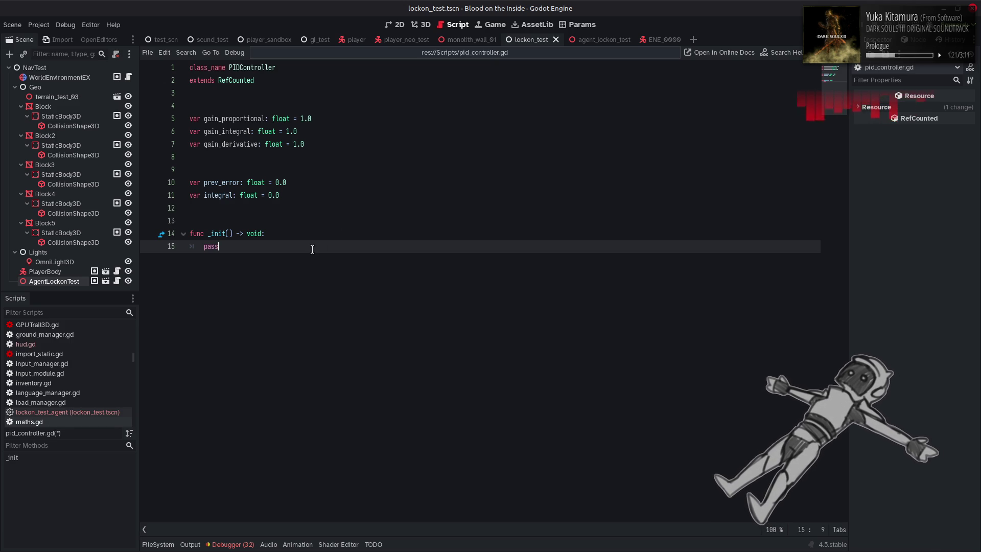
key("ctrl+s")
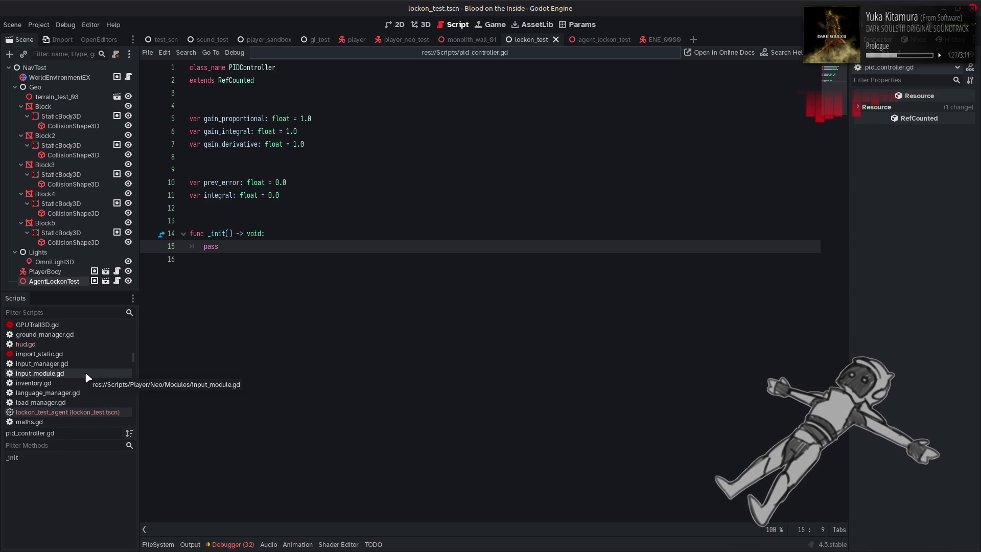
Open quake_source_neo.gd from the Scripts list
left_click_drag(132, 360, 133, 384)
scroll(134, 387, "up", 2)
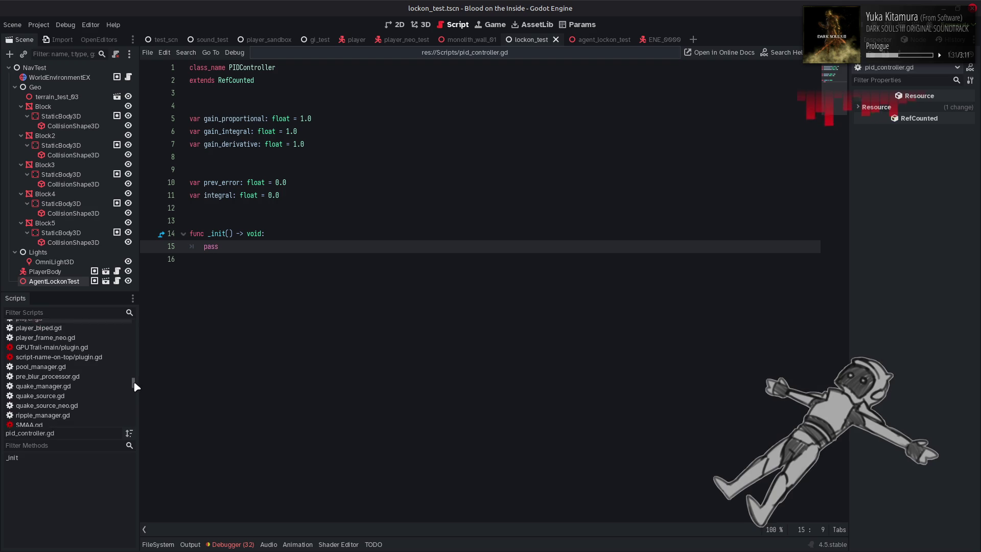
left_click(88, 413)
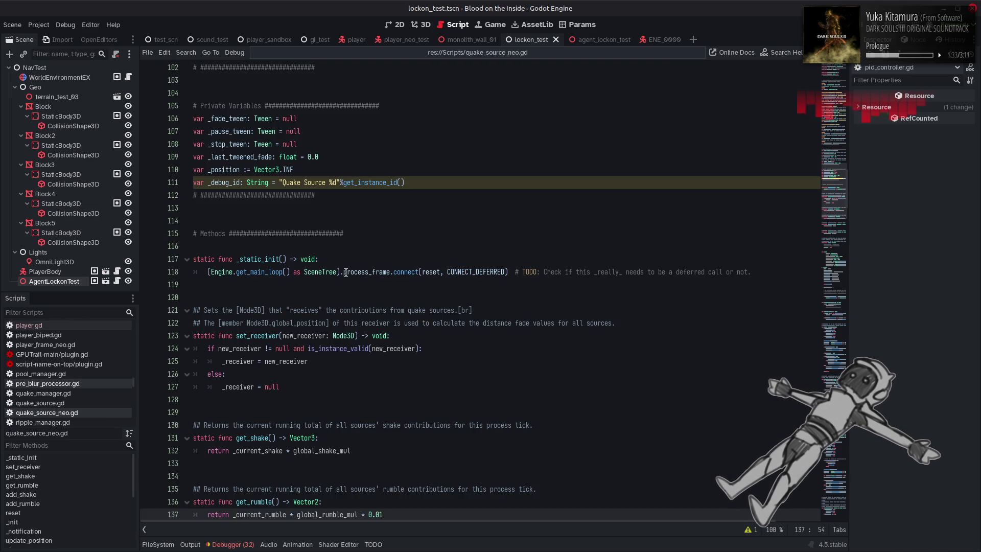
mouse_move(345, 270)
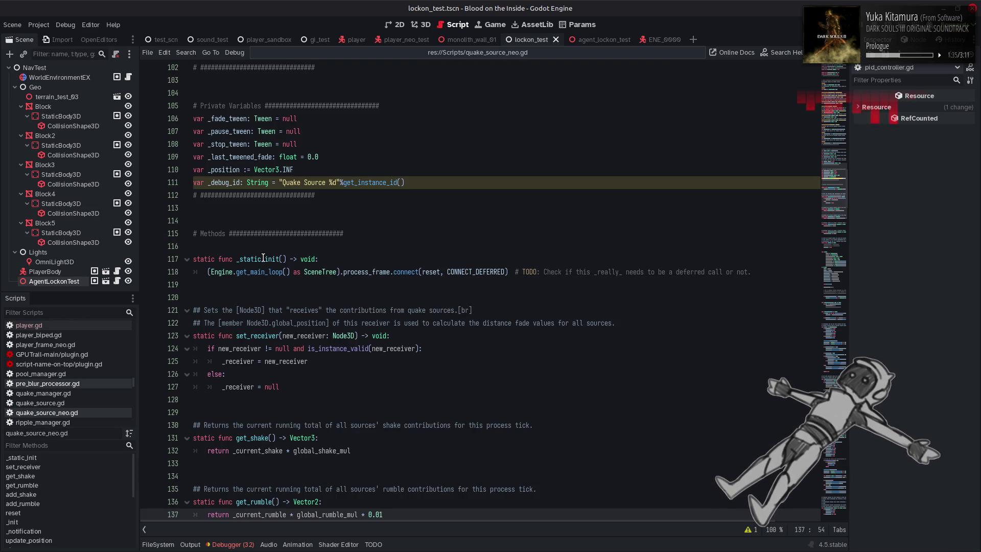
scroll(263, 258, "down", 10)
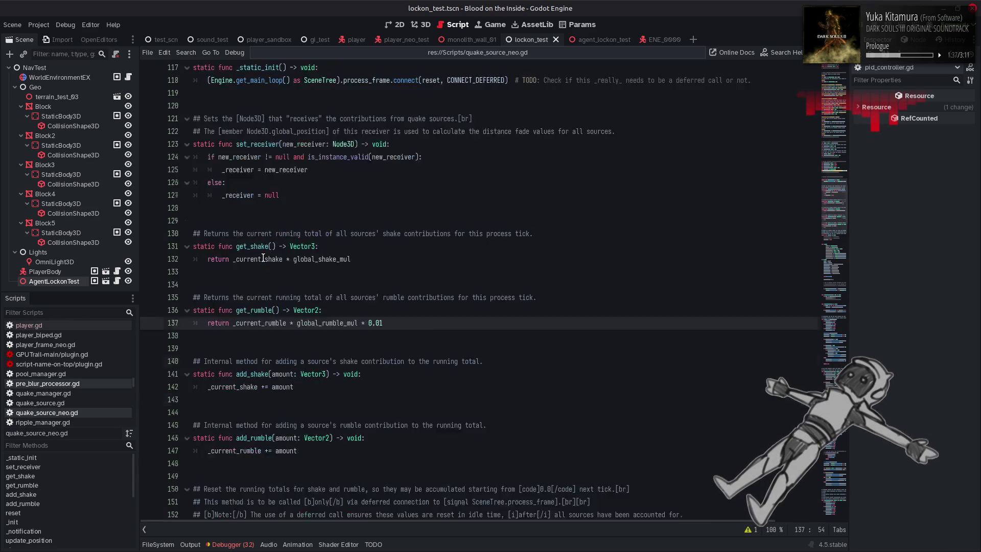
scroll(263, 258, "down", 8)
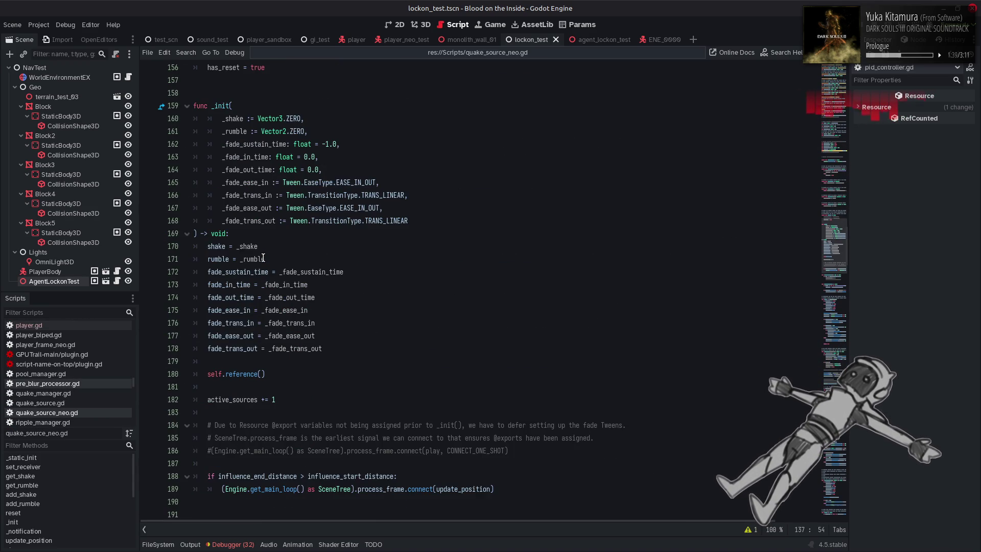
scroll(263, 258, "down", 3)
scroll(263, 258, "down", 19)
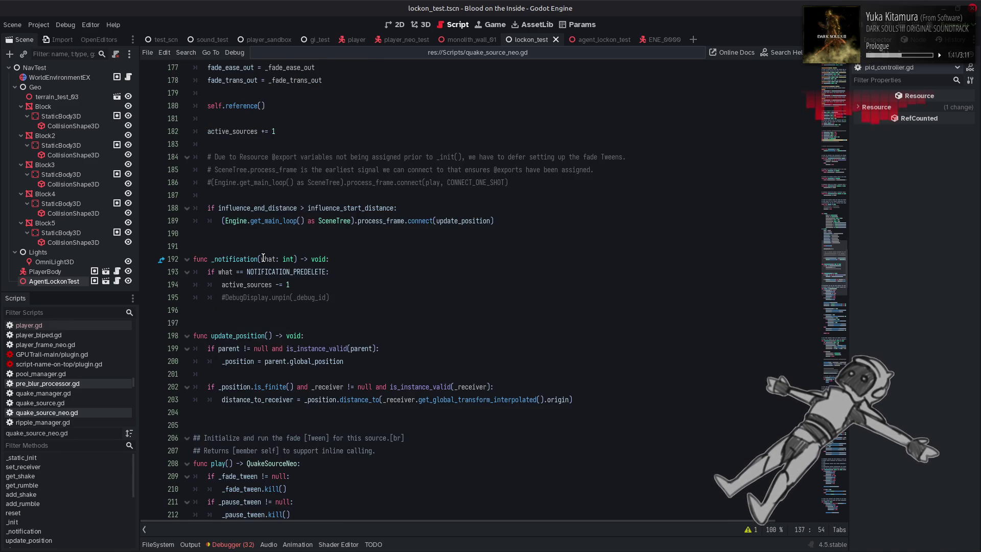
scroll(263, 257, "down", 20)
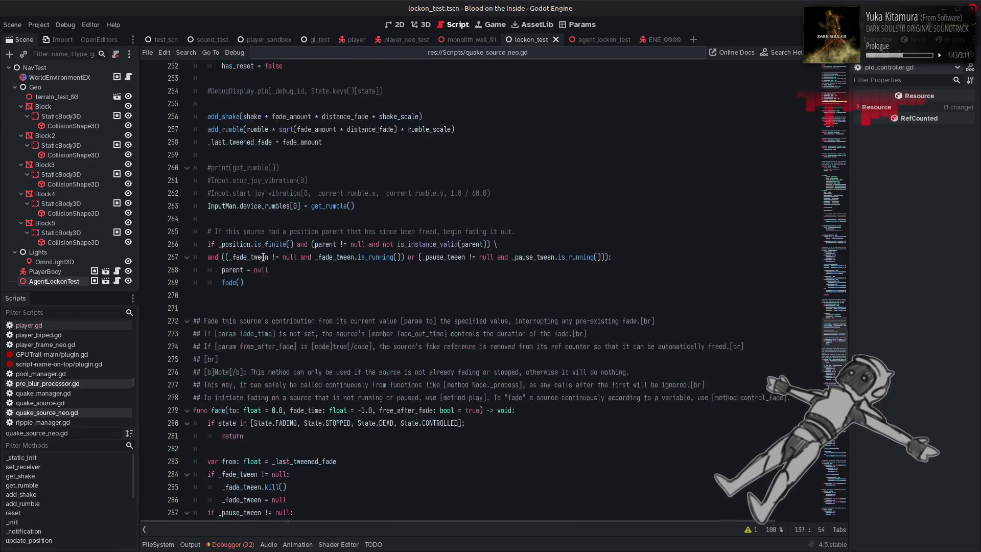
scroll(263, 257, "down", 15)
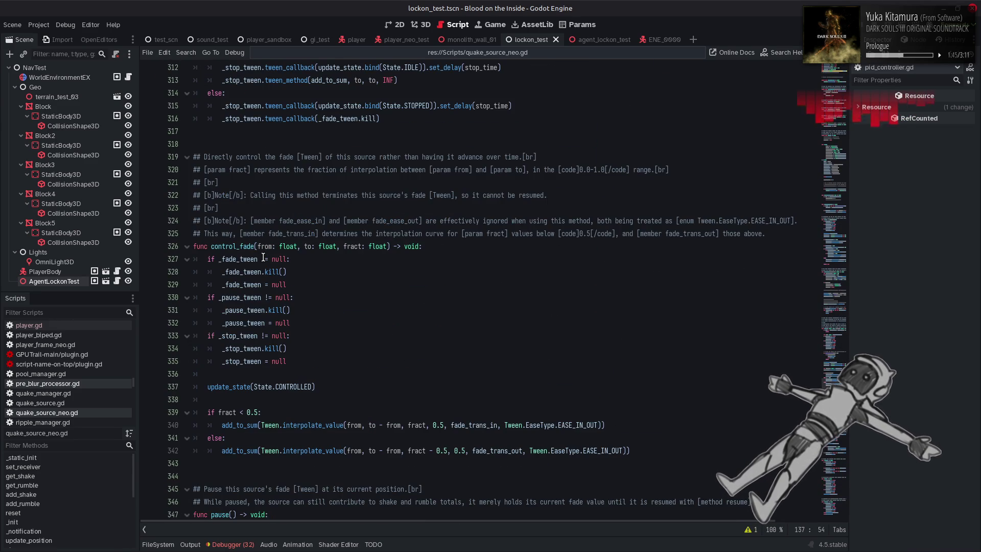
scroll(292, 256, "down", 11)
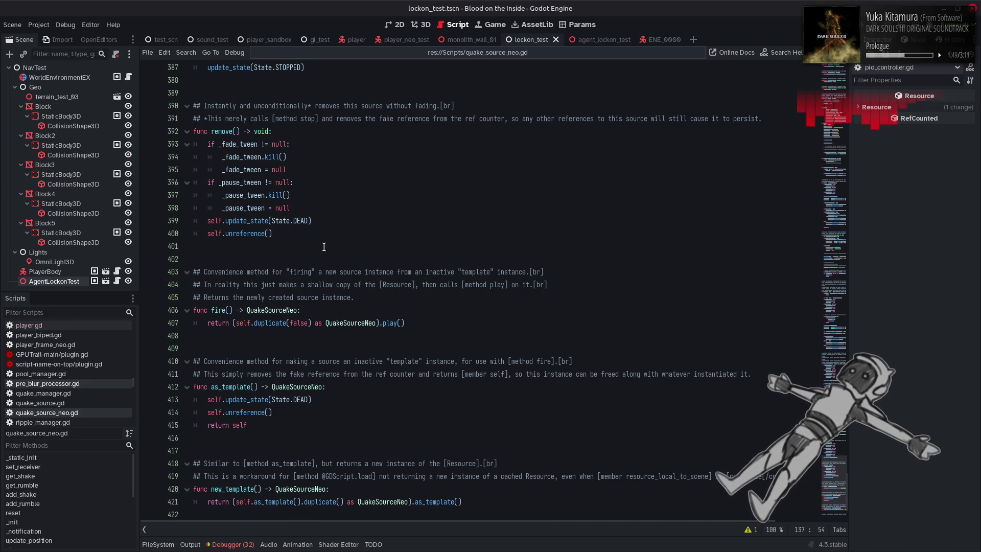
scroll(324, 247, "down", 2)
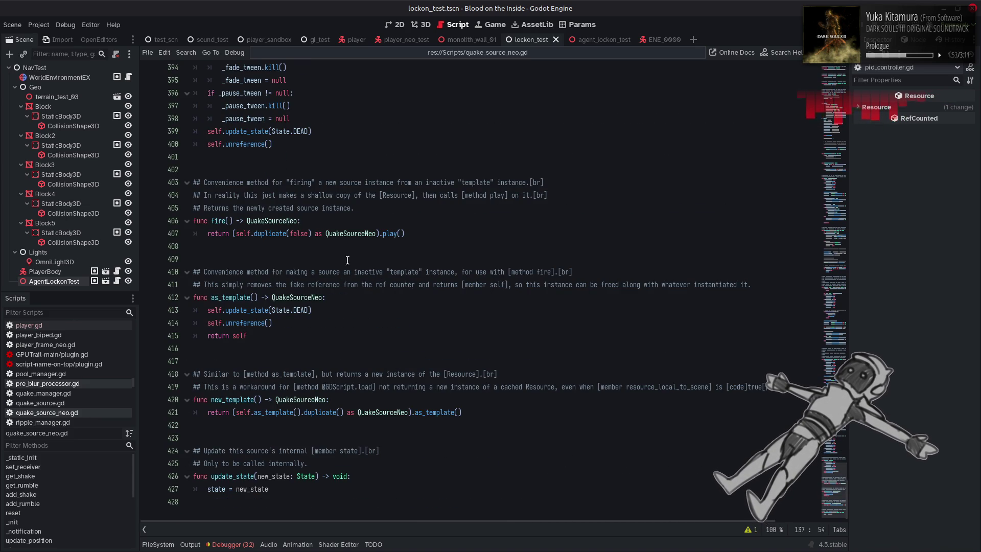
mouse_move(833, 495)
left_mouse_down()
mouse_move(806, 118)
mouse_move(802, 175)
left_mouse_up()
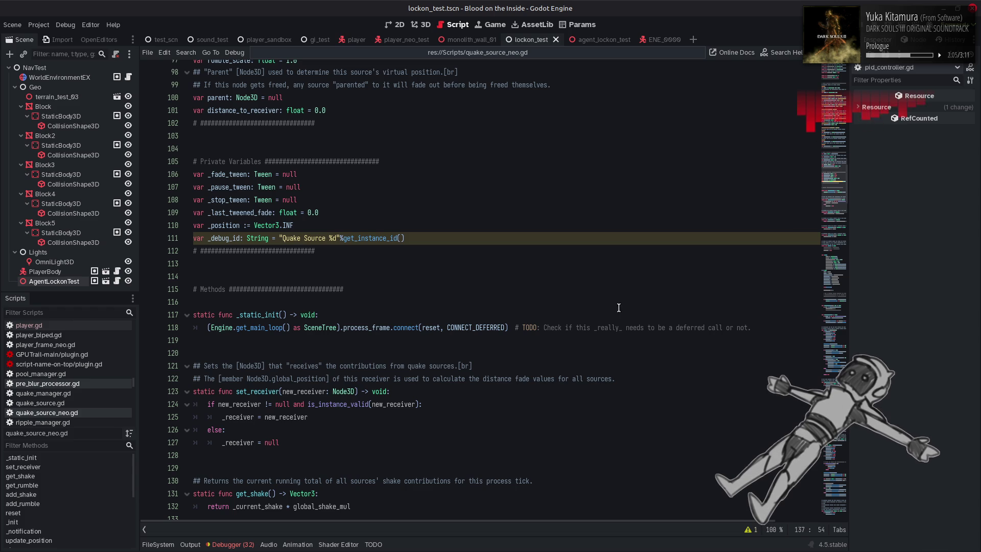
double_click(435, 327)
mouse_move(434, 328)
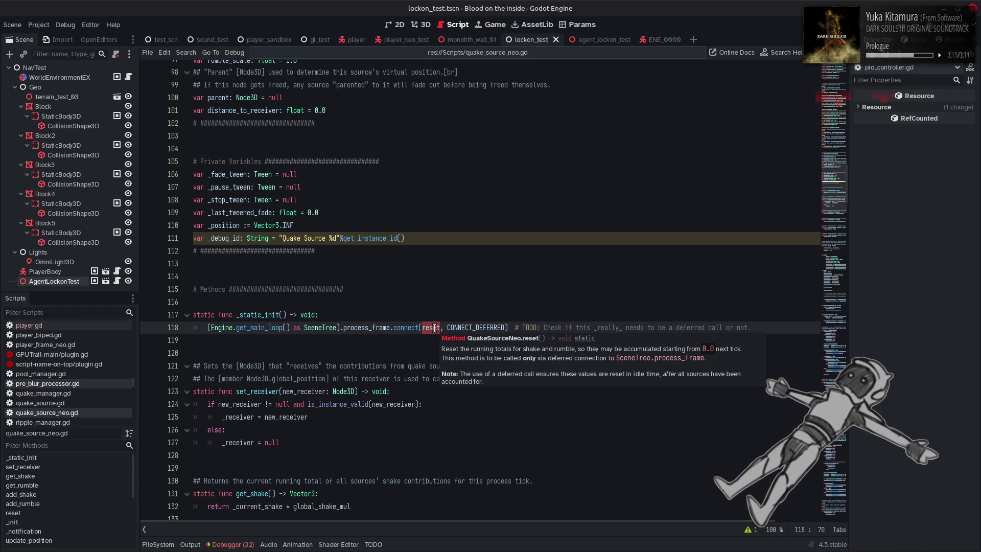
left_click(57, 404)
scroll(410, 301, "down", 7)
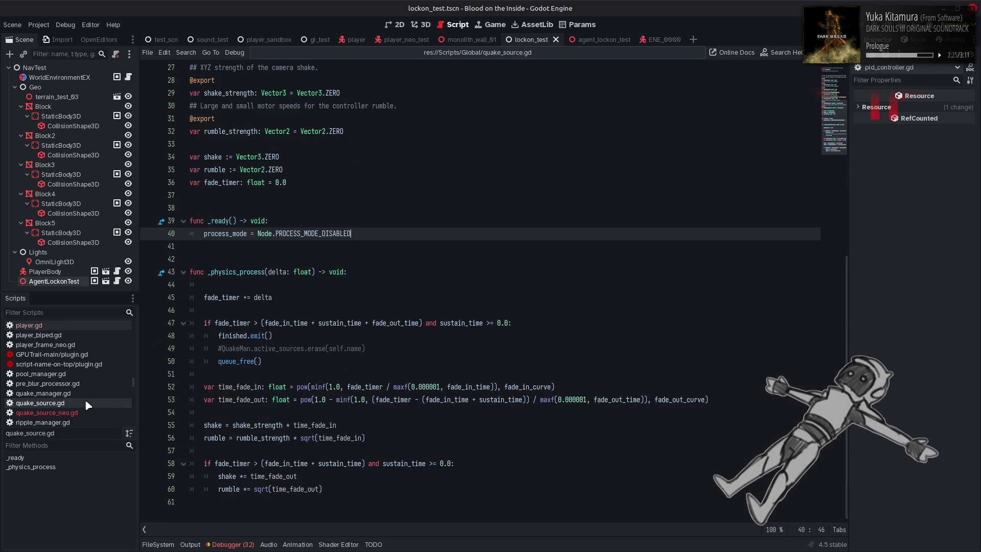
left_click(76, 393)
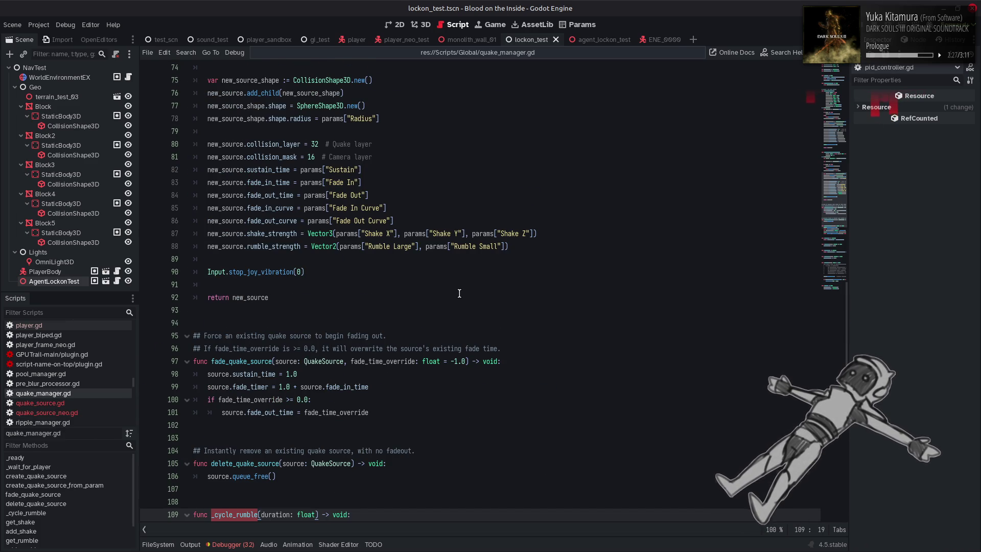
scroll(459, 293, "down", 6)
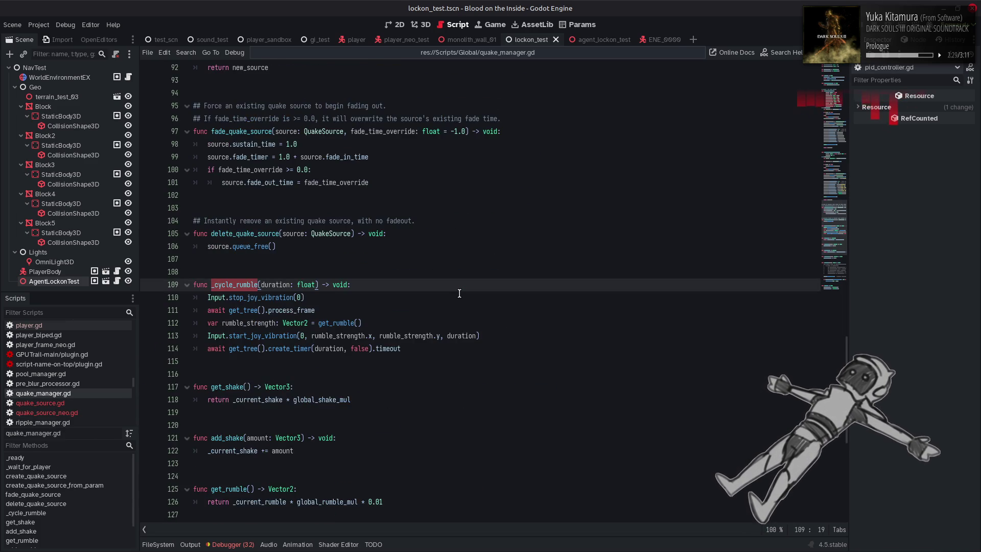
scroll(459, 293, "down", 6)
scroll(459, 293, "down", 3)
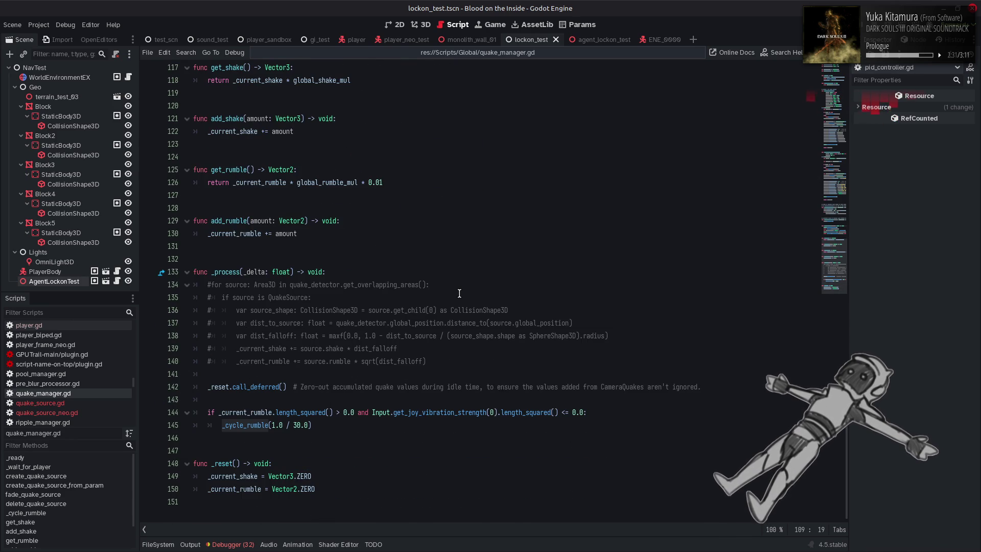
scroll(459, 294, "up", 20)
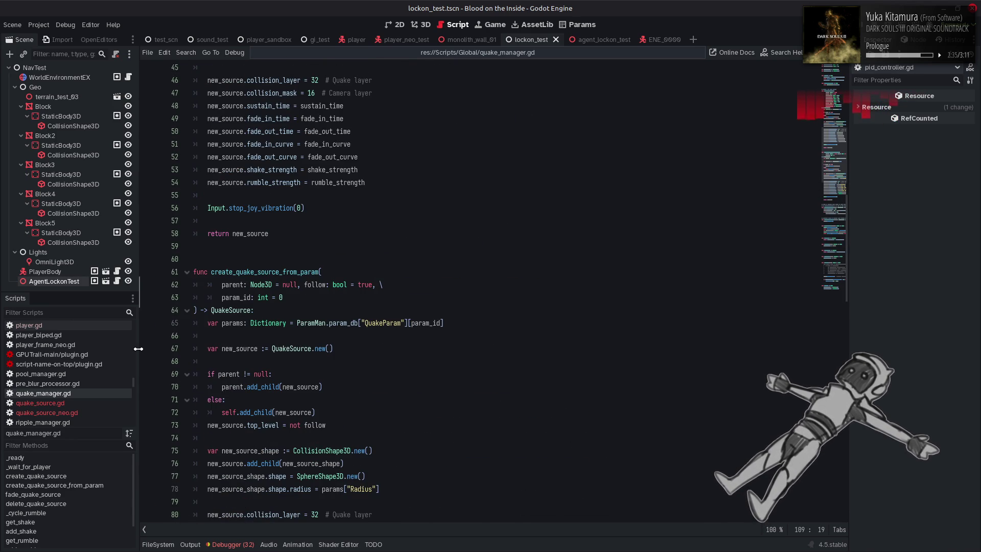
left_click(82, 409)
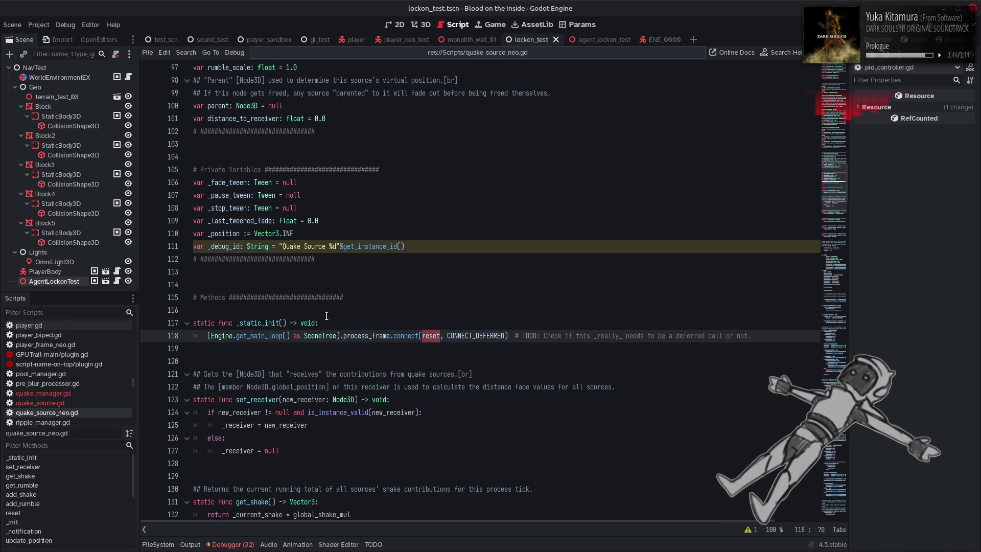
scroll(327, 315, "down", 4)
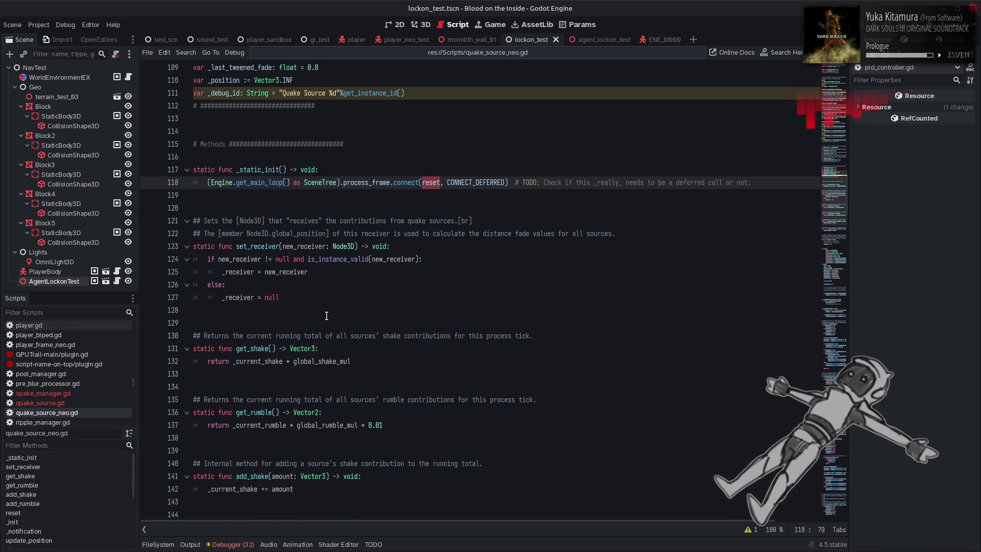
scroll(326, 316, "down", 7)
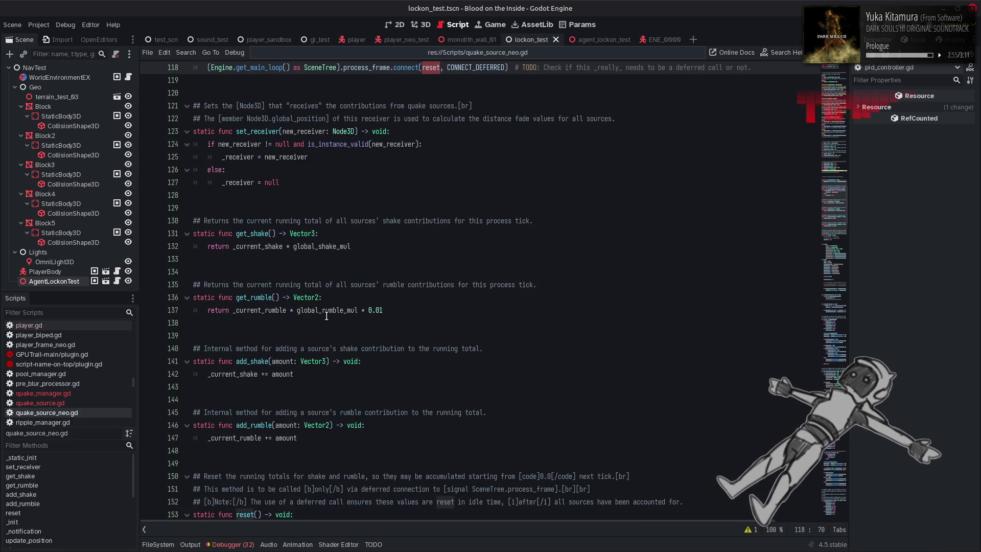
scroll(327, 316, "down", 5)
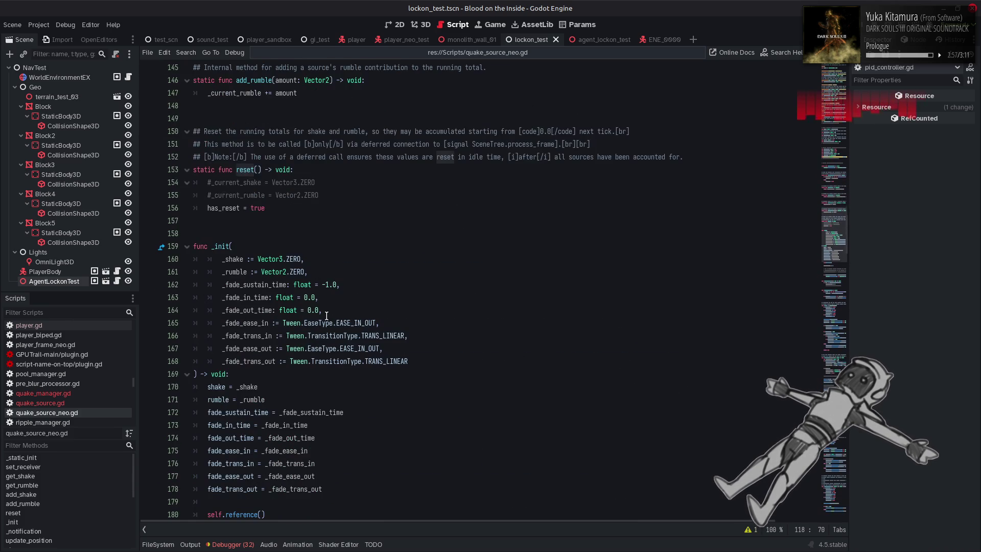
scroll(326, 316, "down", 2)
scroll(326, 316, "down", 3)
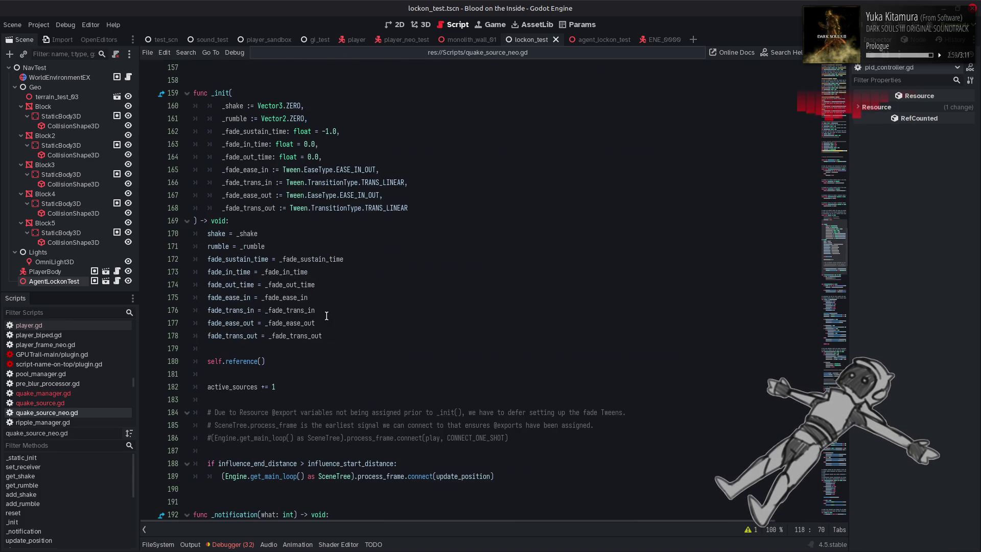
left_click(456, 440)
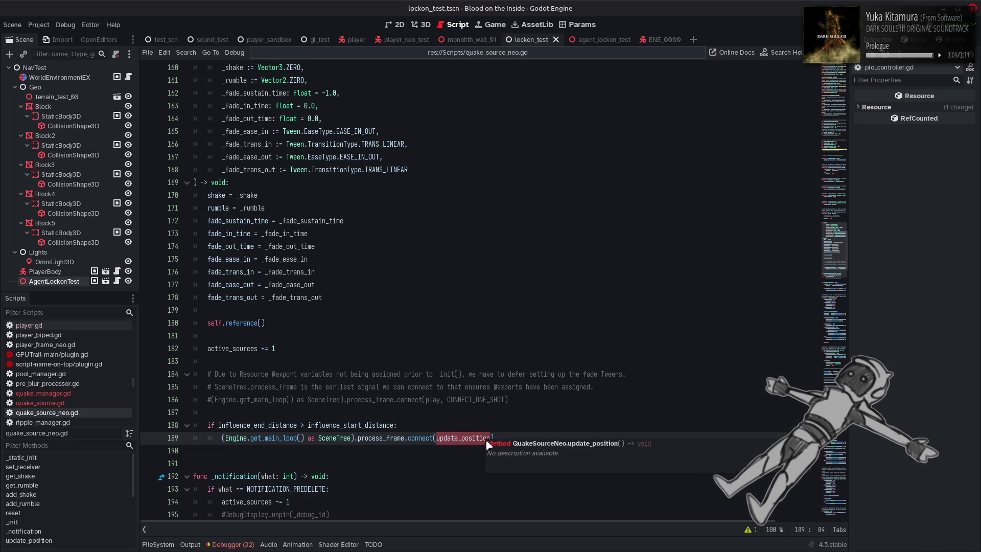
left_click_drag(503, 437, 222, 440)
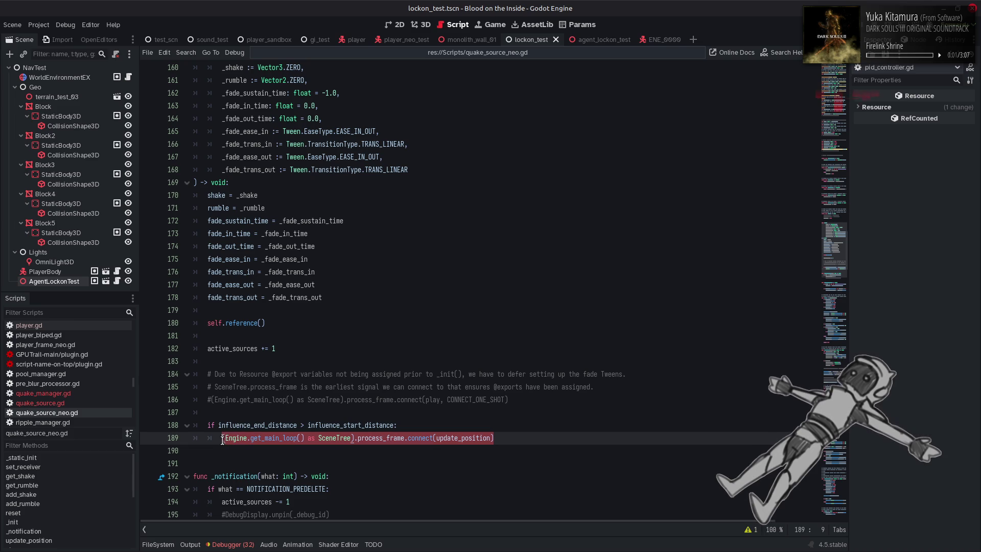
scroll(349, 385, "down", 4)
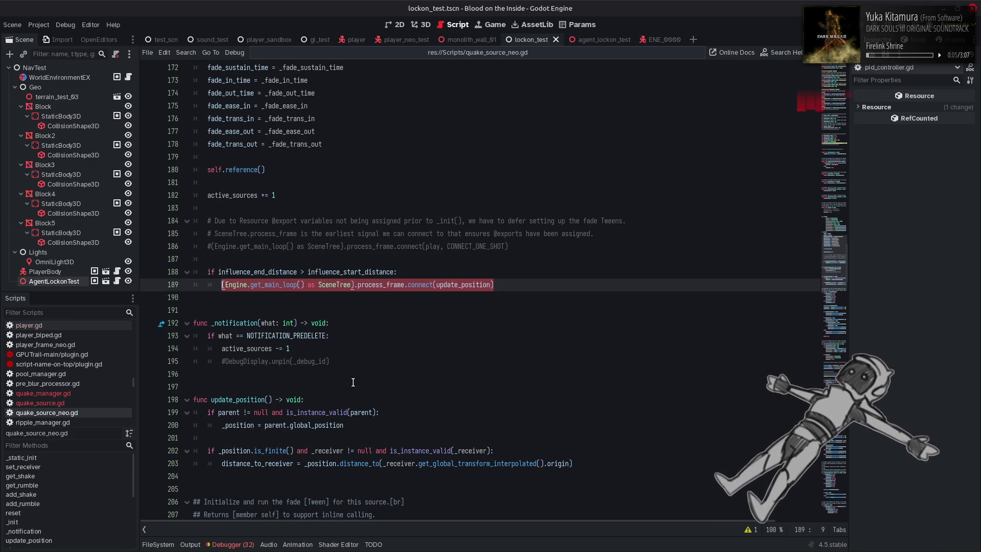
scroll(352, 383, "up", 20)
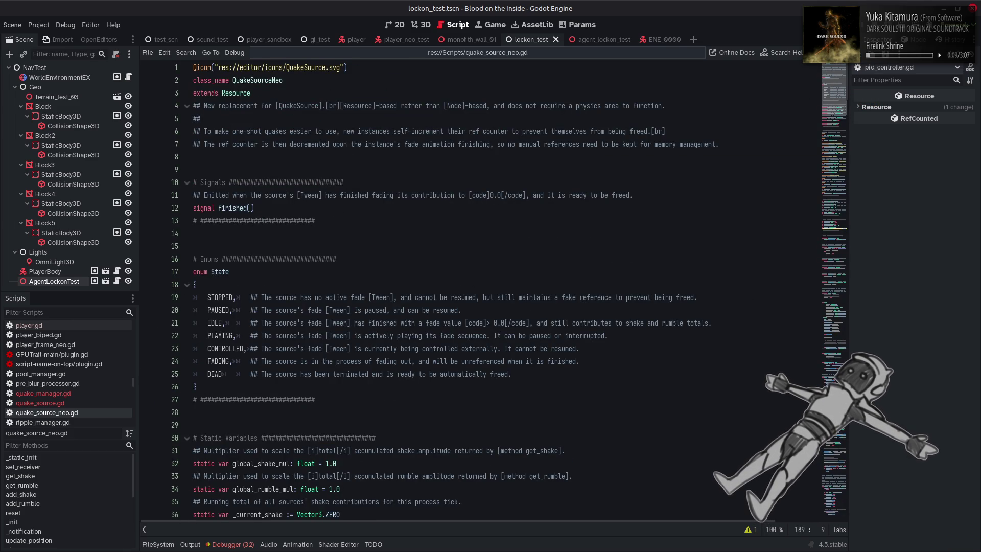
scroll(804, 179, "down", 20)
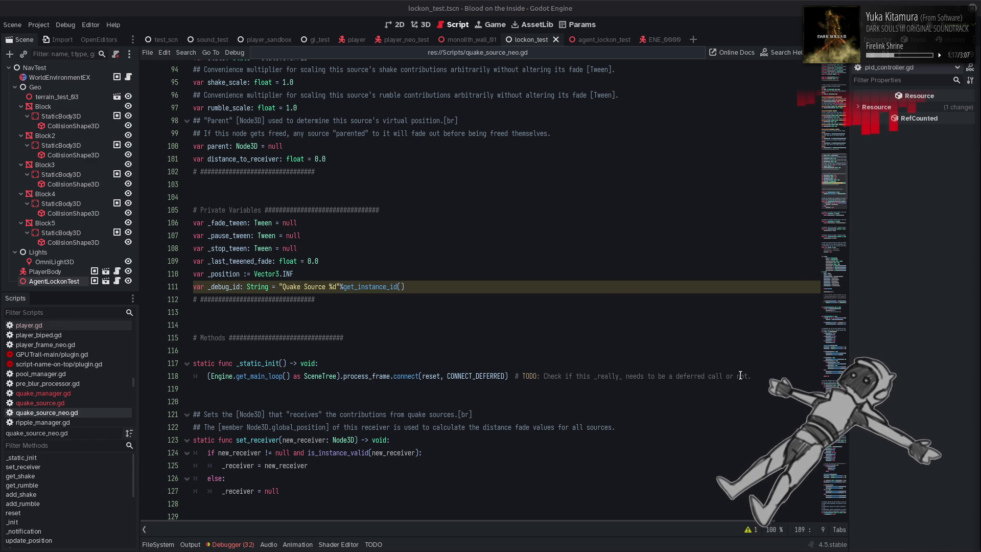
left_click(757, 377)
Select the deferred process_frame connection on line 118 and review the update_position callback
left_click(209, 377, "shift")
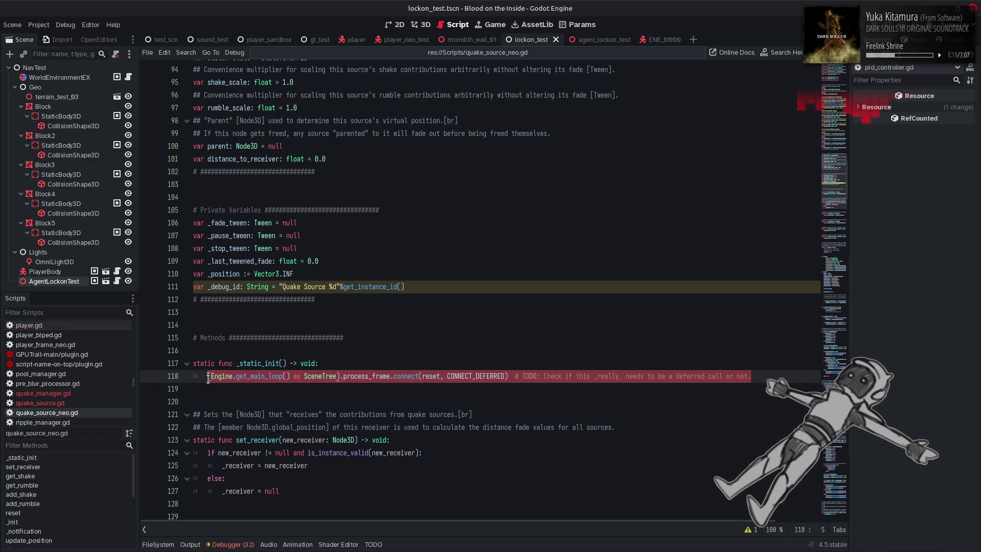
left_click(353, 352)
scroll(354, 352, "down", 4)
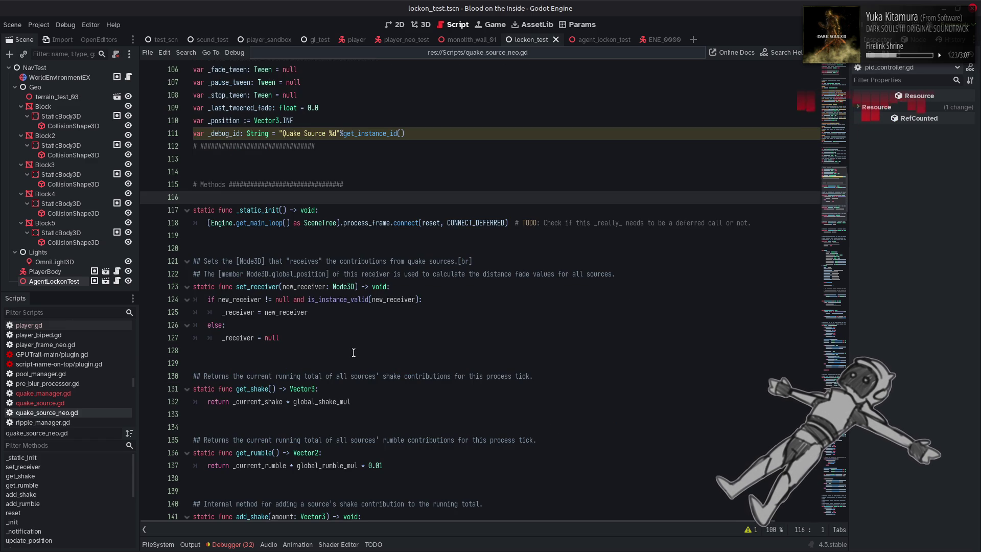
scroll(353, 353, "down", 17)
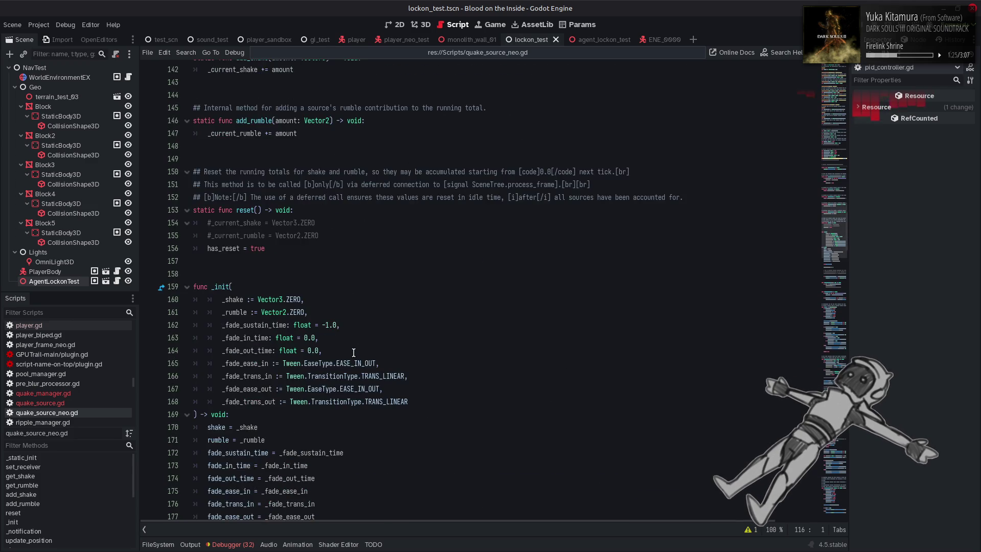
scroll(353, 353, "down", 2)
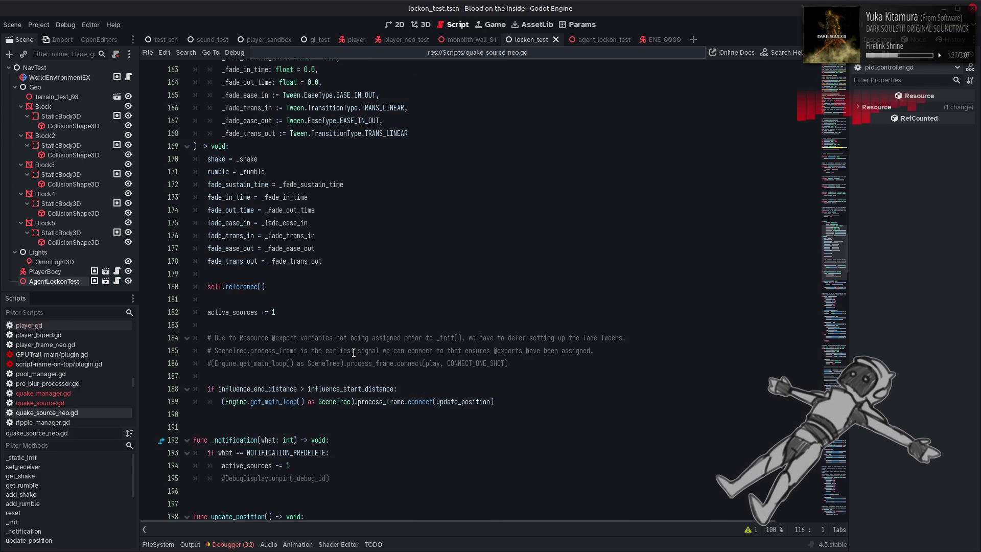
double_click(450, 401)
scroll(444, 403, "down", 3)
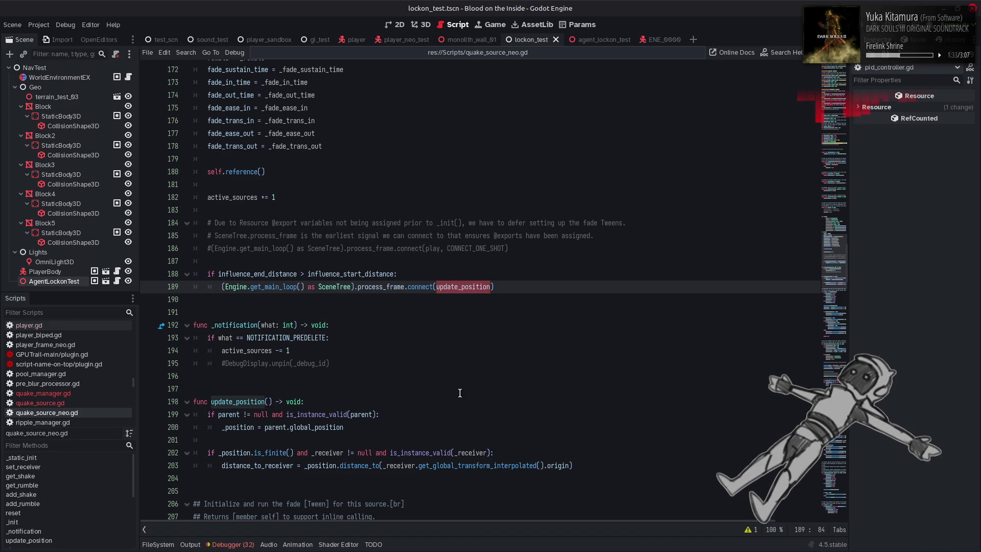
scroll(459, 391, "up", 13)
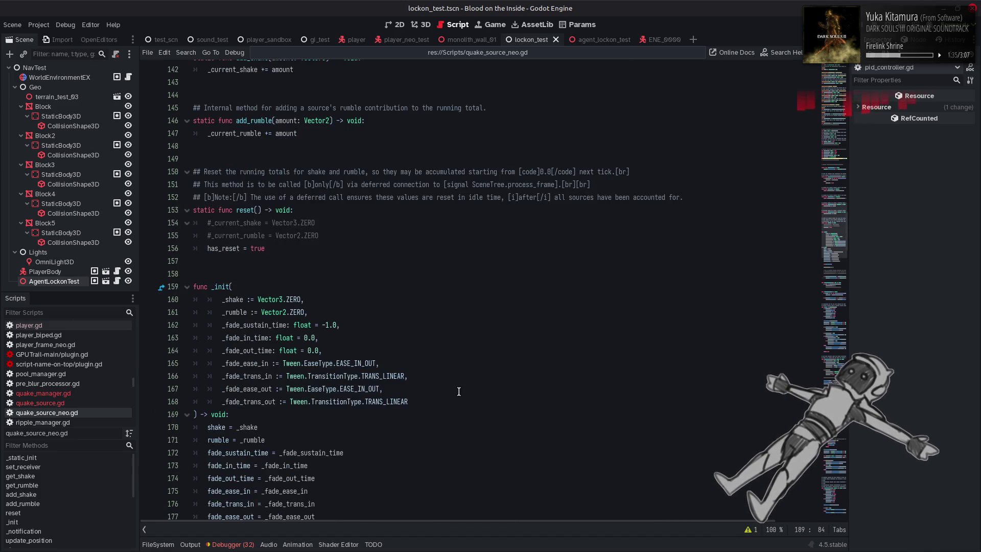
scroll(459, 391, "up", 11)
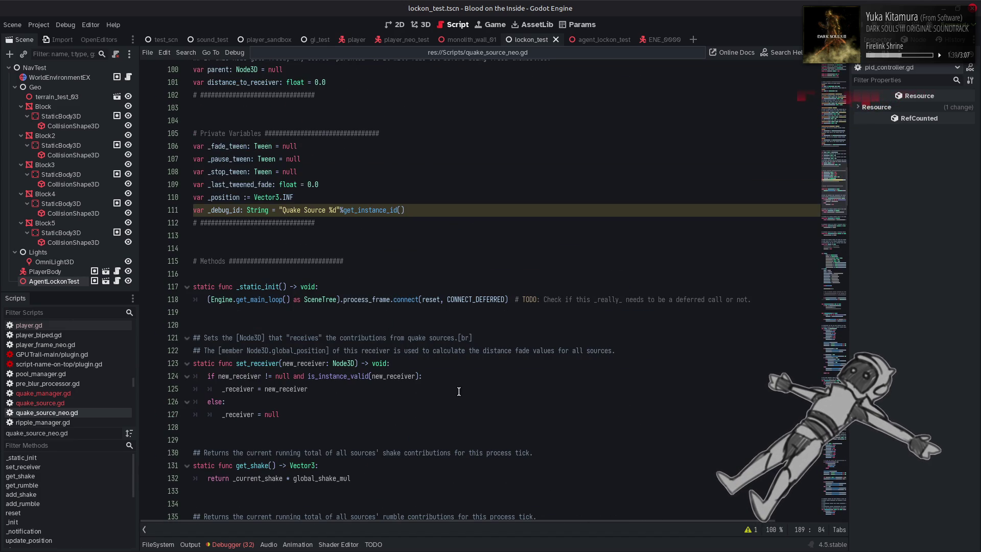
Switch back to pid_controller.gd through the recent scripts dropdown
left_click(441, 274)
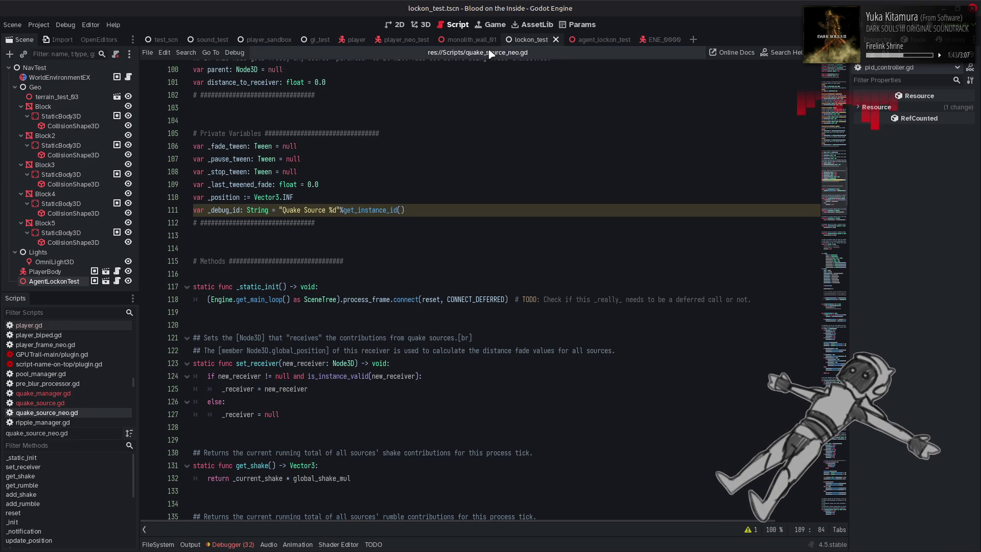
left_click(384, 52)
left_click(378, 93)
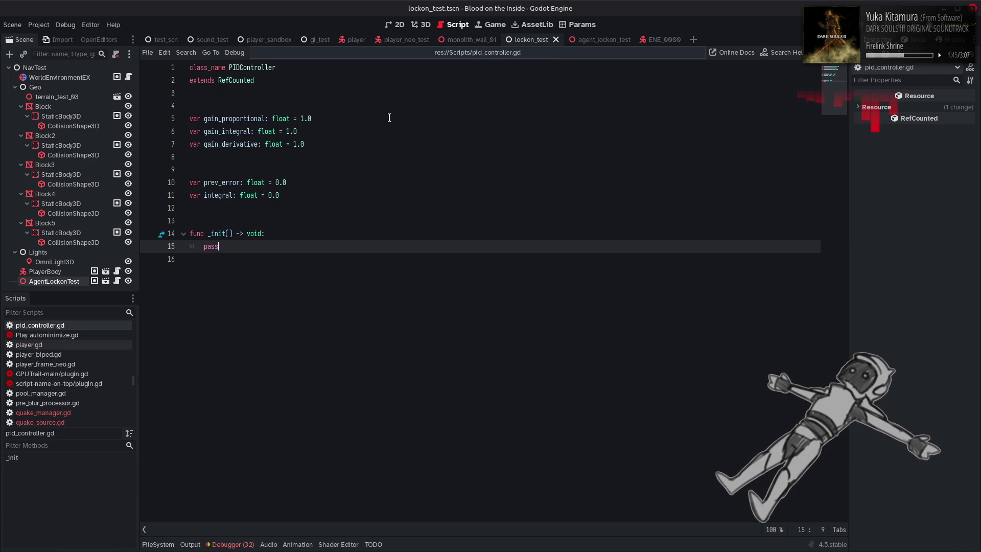
Replace pass in _init() with the pasted deferred connect call, targeting the process_frame signal
double_click(212, 247)
type("(Engine.get_main_loop() as SceneTree).process_frame.connect(reset, CONNECT_DEFERRED)  # TODO: Check if this _really_ needs to be a deferred call or not.")
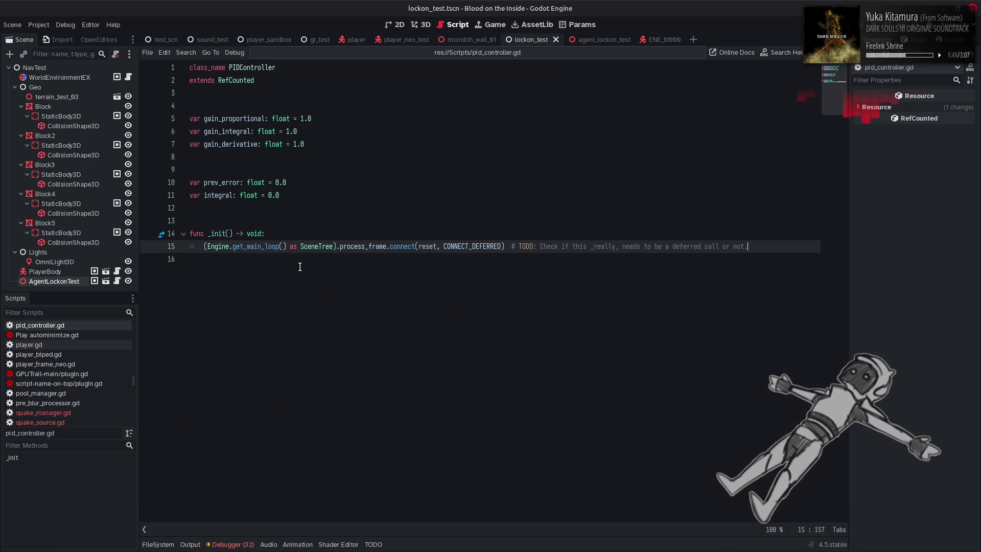
double_click(427, 246)
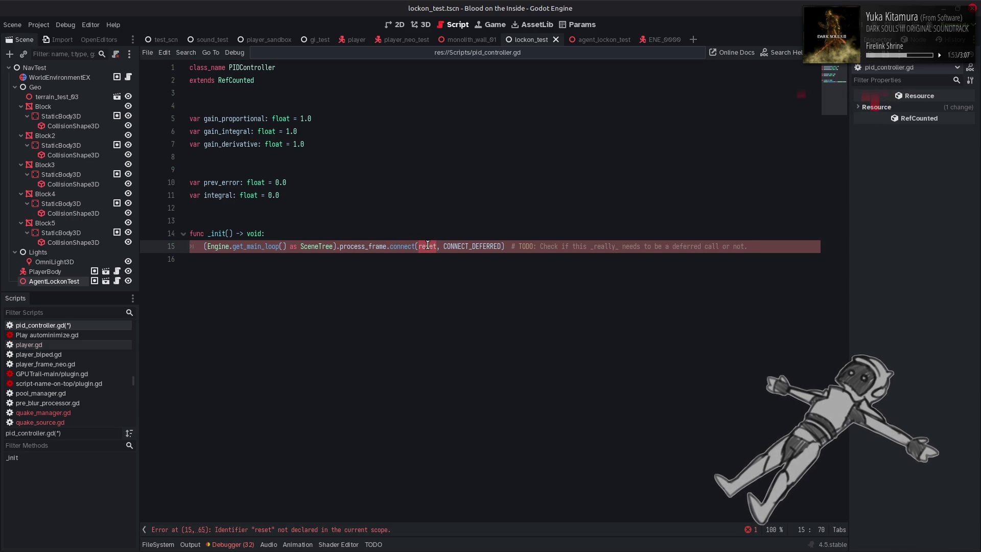
mouse_move(456, 244)
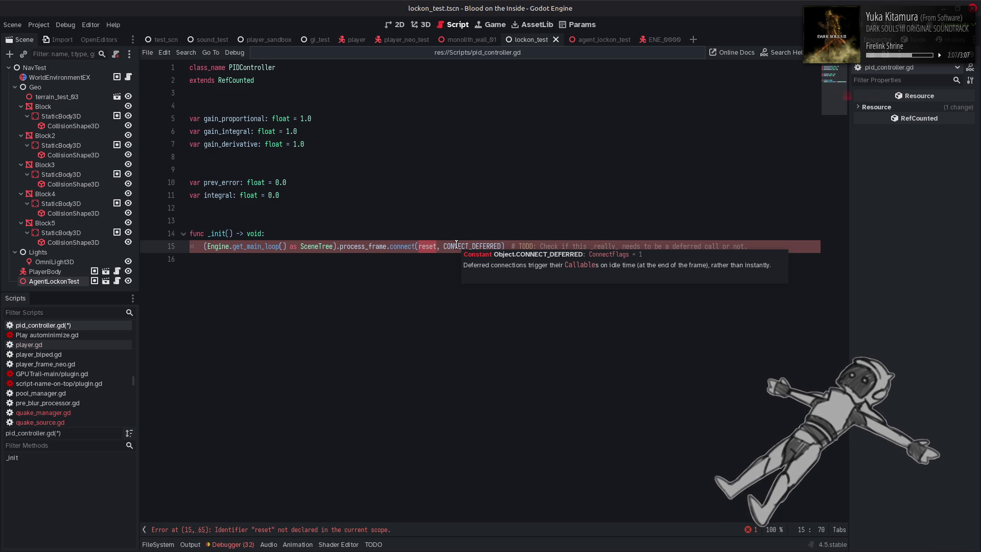
double_click(360, 247)
type("pre")
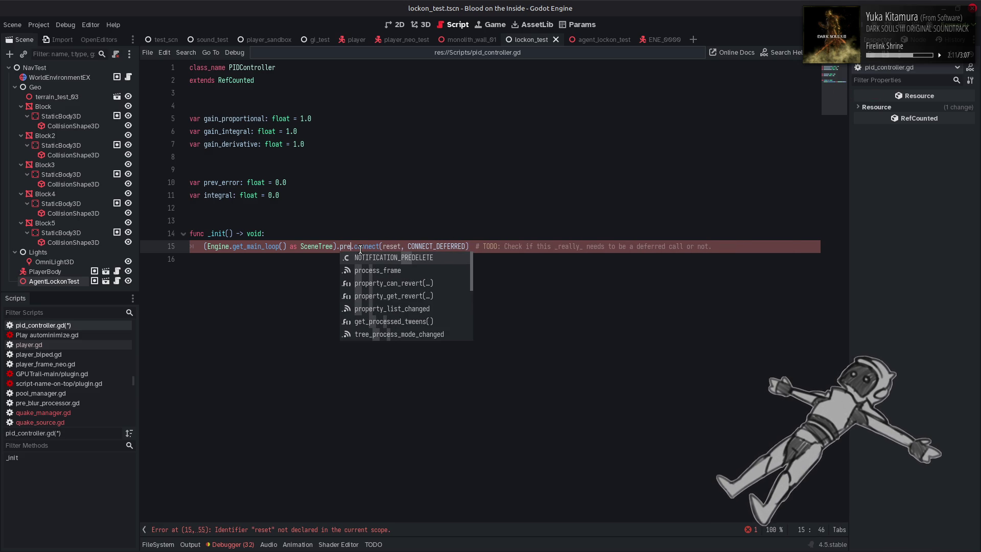
key("Down")
key("Return")
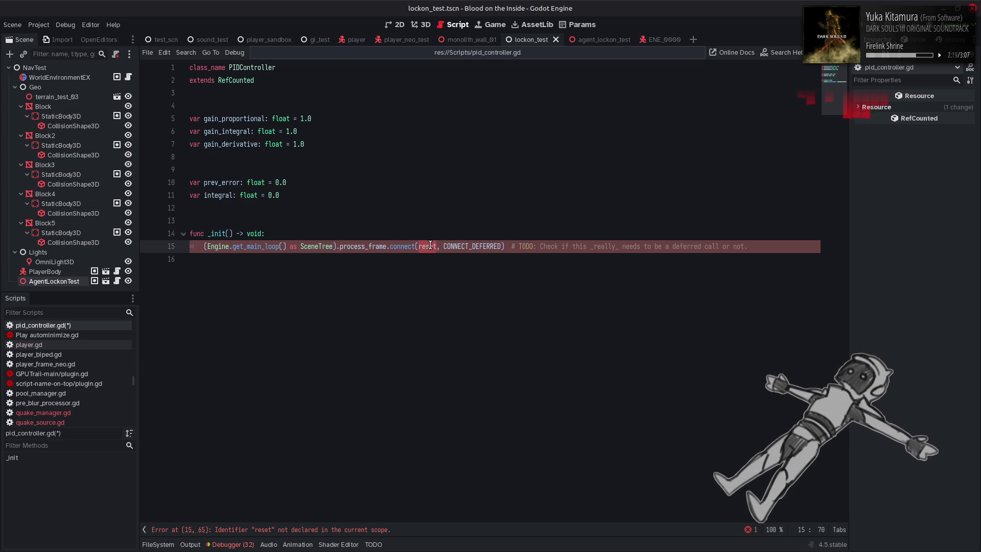
Start a new function below _init(): func process() -> void:
left_click(418, 261)
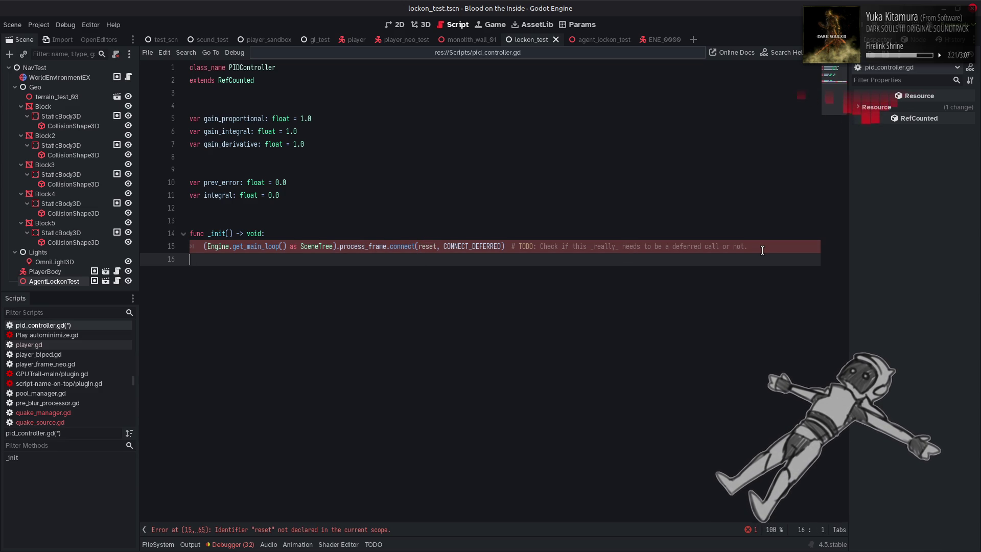
key("Return")
key("Return")
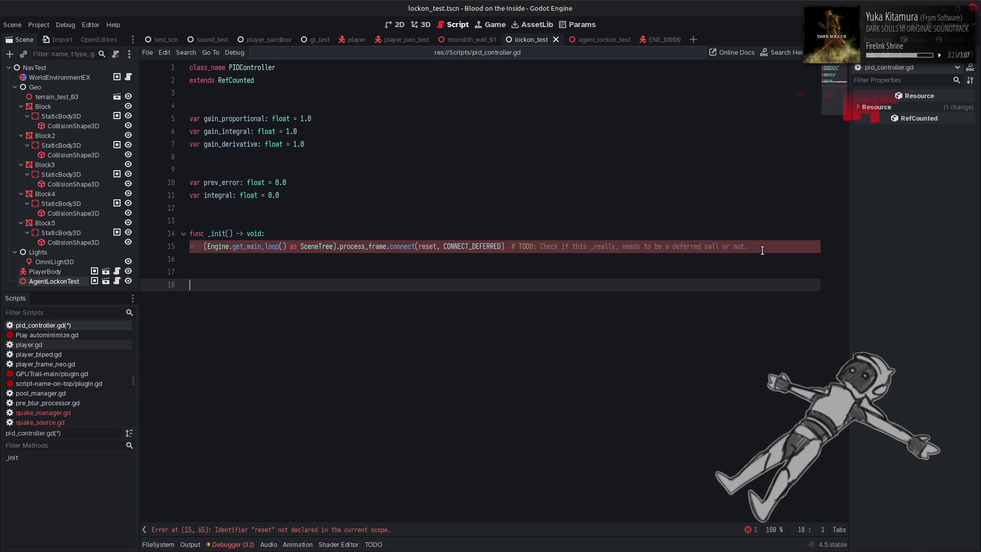
type("func proc")
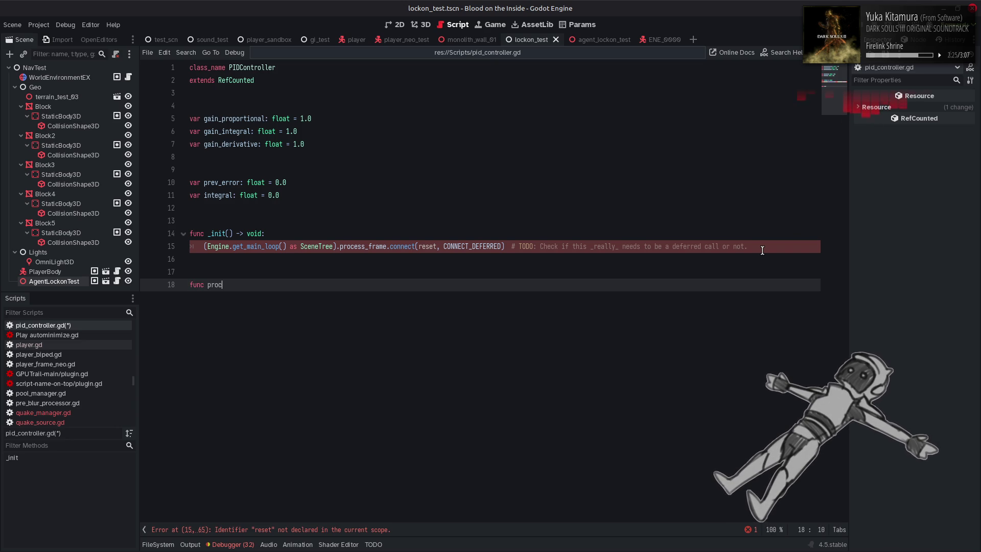
type("ess(")
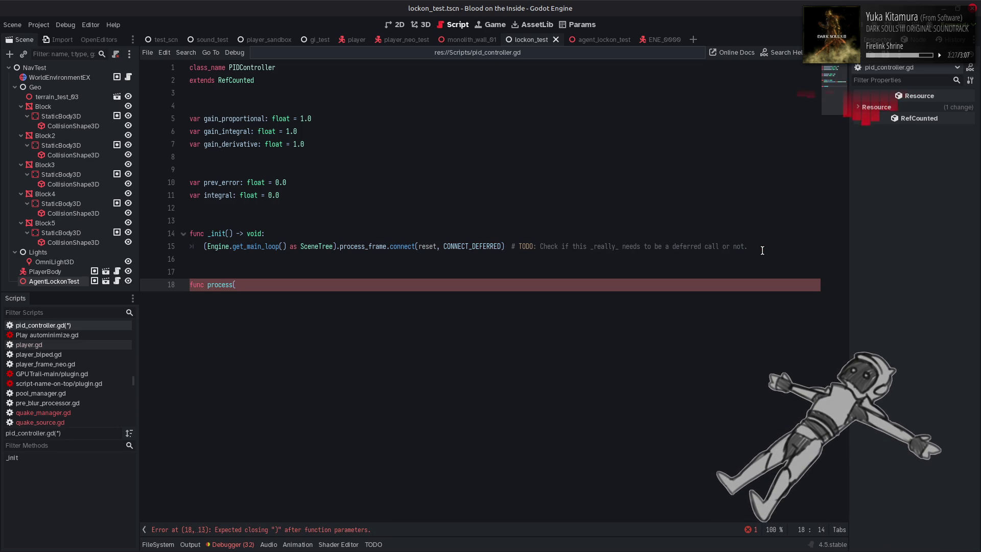
type(") -> void:")
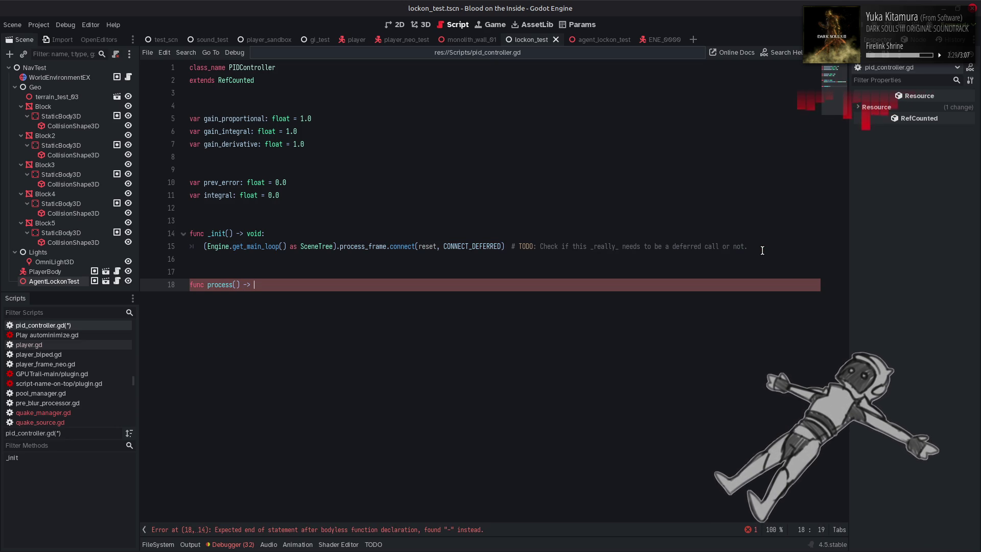
Connect process instead of reset in _init()'s connect call
key("Return")
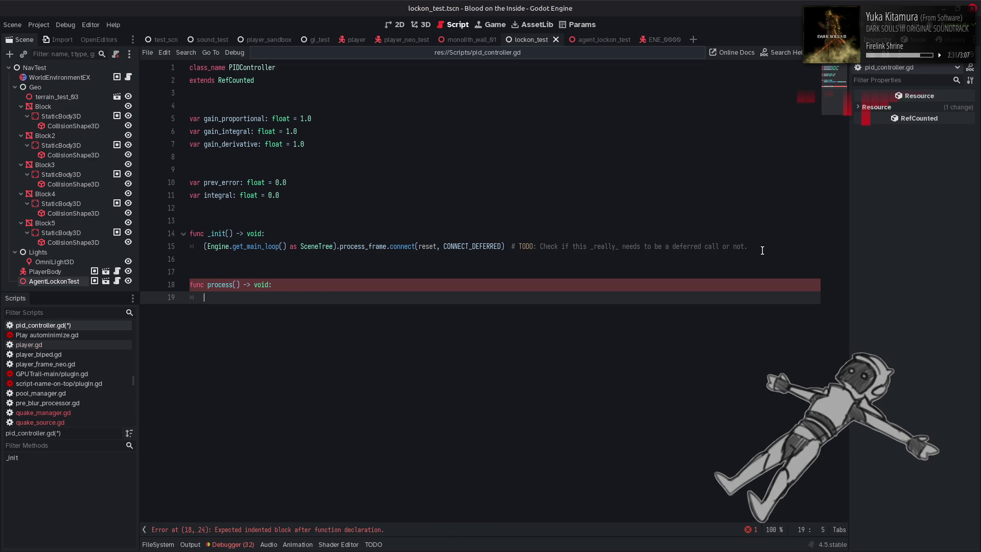
double_click(222, 284)
key("ctrl+c")
double_click(427, 246)
key("ctrl+v")
Start process()'s body with var delta: float = Engine
left_click(349, 295)
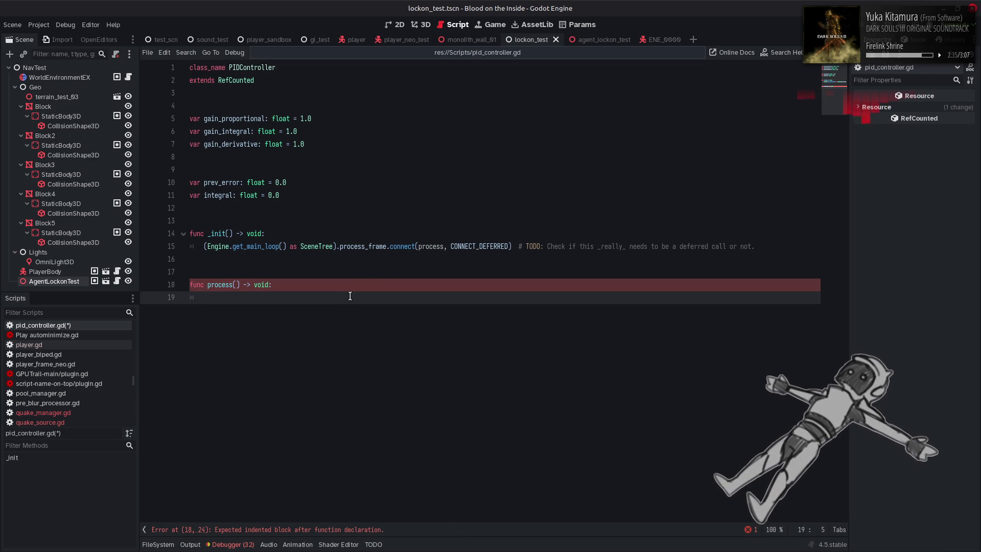
type("delta: fl")
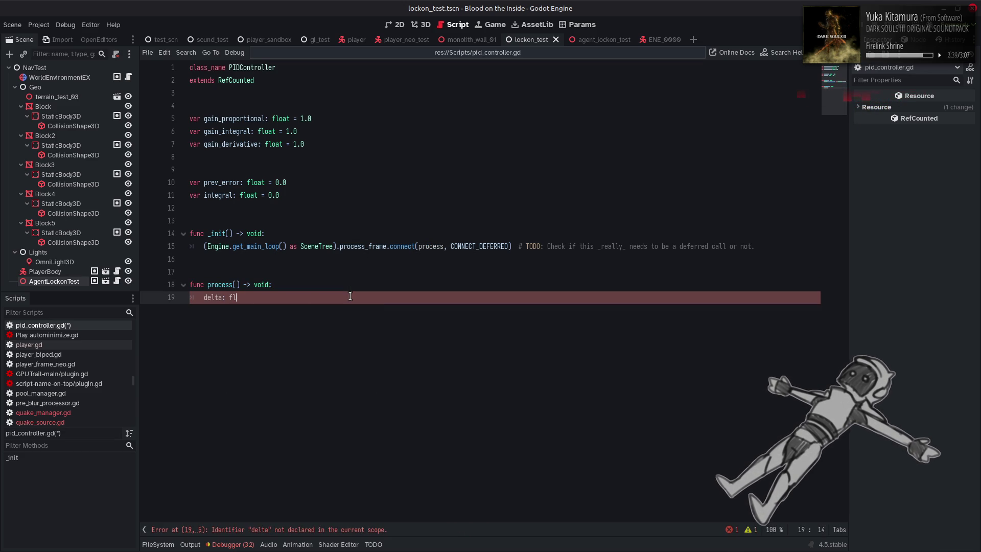
type("oat = E")
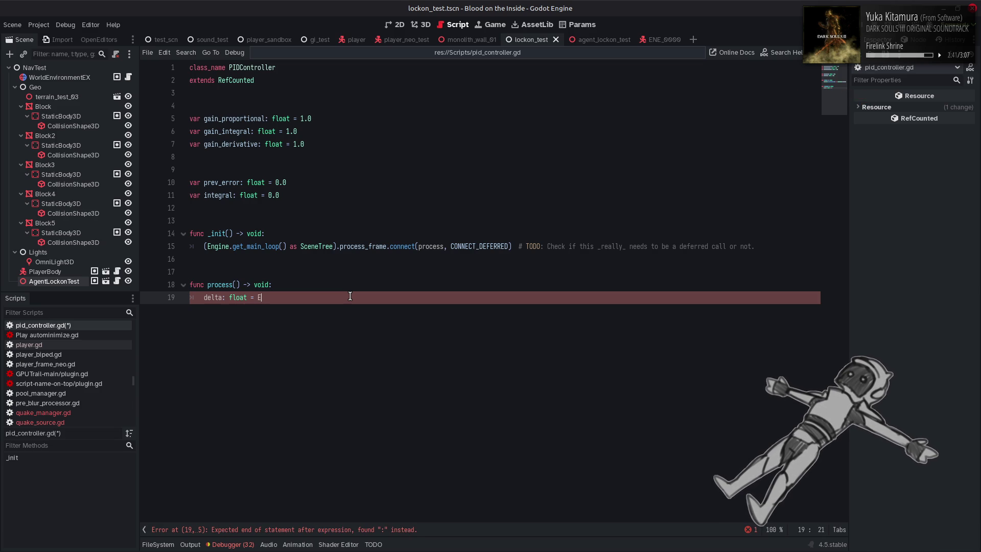
type("ngine.")
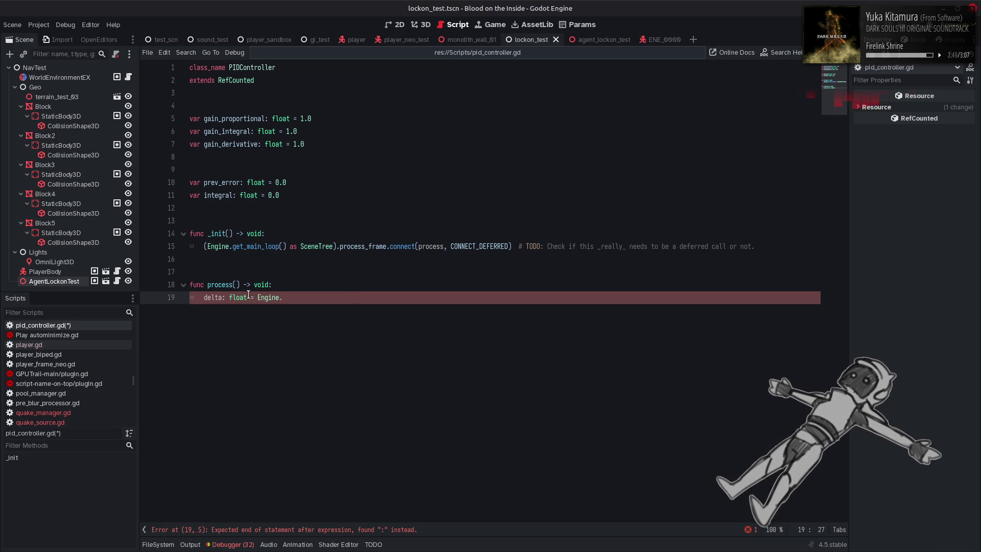
left_click(205, 297)
type("var")
left_click(322, 297)
Extend the delta expression to Engine.get_main_loop() via autocomplete
type(".")
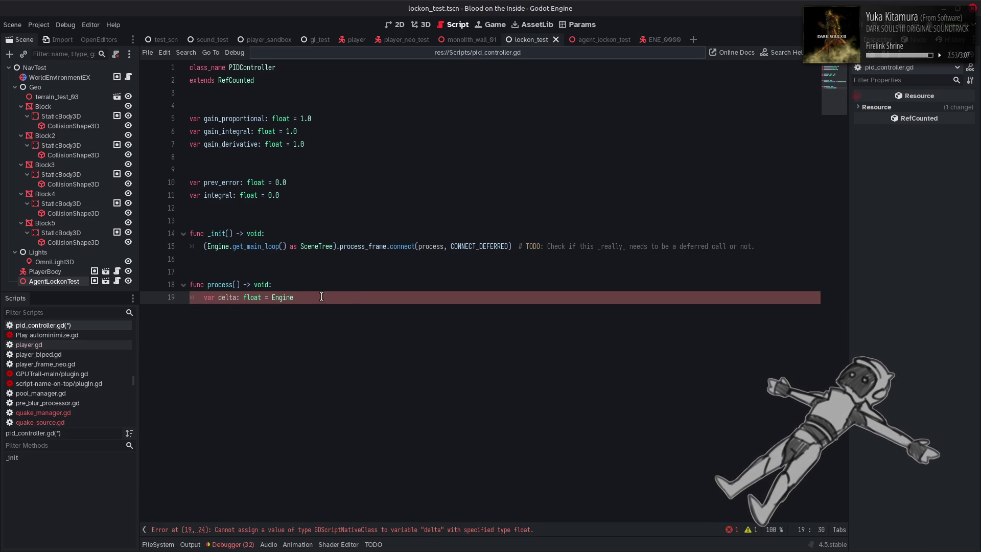
key("Down")
key("Down")
key("Down")
key("Down")
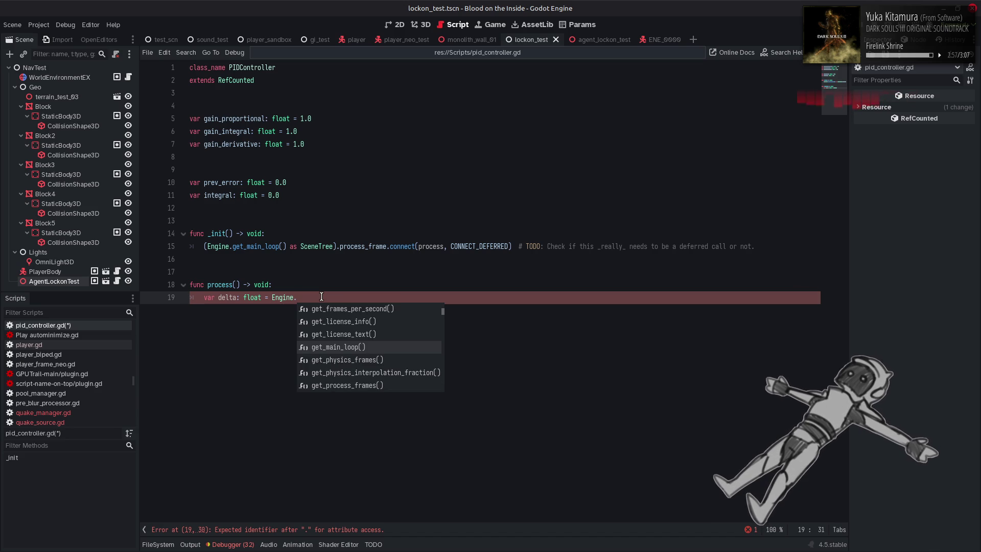
key("Down")
key("Down")
key("Down")
key("Down")
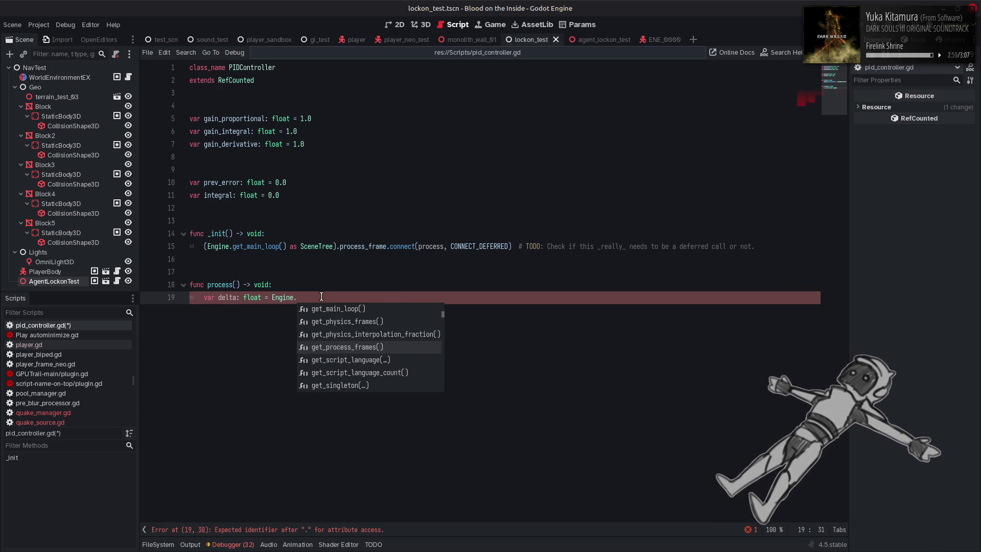
key("Up")
key("Up")
key("Up")
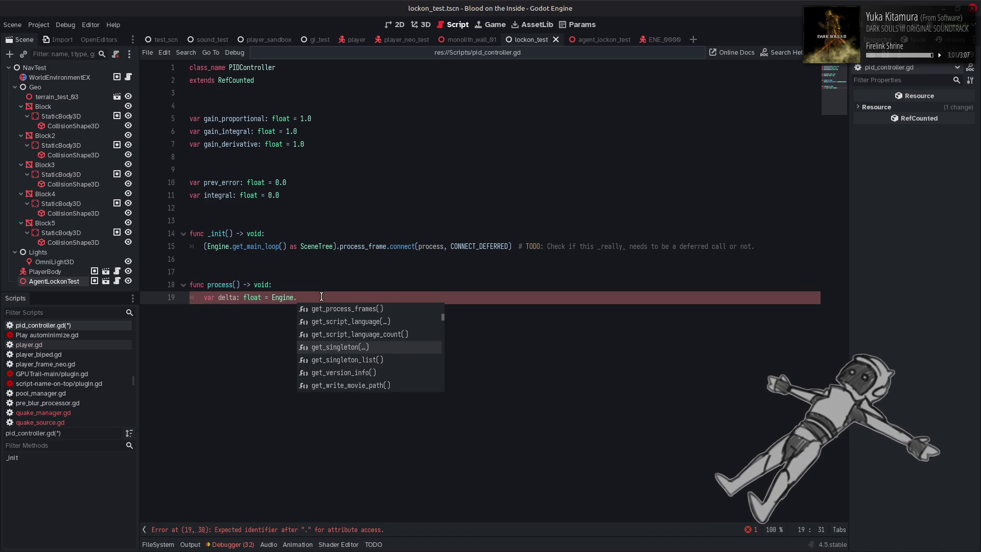
key("Up")
key("Up")
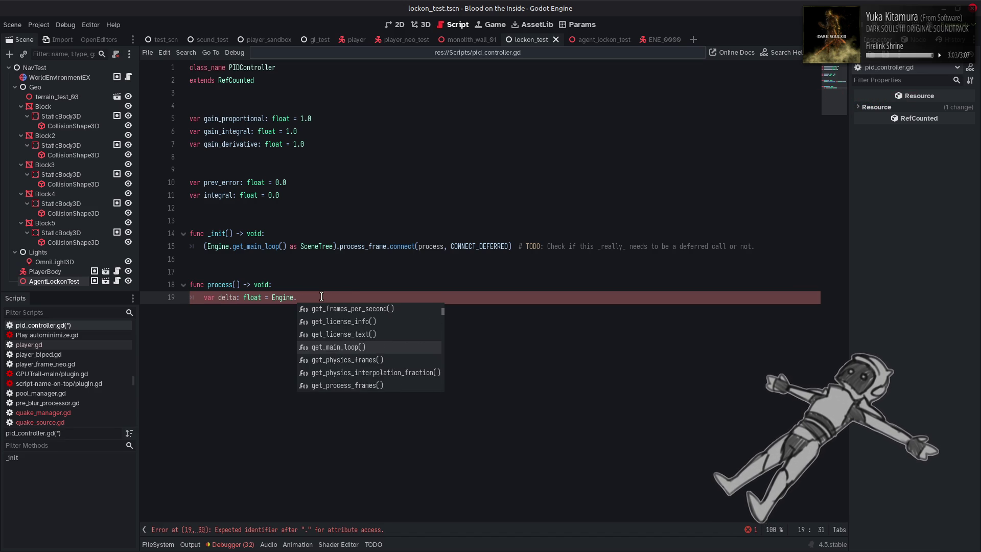
key("Return")
type(".")
key("BackSpace")
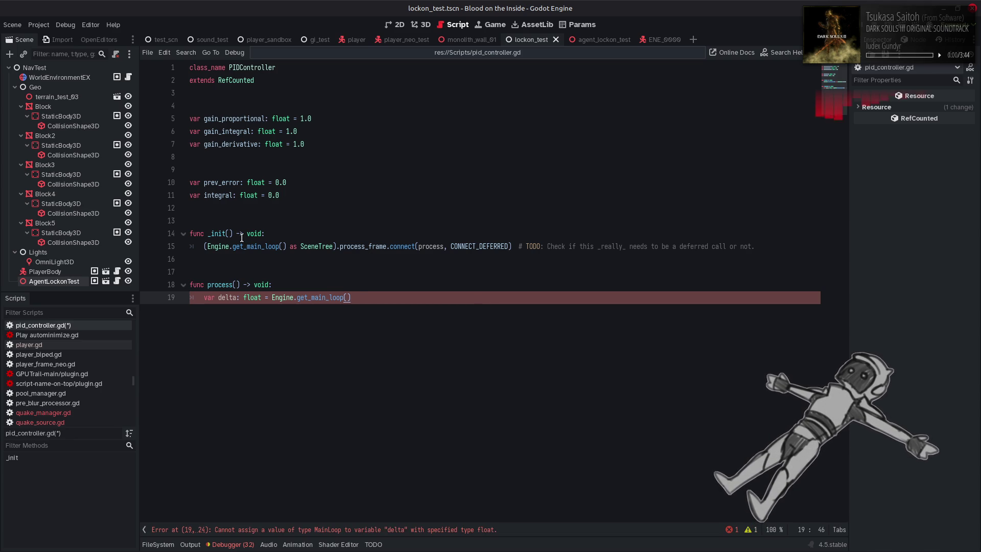
Replace Engine.get_main_loop() with the SceneTree cast copied from line 15
left_click_drag(206, 247, 337, 247)
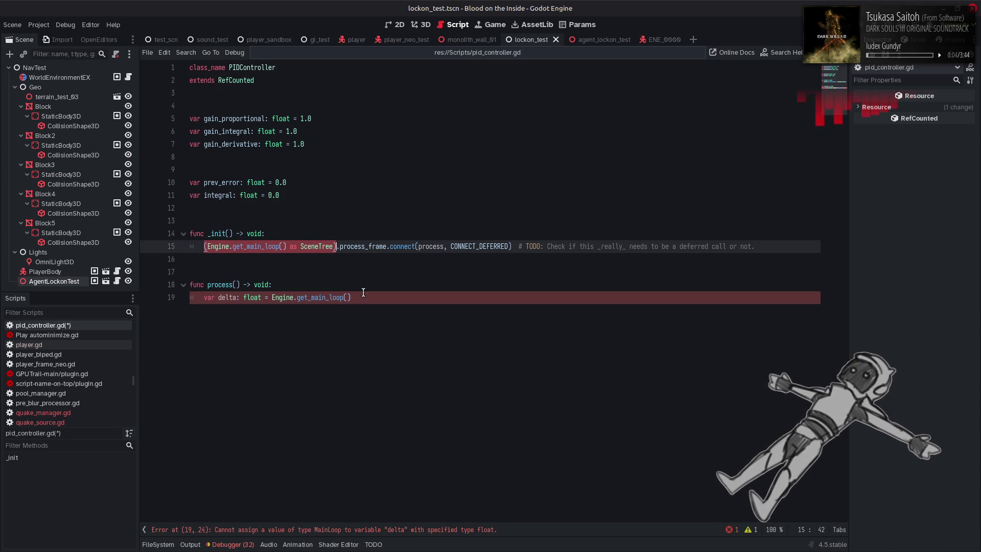
left_click_drag(354, 298, 272, 300)
key("ctrl+v")
type(".")
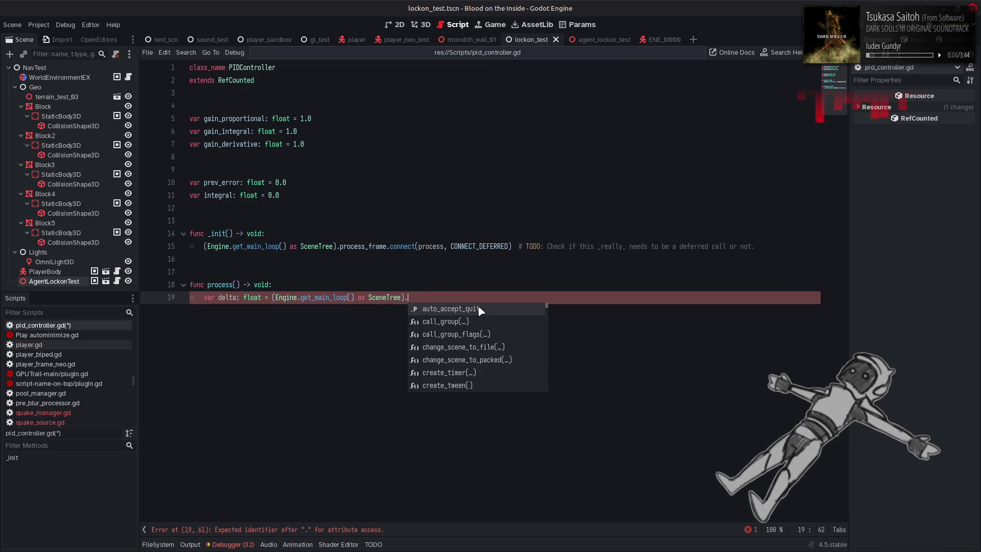
Change the delta expression to read from TimeMan instead
scroll(492, 327, "down", 11)
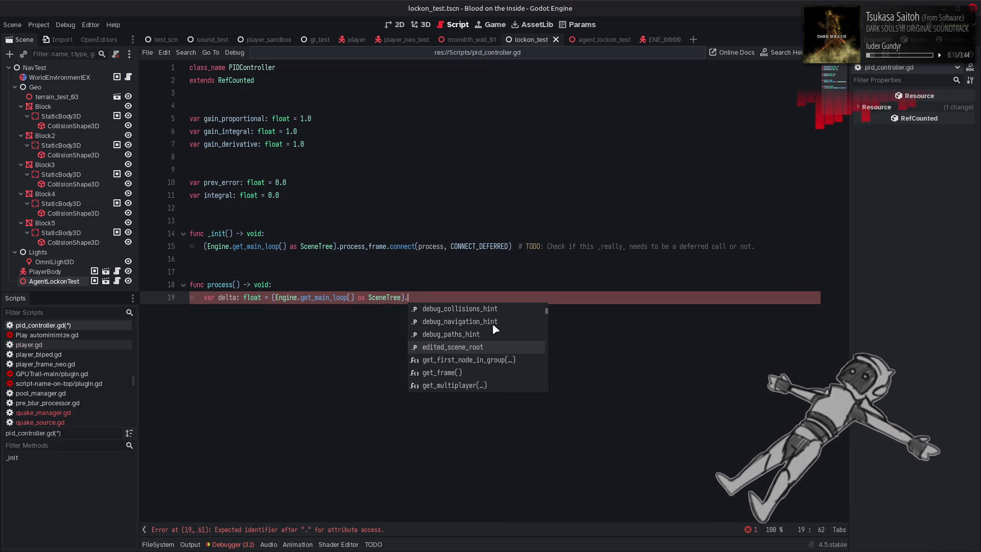
scroll(494, 327, "down", 7)
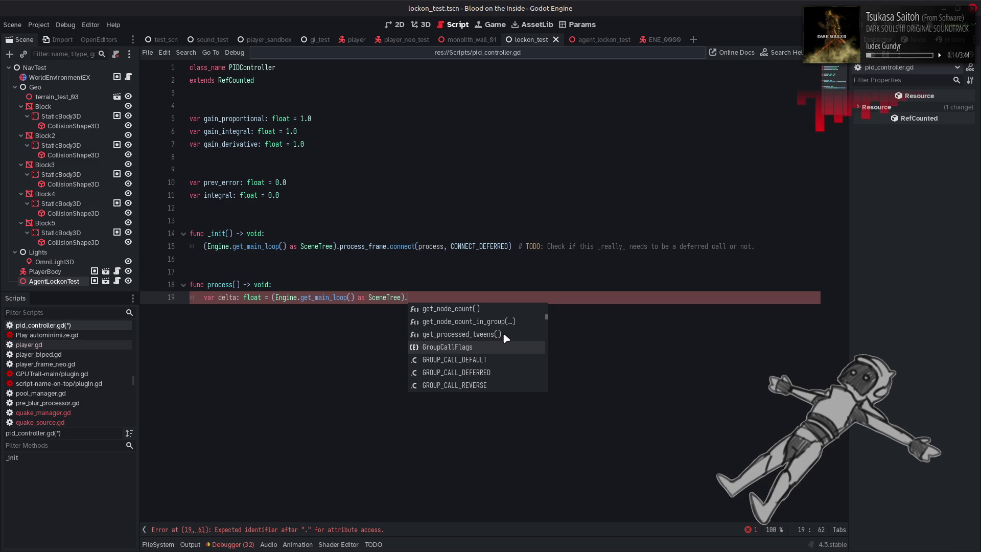
left_click(446, 297)
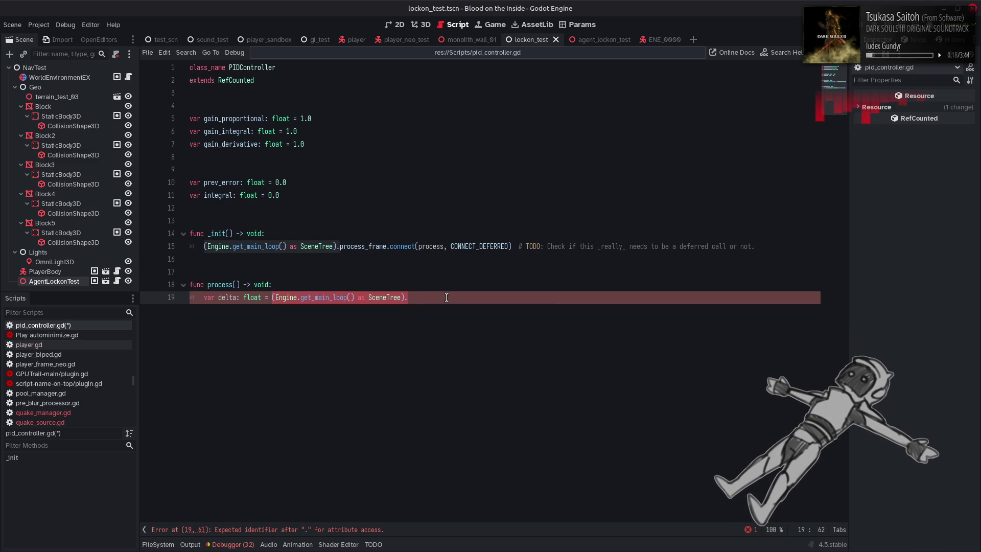
type("TimeMan.")
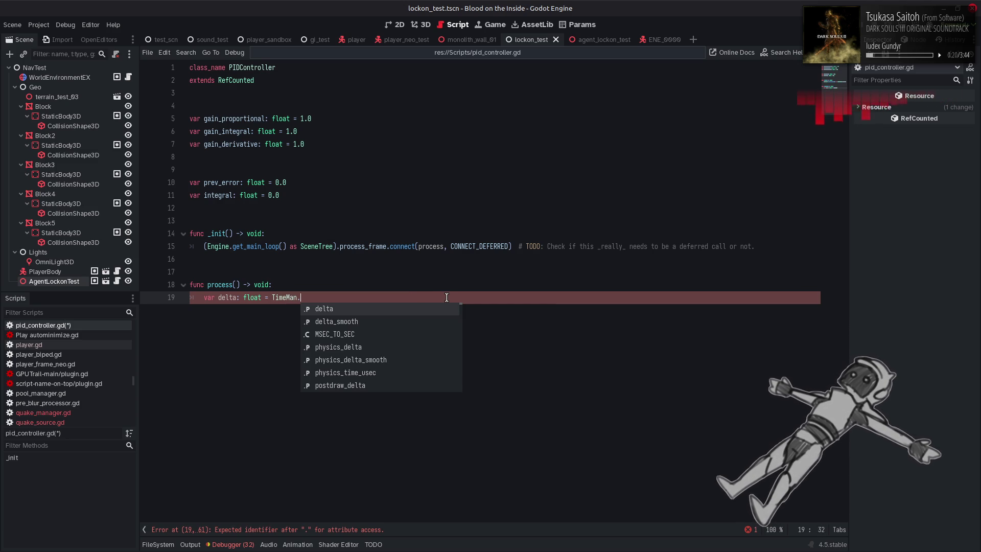
left_click(419, 305)
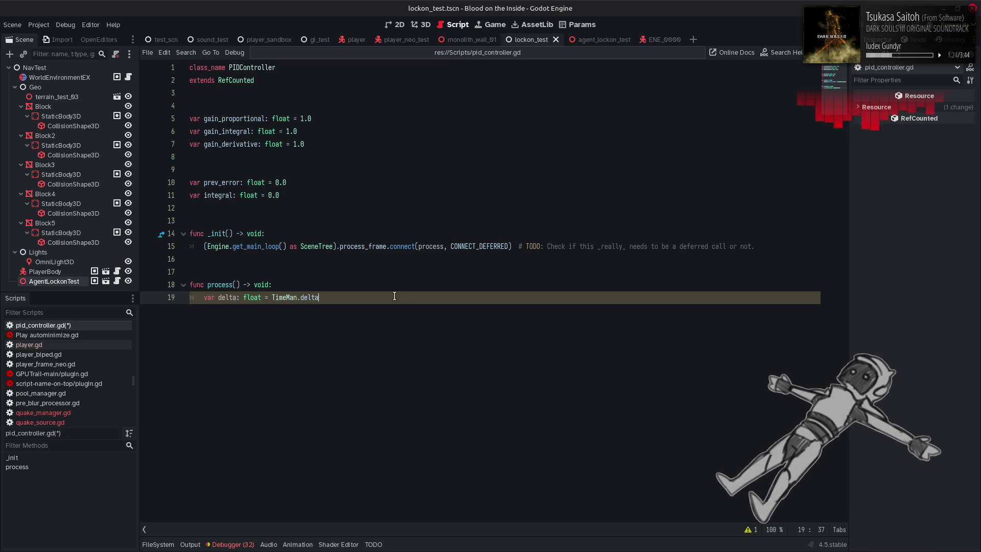
Check the Wikipedia pseudocode, then open new lines below the delta assignment
key("alt+Tab")
key("alt+Tab")
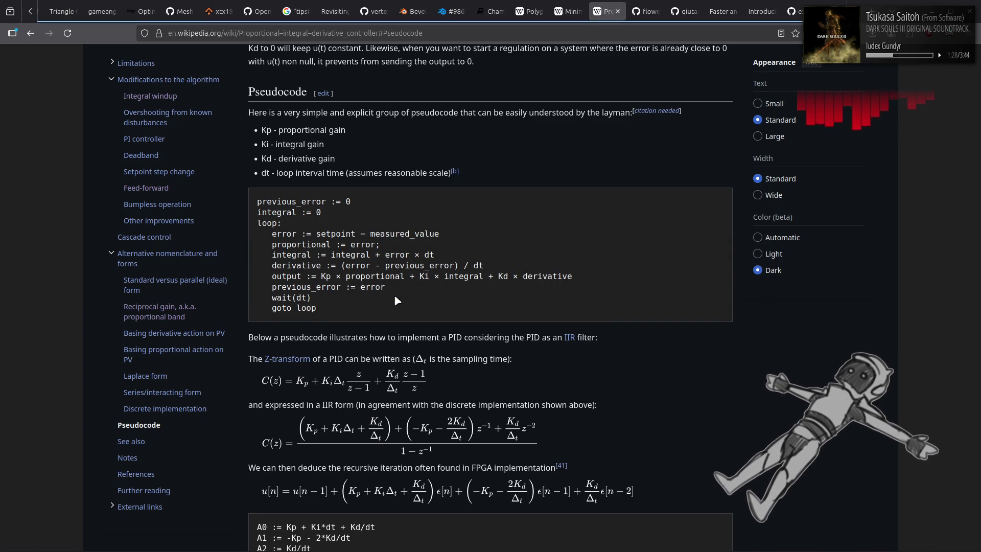
key("alt+Tab")
key("Return")
key("Return")
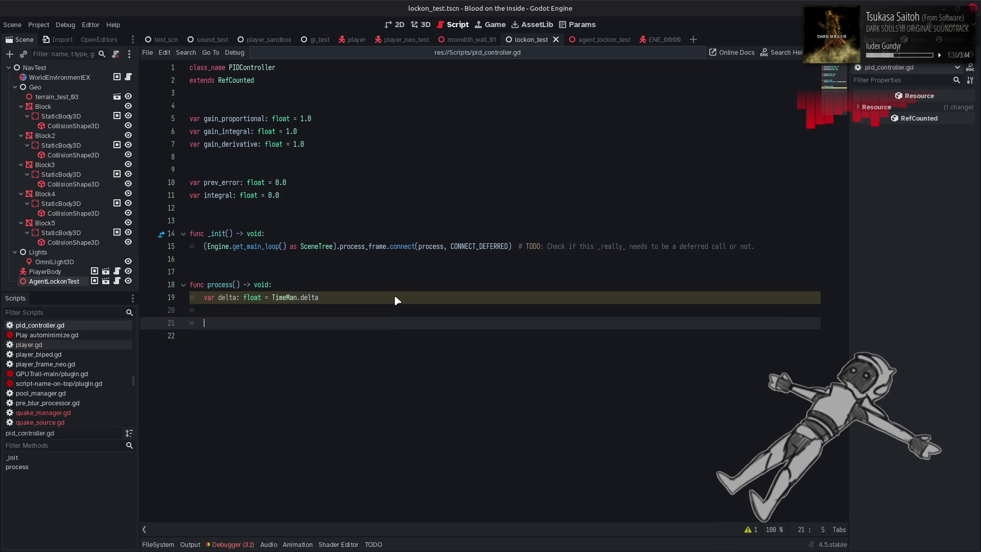
Type var error: float on line 21 while consulting Wikipedia's Discrete implementation section
type("var ")
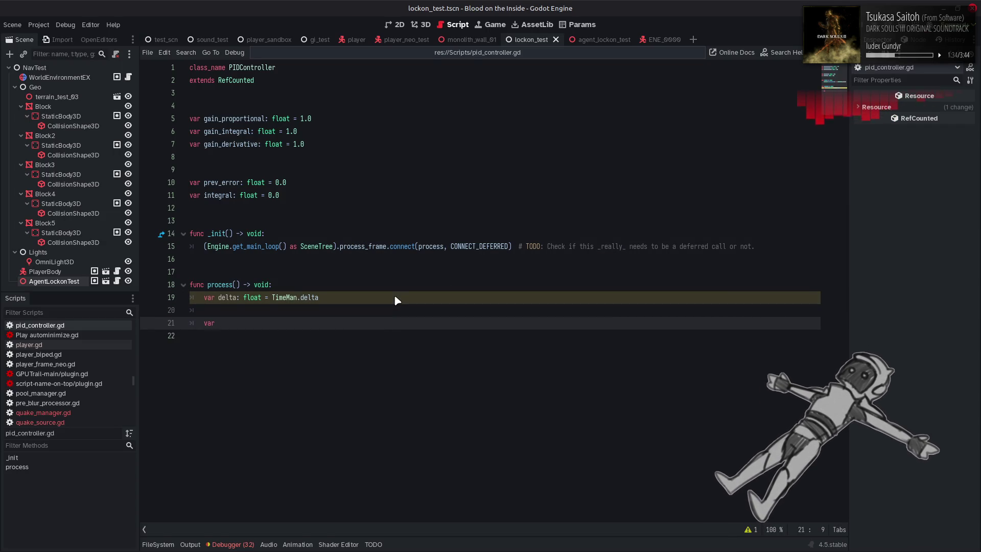
type("error: float")
key("alt+Tab")
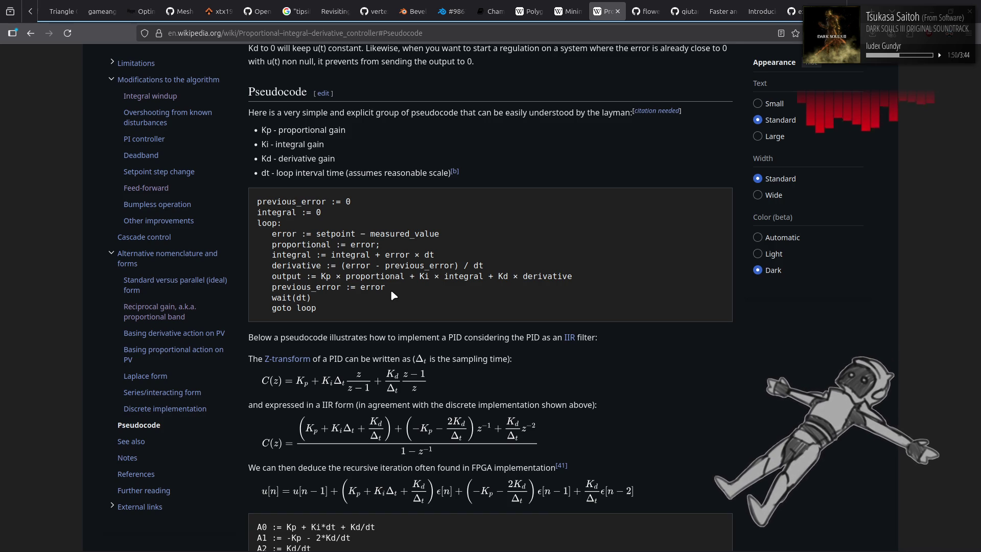
scroll(393, 295, "up", 4)
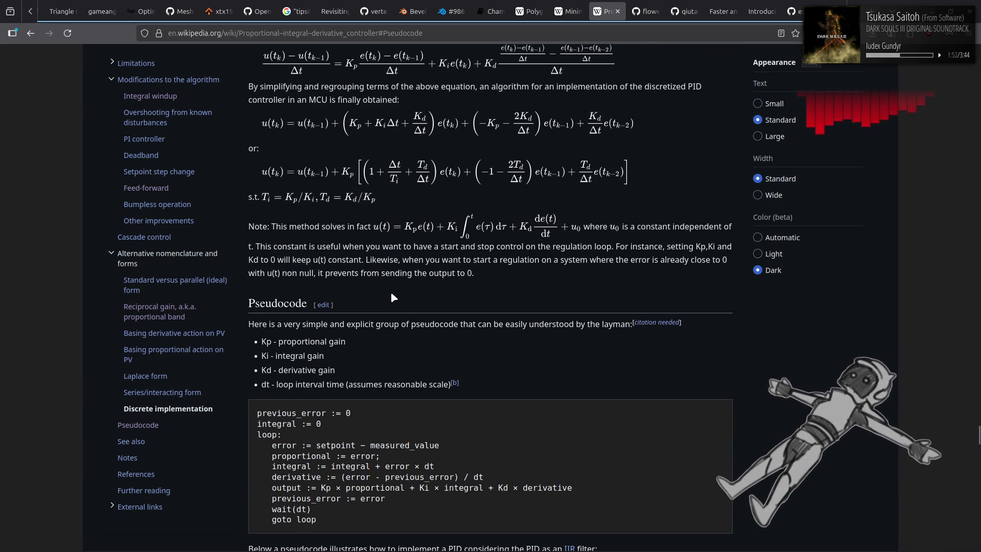
scroll(392, 296, "up", 5)
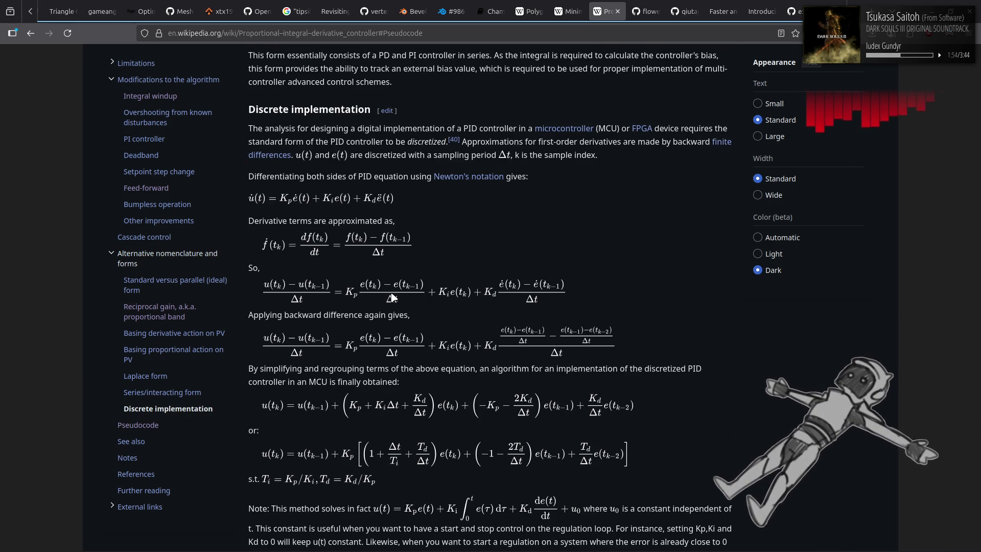
key("alt+Tab")
double_click(213, 286)
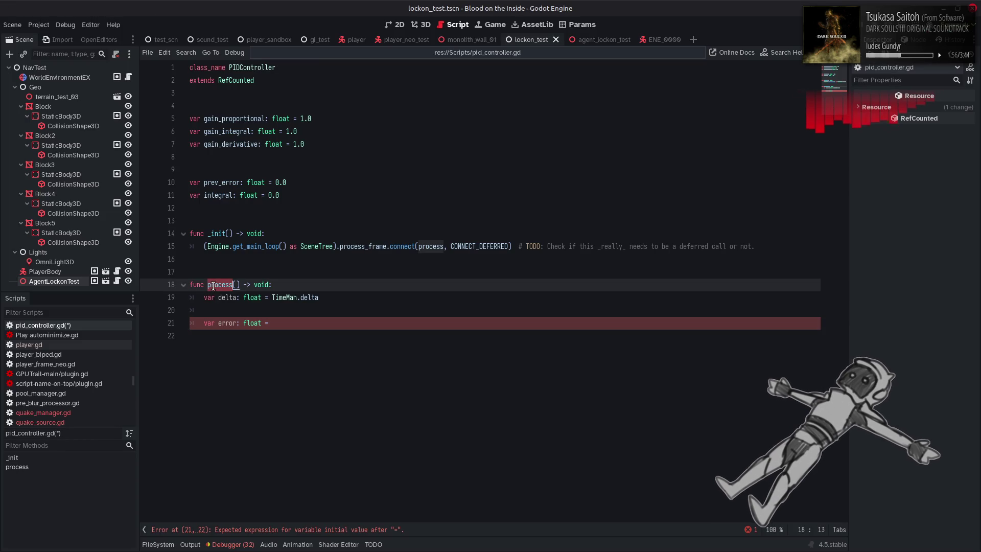
type("update")
left_click(215, 286)
double_click(436, 247)
type("update")
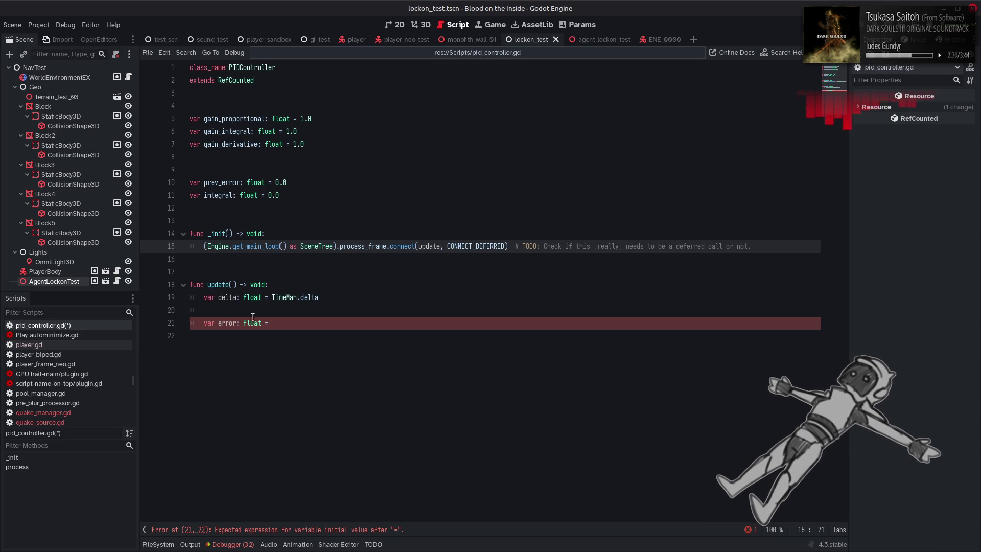
left_click(204, 322)
key("ctrl+k")
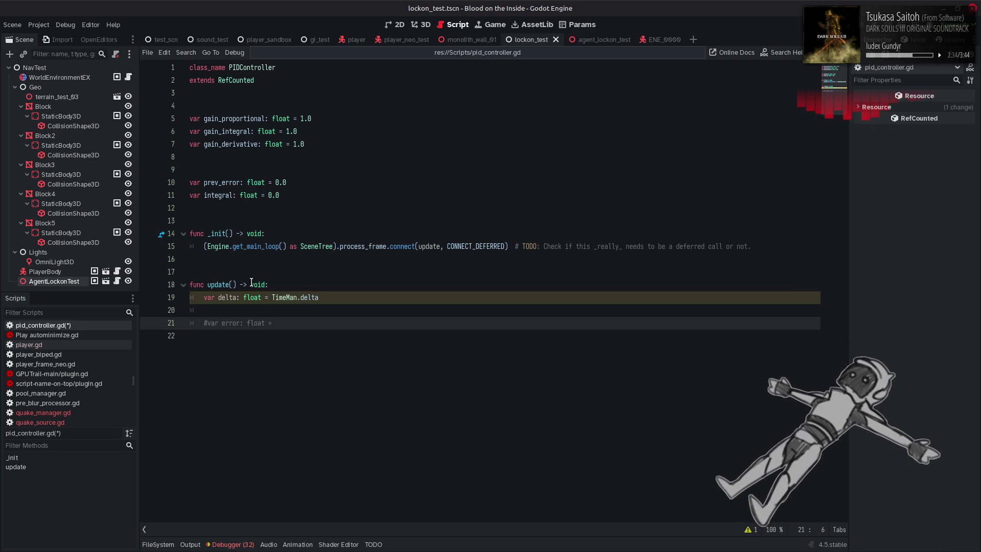
left_click(248, 182)
left_click(258, 171)
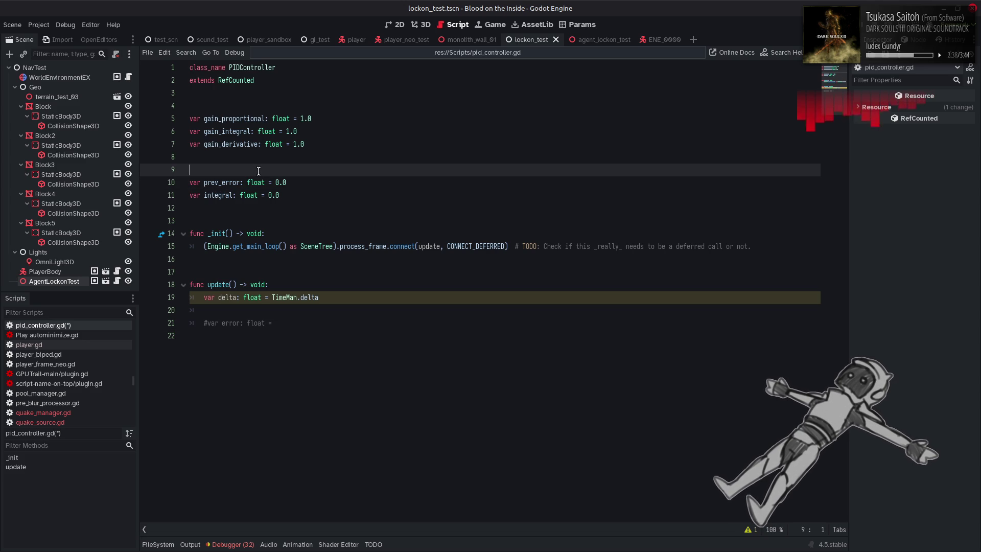
left_click(331, 207)
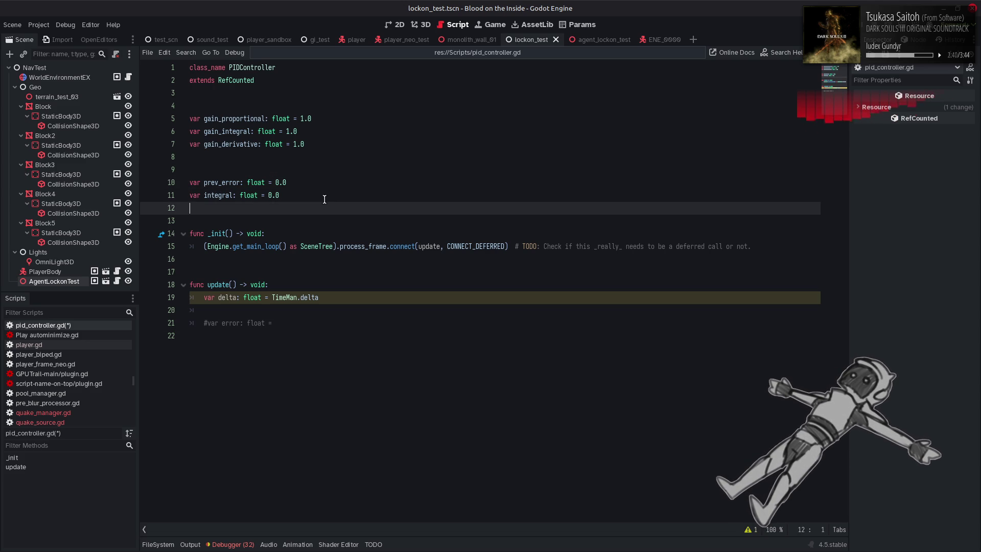
Add an untyped var set_point on new line 12 below the integral declaration
left_click(322, 198)
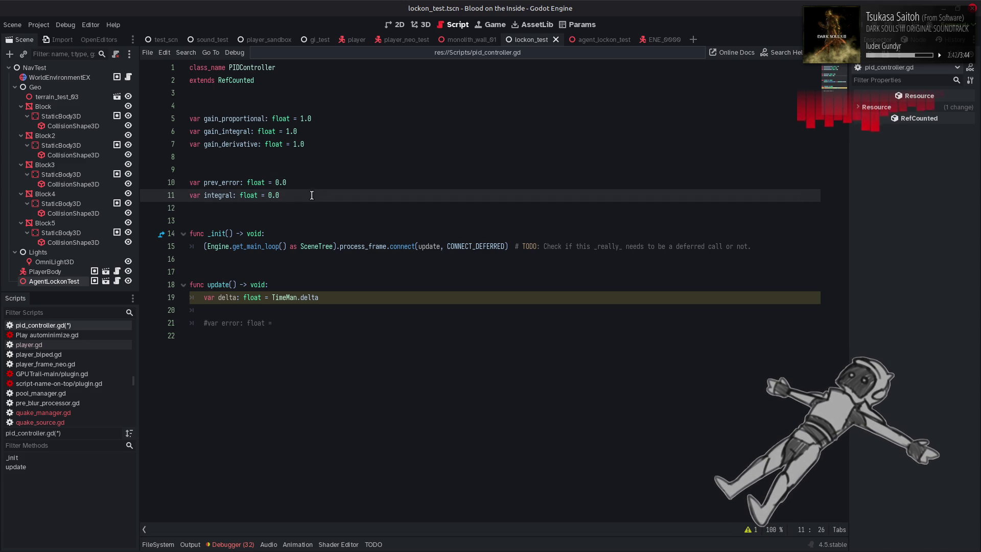
key("Return")
type("var")
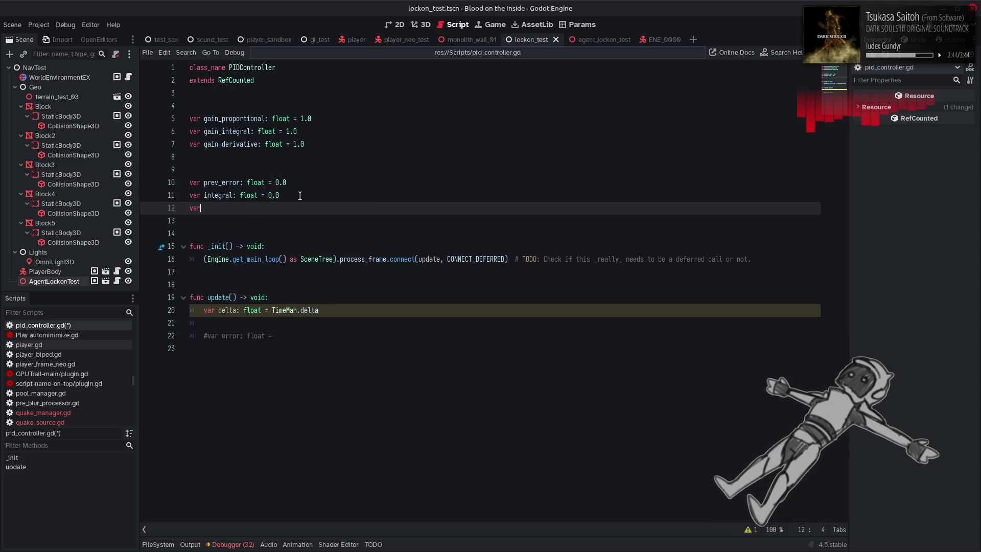
type(" set_point")
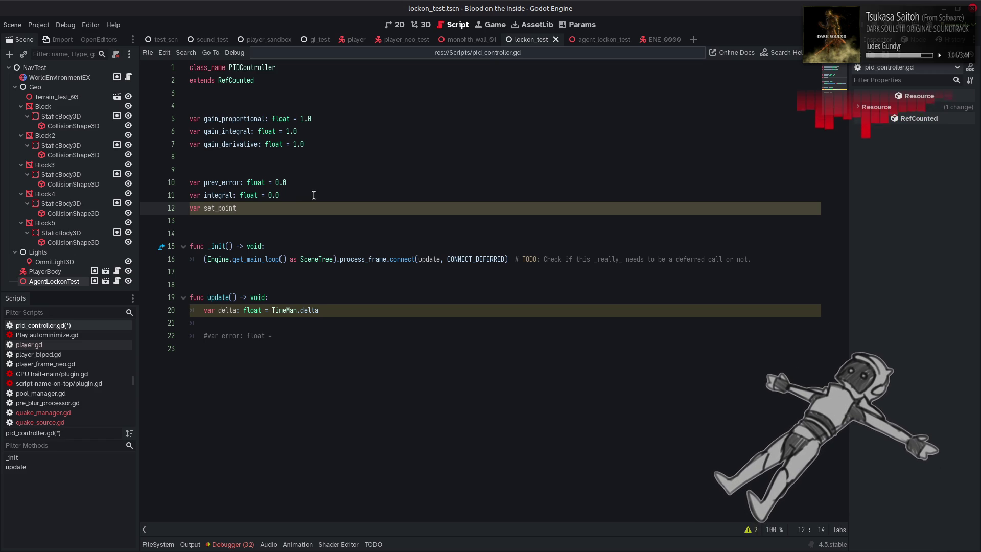
key("alt+Tab")
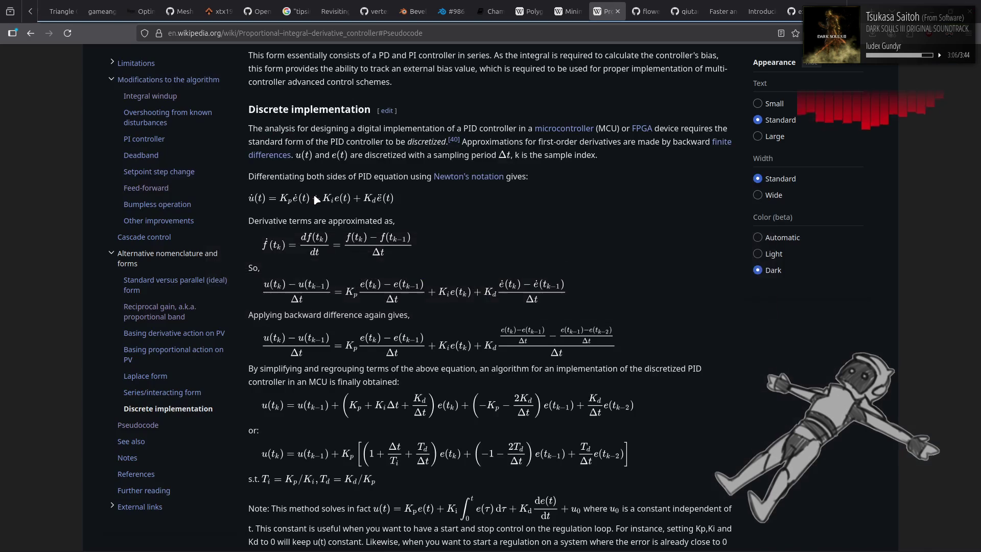
Scroll Wikipedia's PID controller article to the Pseudocode loop, read it, then return to pid_controller.gd
key("alt+Tab")
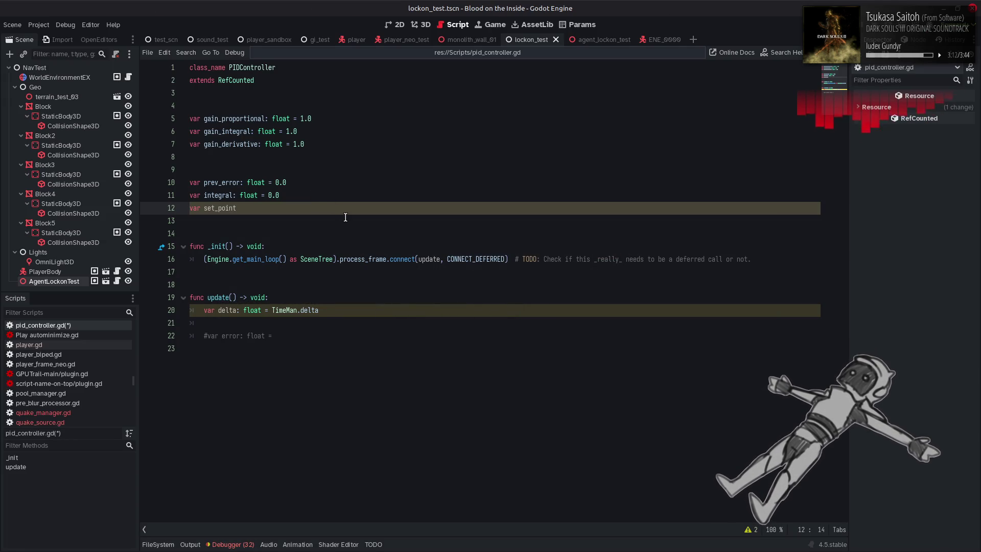
key("alt+Tab")
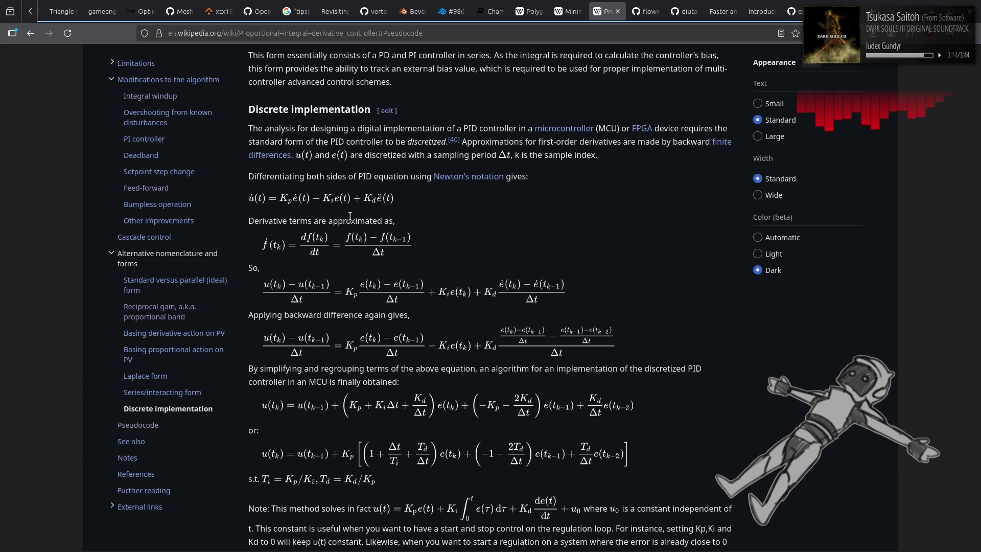
scroll(441, 215, "down", 3)
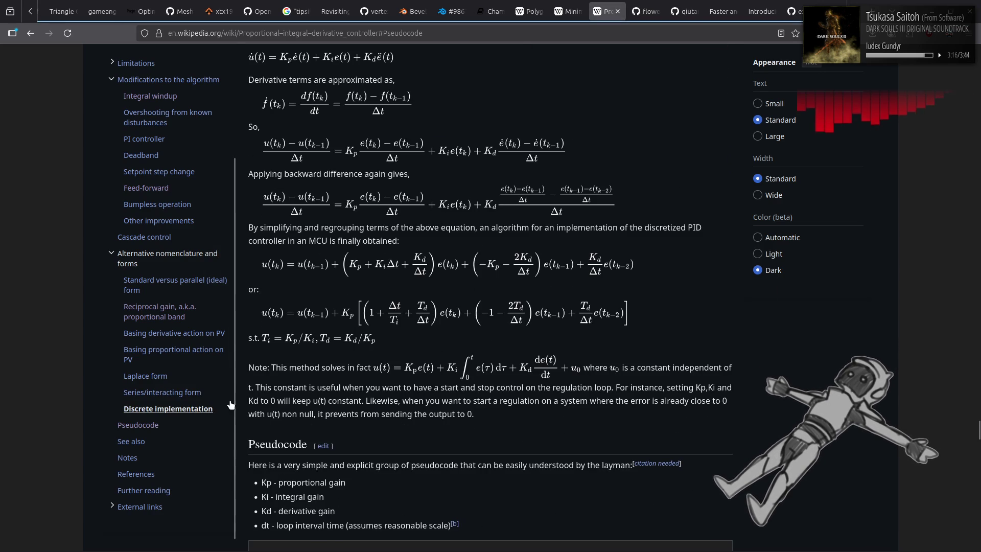
scroll(394, 330, "down", 7)
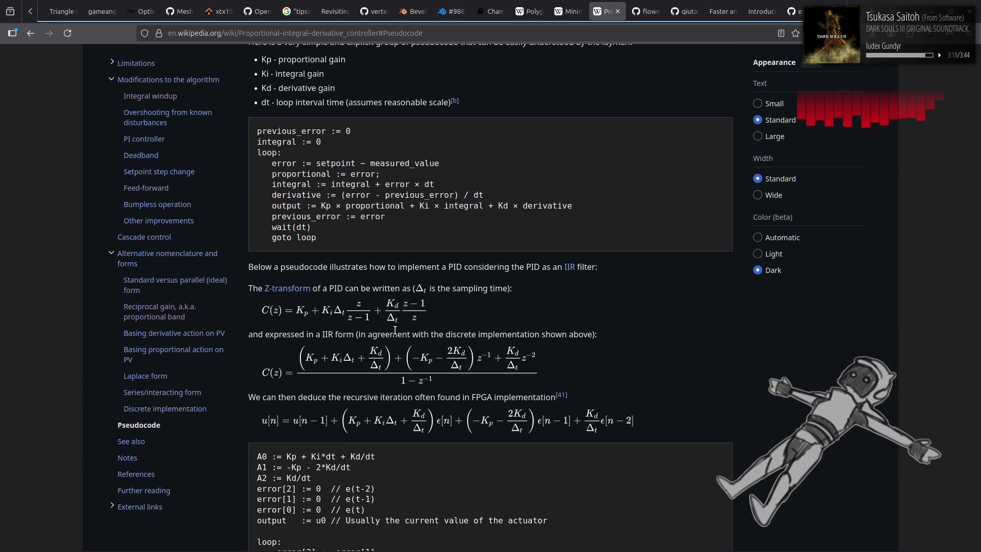
scroll(395, 329, "up", 3)
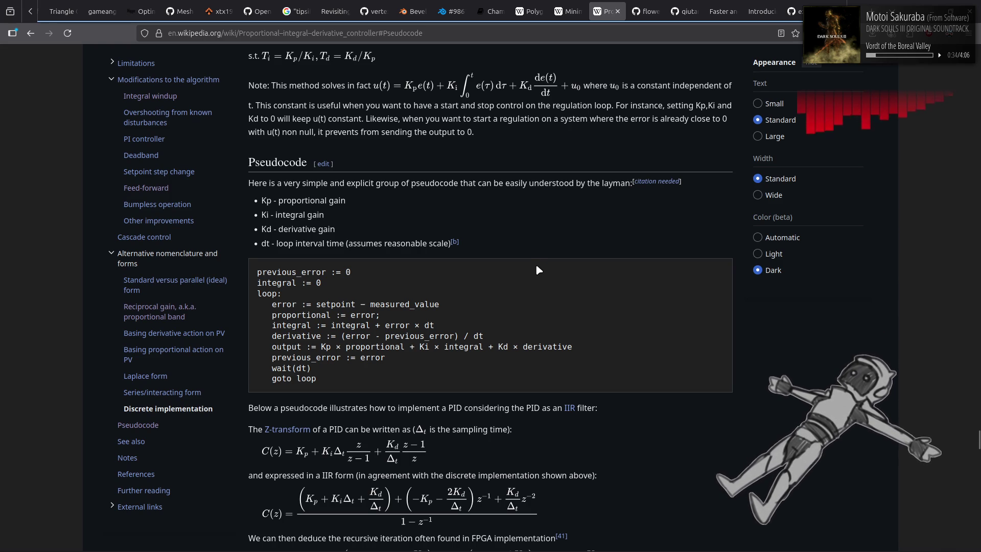
key("alt+Tab")
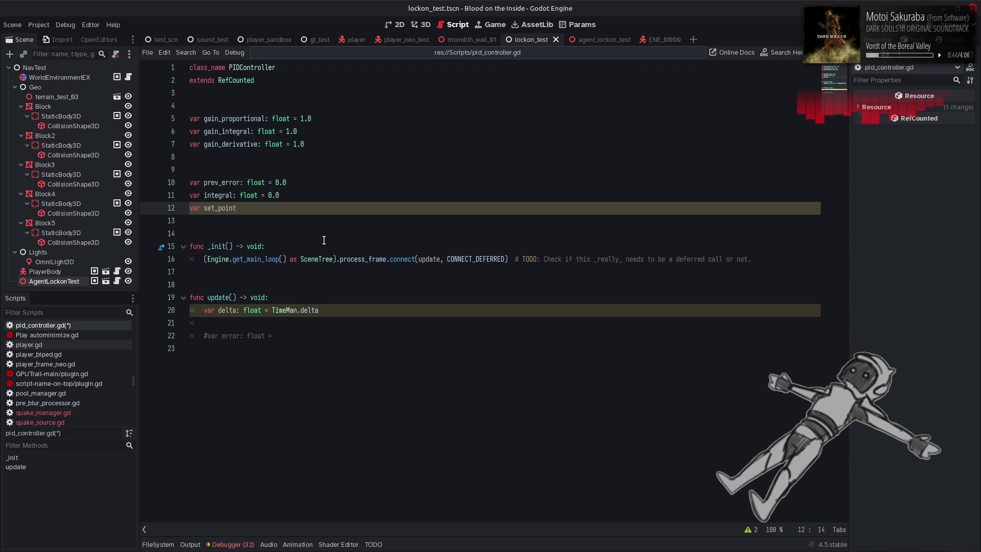
Type set_point as Variant = null, duplicate it as measured: Variant = null, and save
type(": Var")
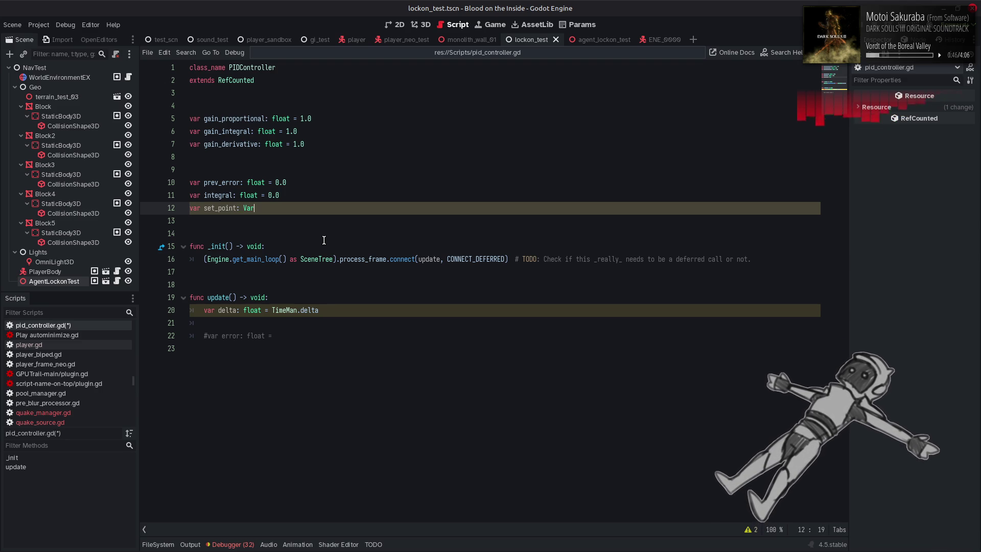
type("iant = null")
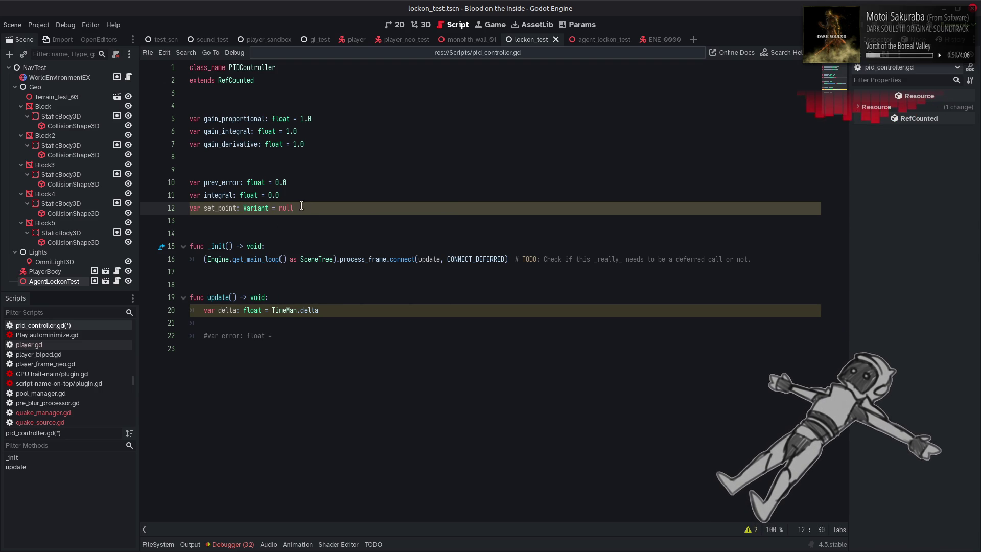
triple_click(277, 209)
left_click(304, 209)
key("ctrl+shift+d")
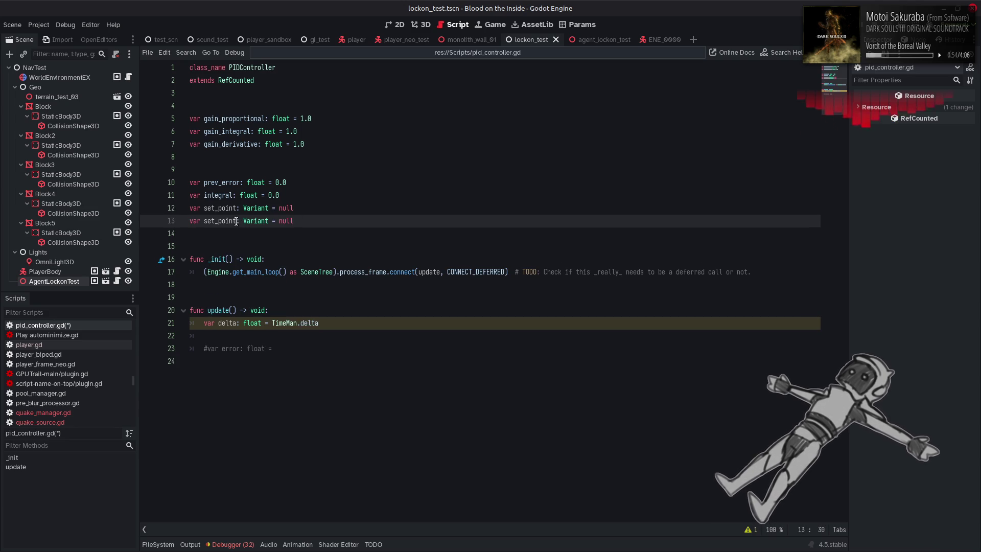
left_click_drag(236, 221, 204, 225)
type("measured")
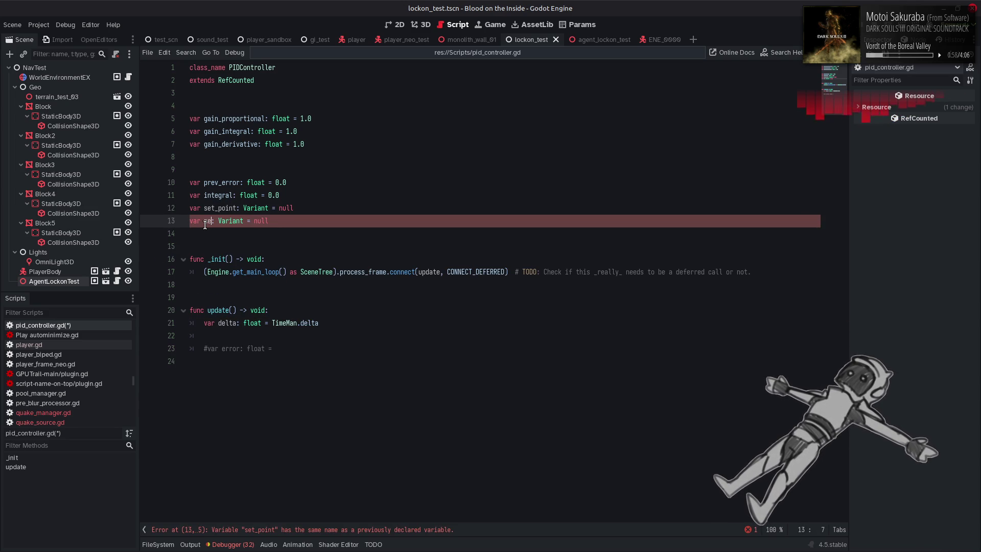
key("End")
key("ctrl+s")
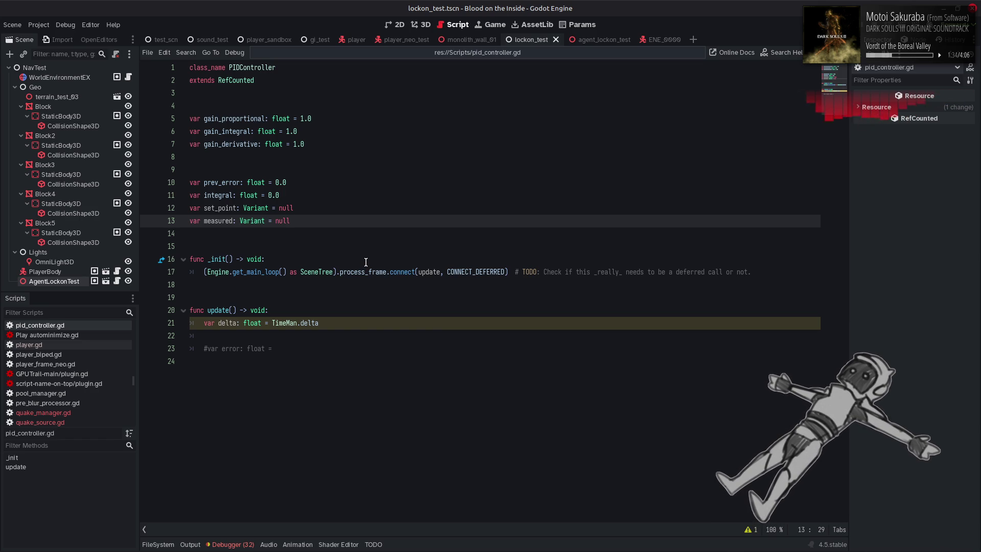
left_click(359, 354)
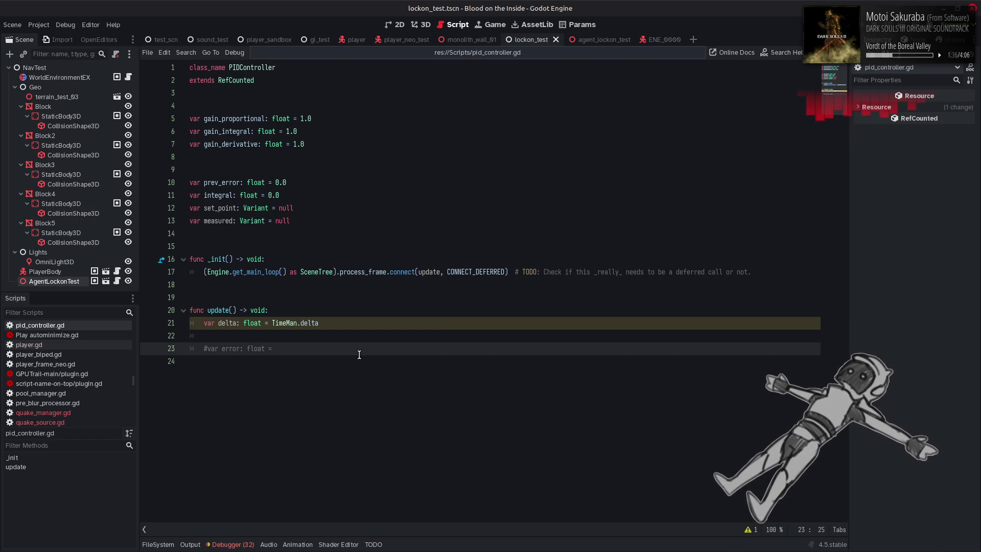
Uncomment the error line in update() and complete it as set_point - measured
left_click(238, 208)
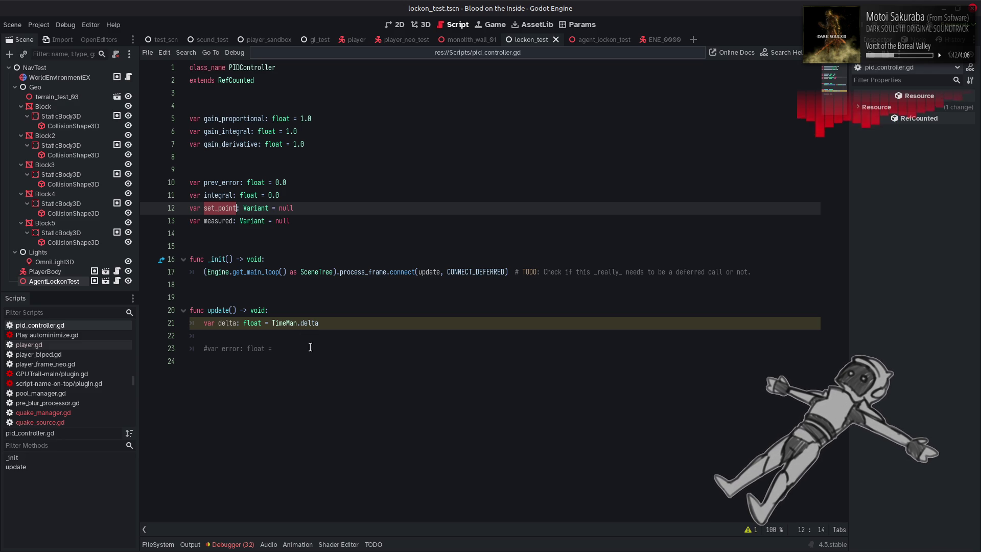
left_click(208, 350)
key("BackSpace")
left_click(312, 348)
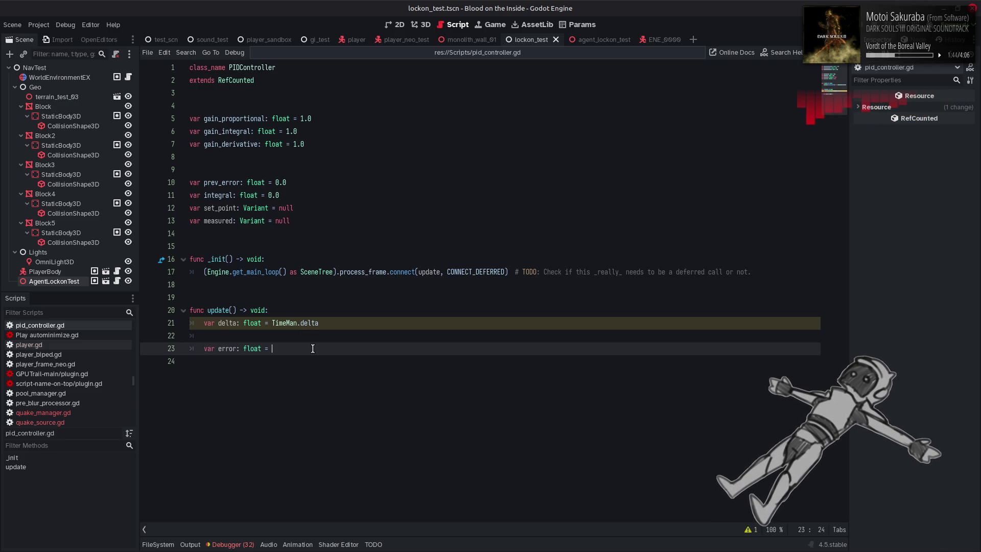
type("set_point -")
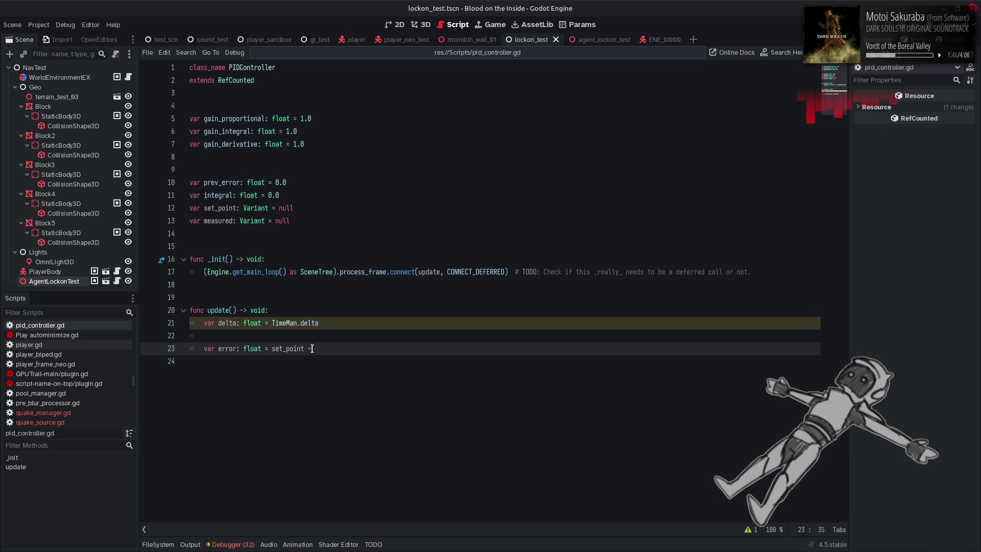
double_click(218, 220)
key("ctrl+c")
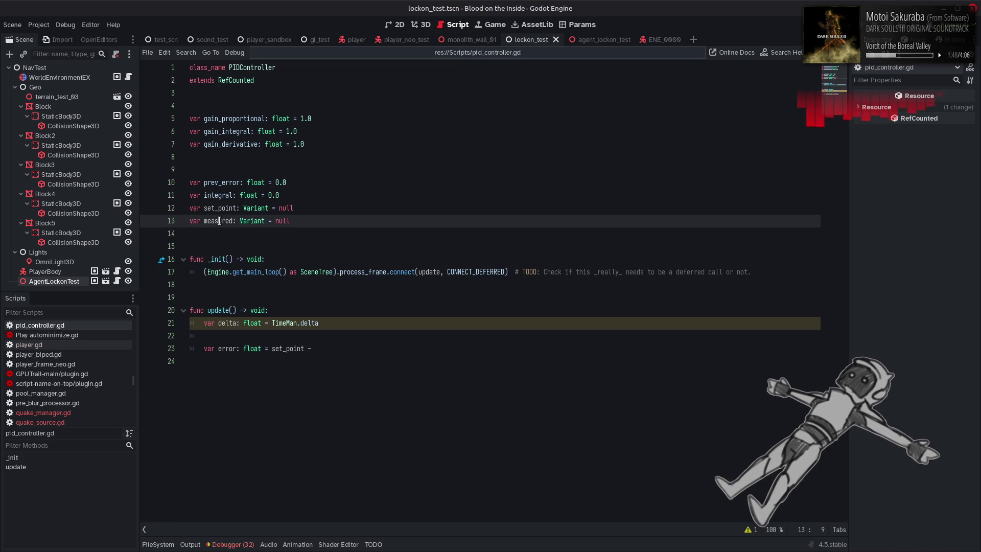
left_click(312, 349)
key("ctrl+v")
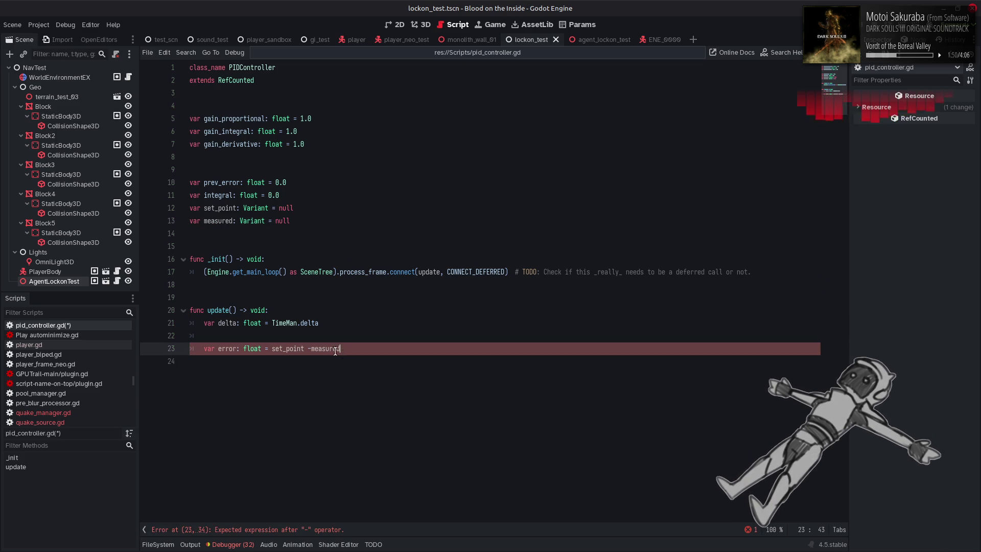
left_click(314, 349)
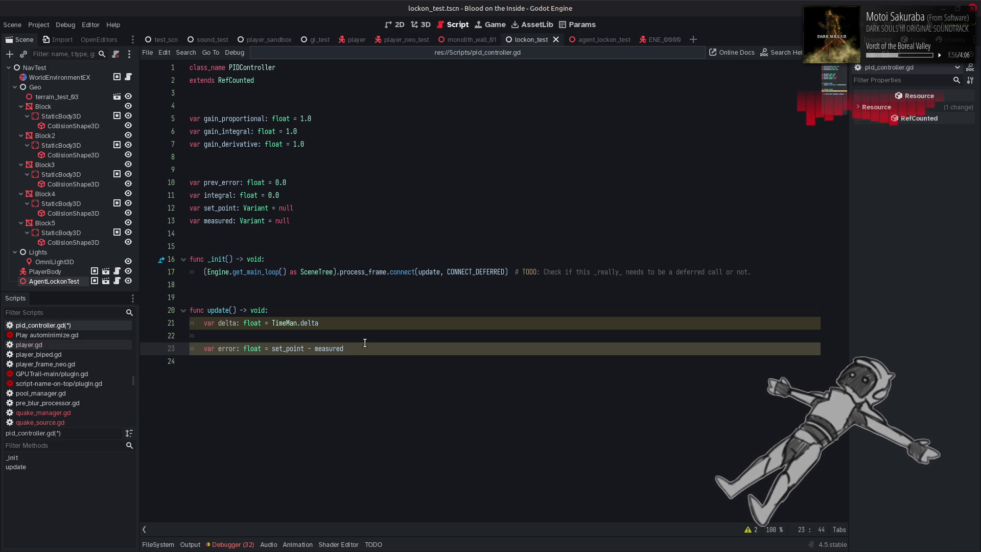
Insert a blank line above the error statement and glance at Wikipedia's pseudocode
left_click(290, 340)
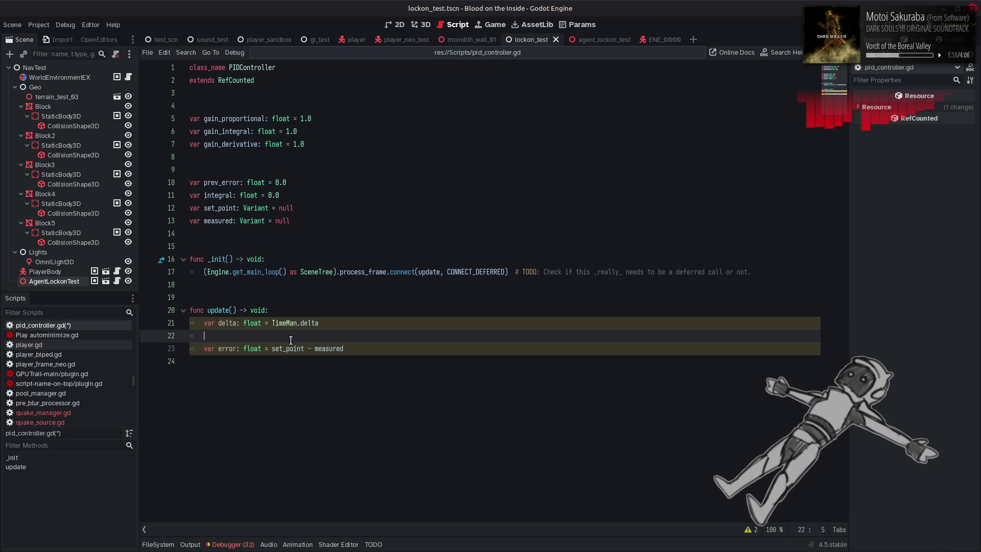
key("Return")
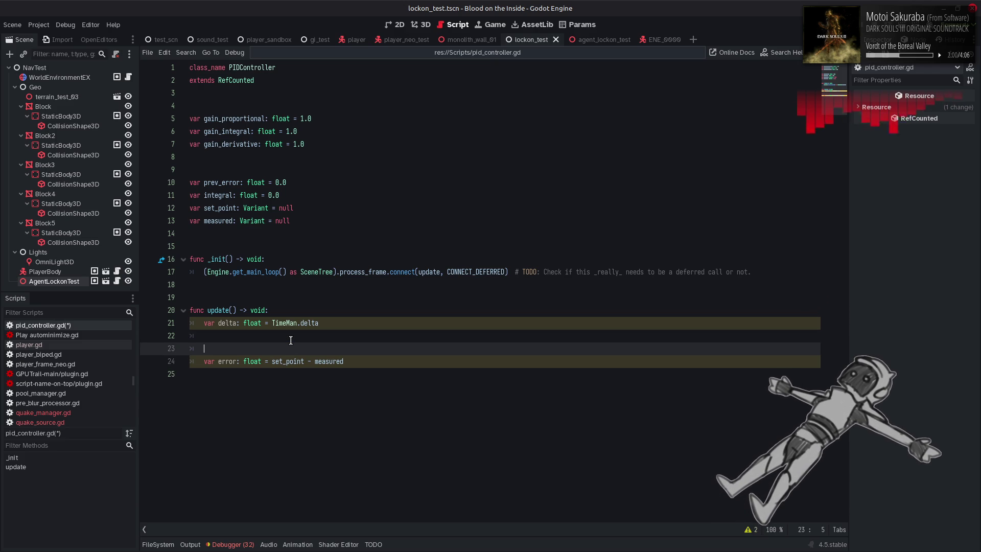
key("alt+Tab")
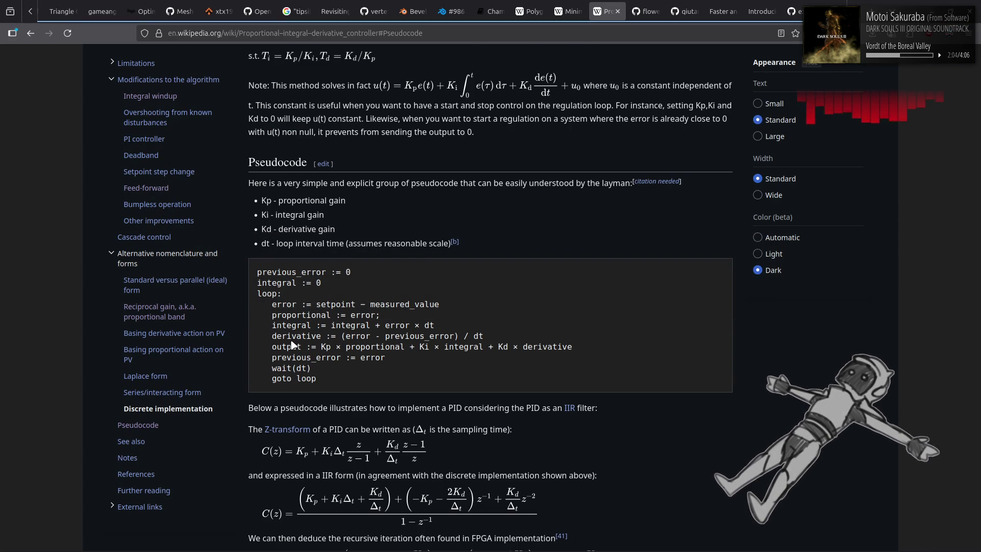
key("alt+Tab")
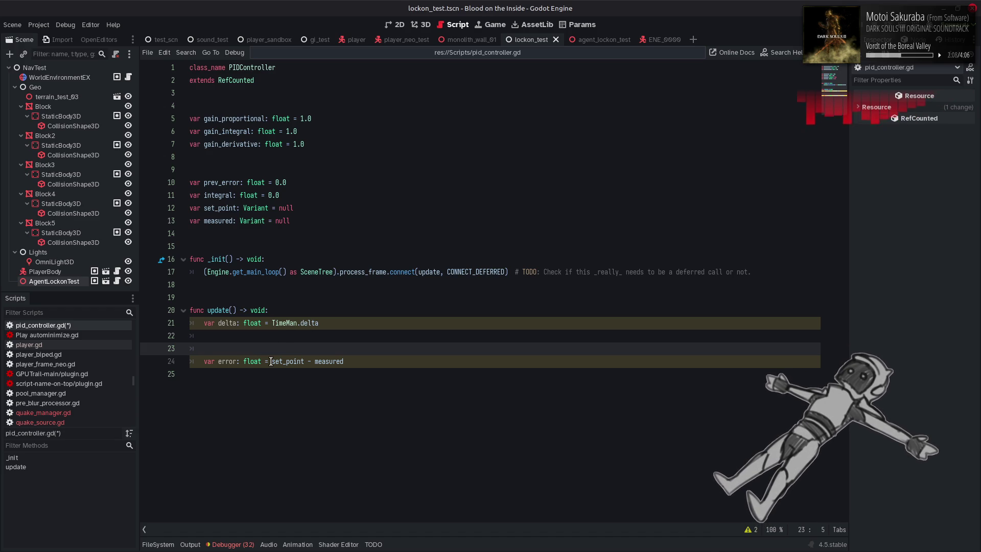
Copy the error declaration onto the blank line above and initialize it to 0.0
left_click(270, 361)
key("shift+Home")
key("ctrl+c")
key("Up")
key("ctrl+v")
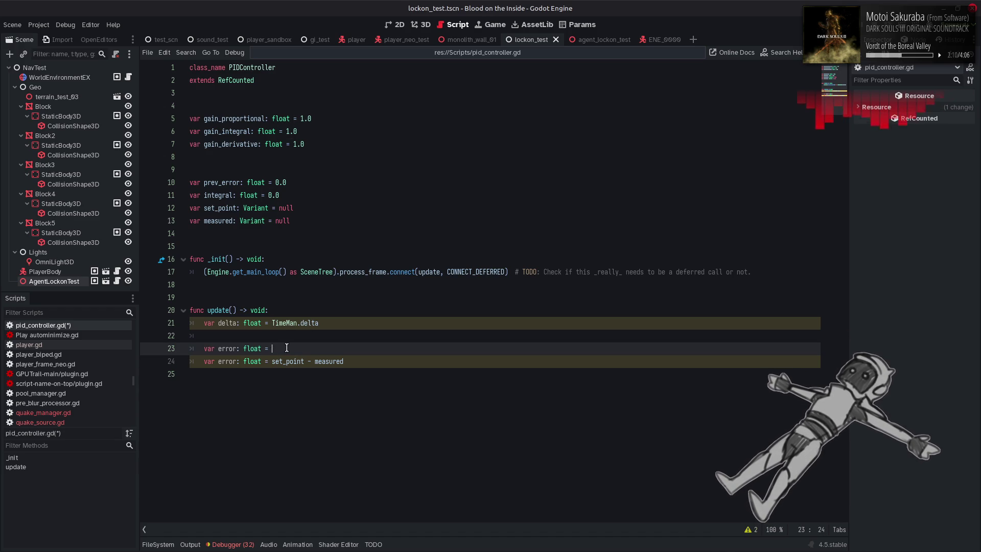
type("0.0")
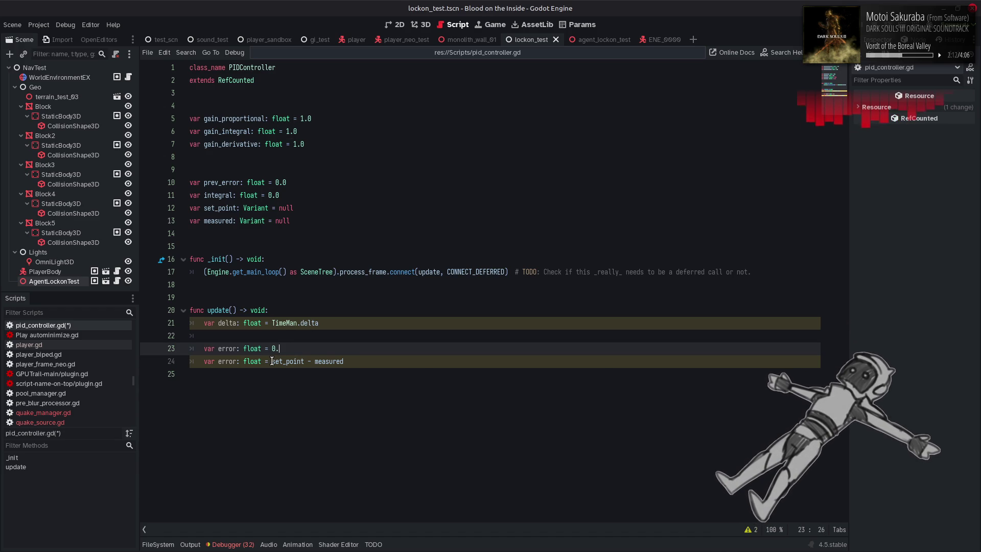
Strip var and the float type from line 24 so it assigns error = set_point - measured, and save
double_click(253, 361)
key("BackSpace")
key("BackSpace")
key("BackSpace")
double_click(212, 361)
key("BackSpace")
key("Delete")
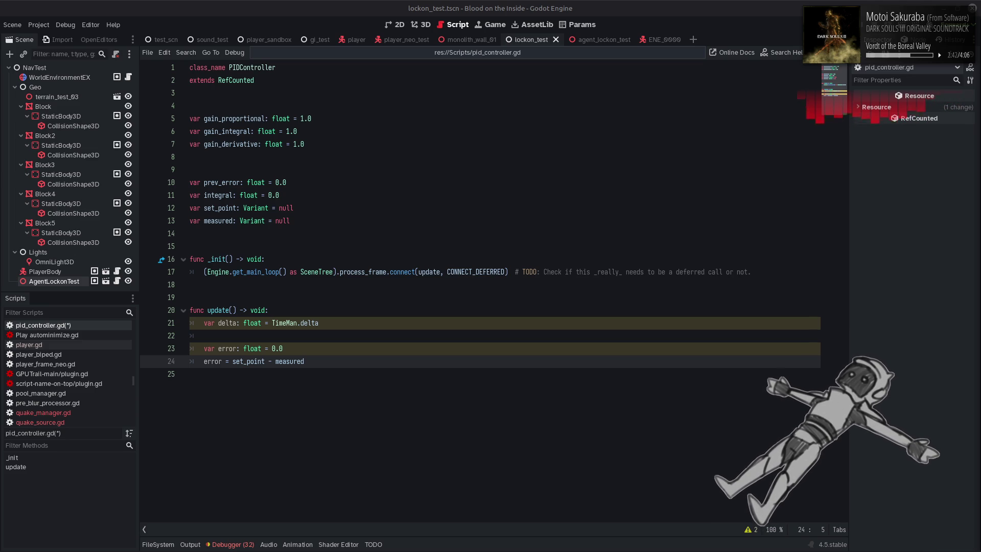
key("ctrl+s")
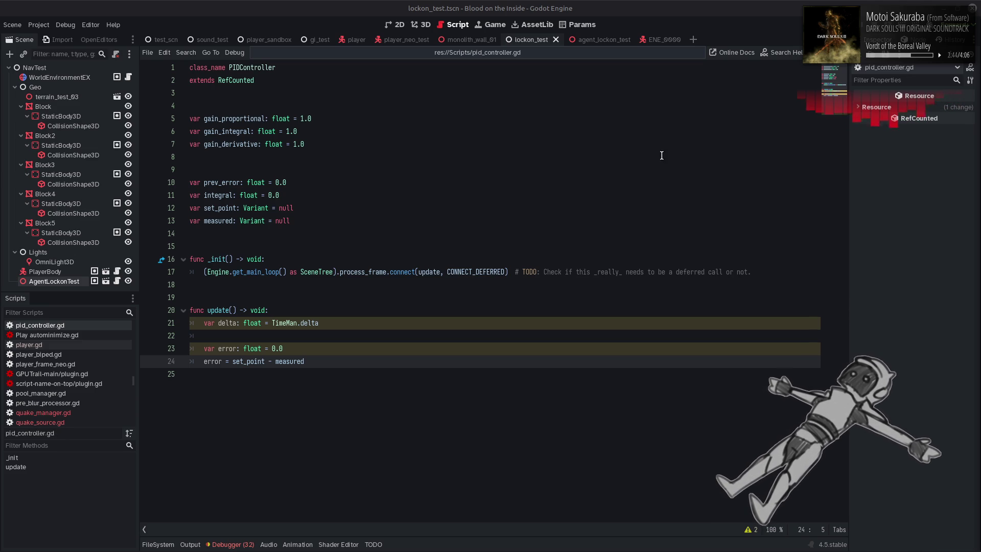
mouse_move(452, 277)
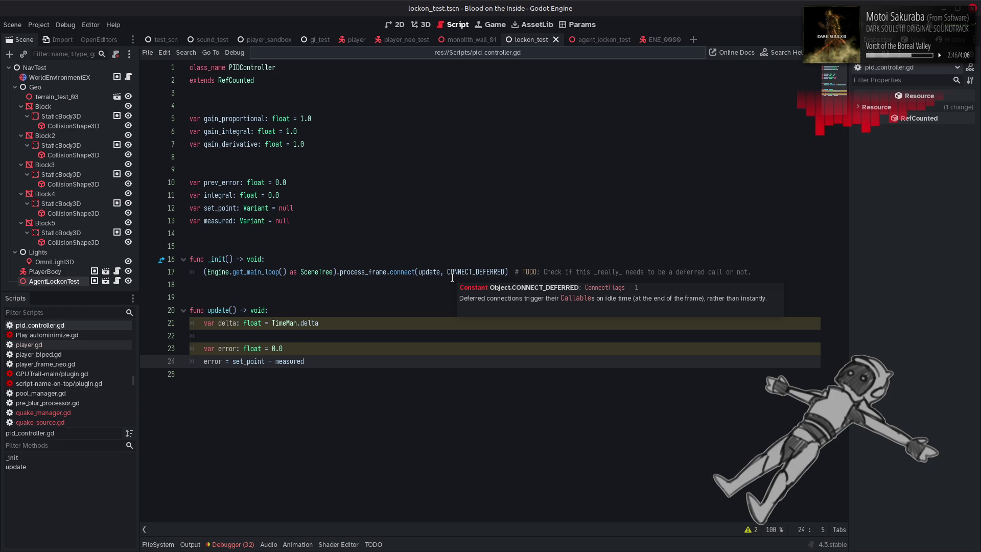
Start a new if line below the error declaration checking set_point is Vector4
double_click(225, 347)
left_click(299, 348)
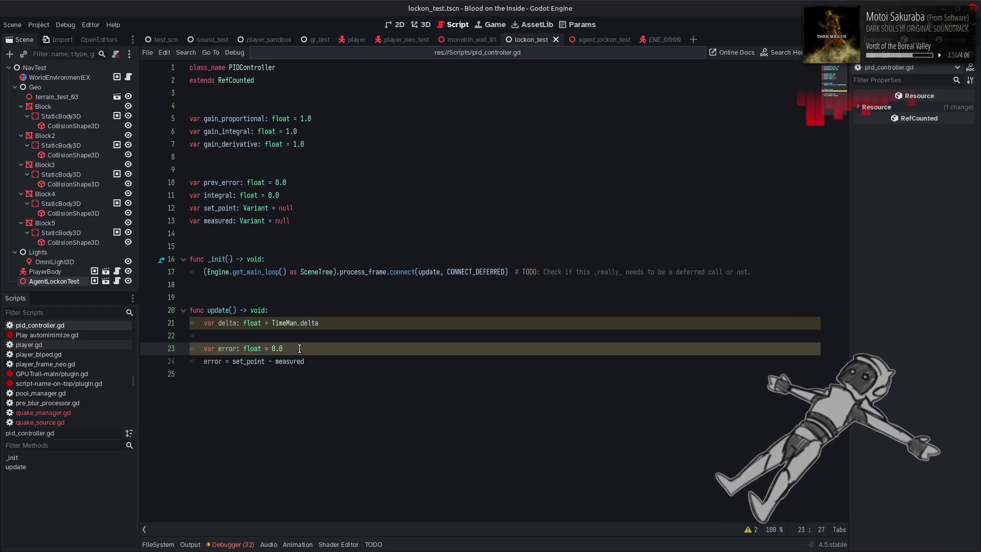
key("Return")
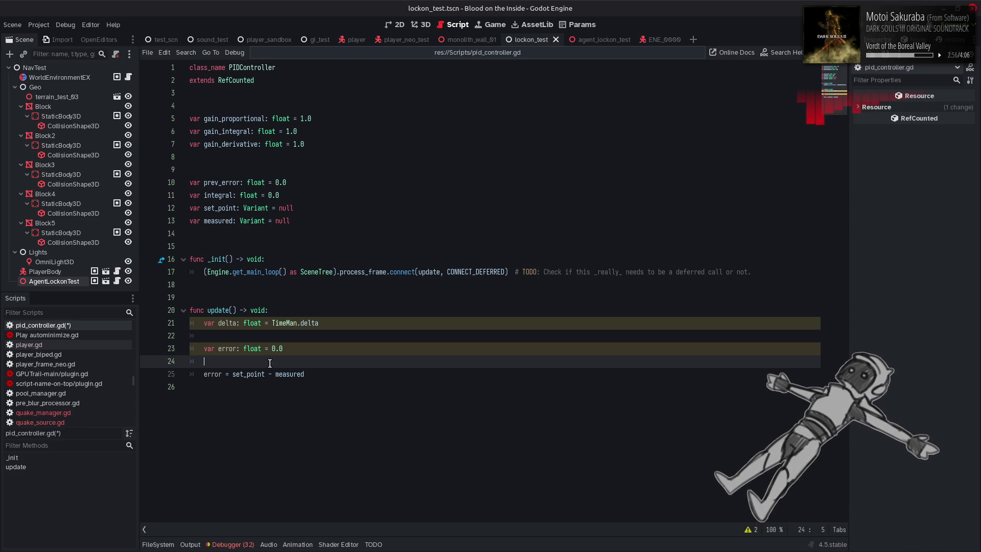
type("if error")
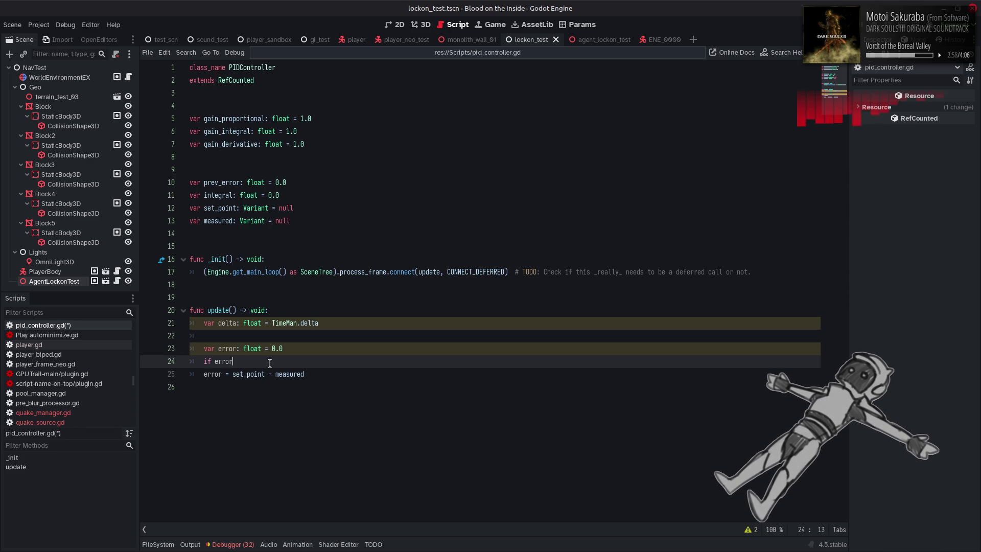
key("ctrl+space")
key("BackSpace")
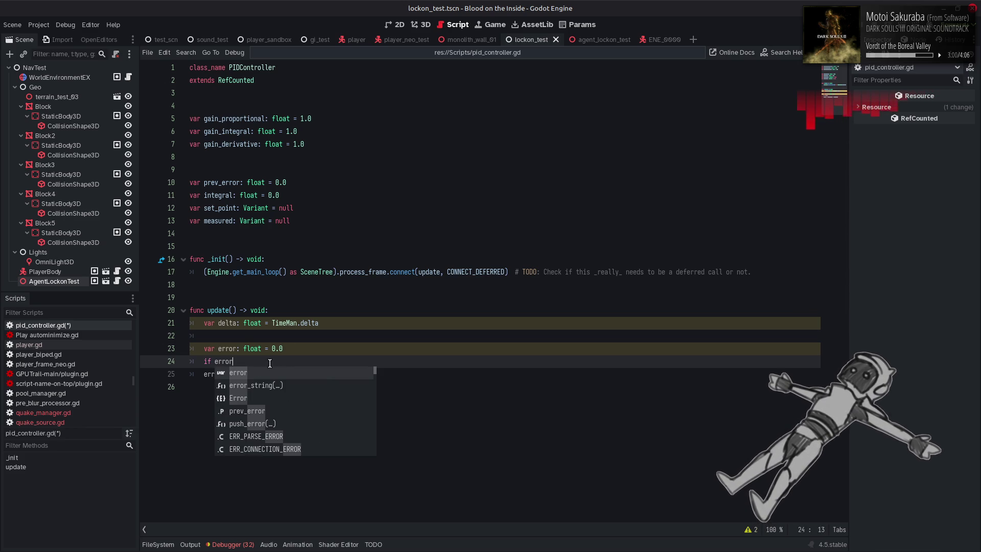
key("Escape")
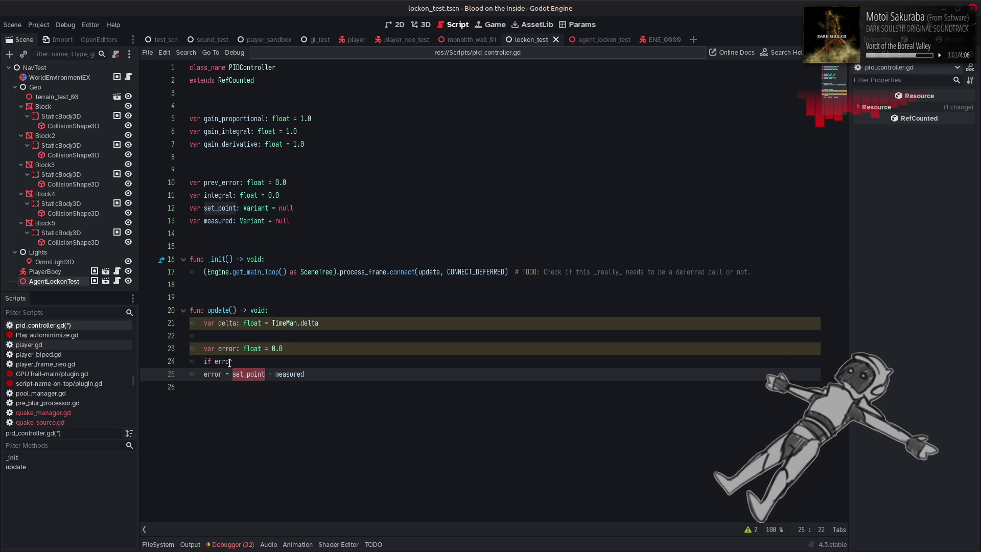
type("set_point ")
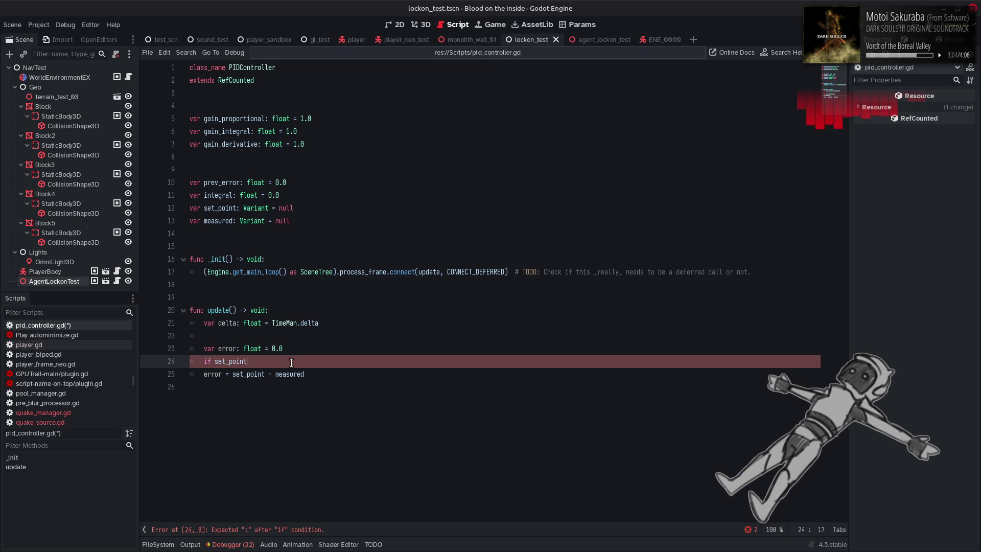
type("is")
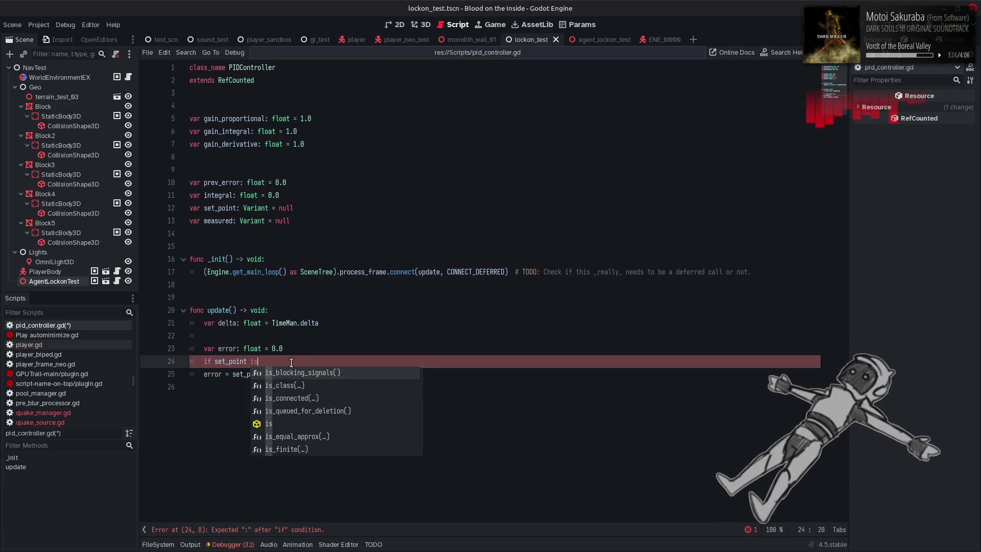
type(" Vec")
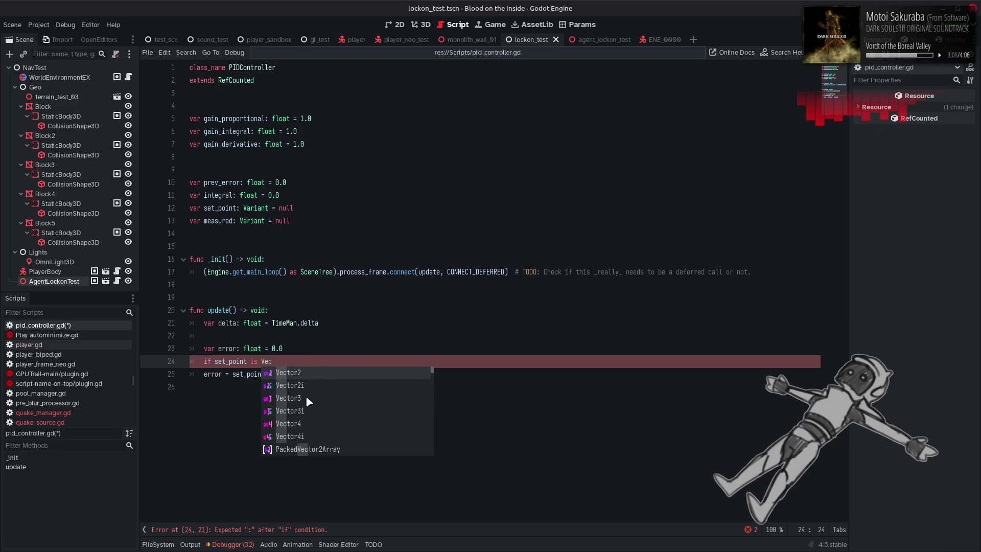
left_click(305, 421)
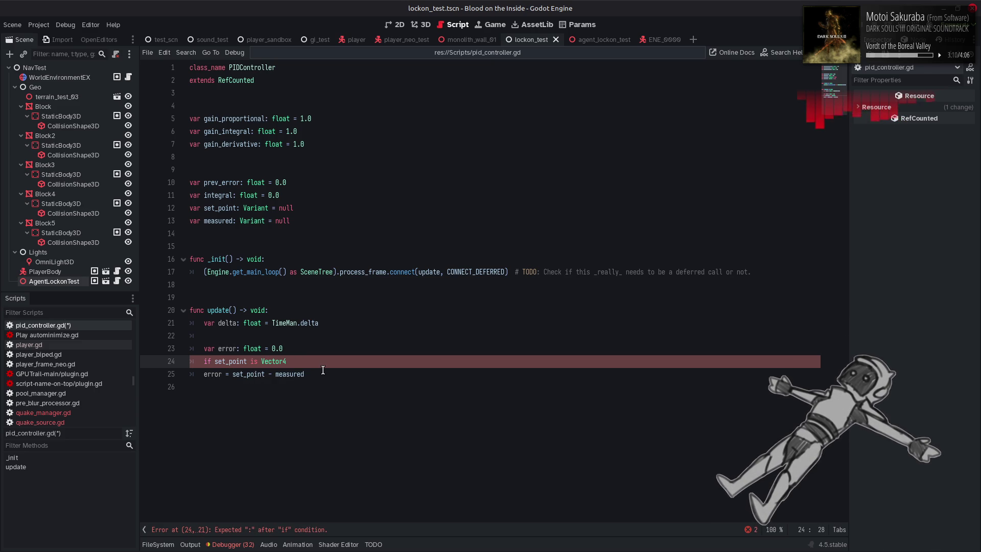
Extend the condition with 'or set_point is Vector3 or set_point is Vector2:' and indent the error line beneath
type(" or")
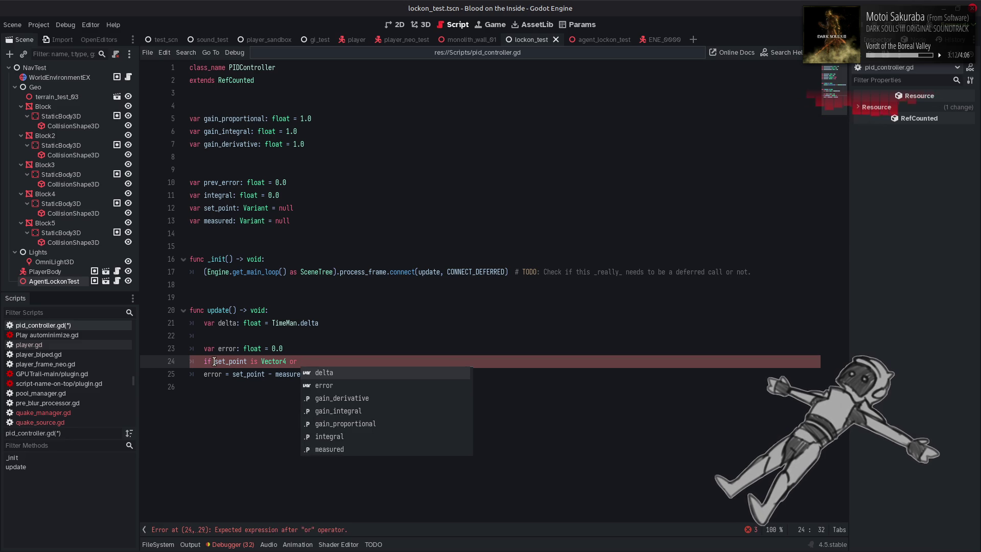
left_click_drag(215, 361, 275, 361)
left_click(289, 361)
left_click_drag(215, 361, 286, 361)
key("ctrl+c")
left_click(329, 361)
key("ctrl+v")
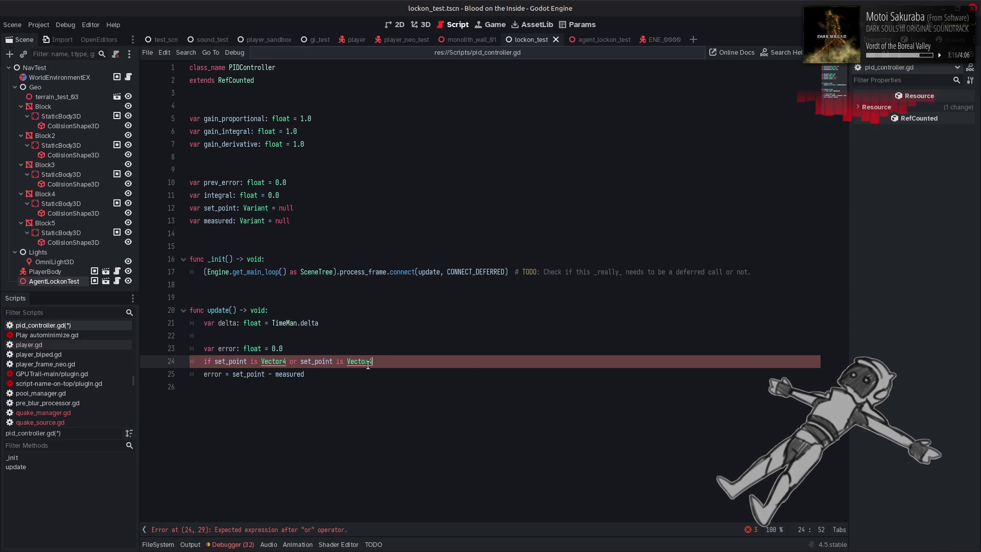
key("BackSpace")
type("3")
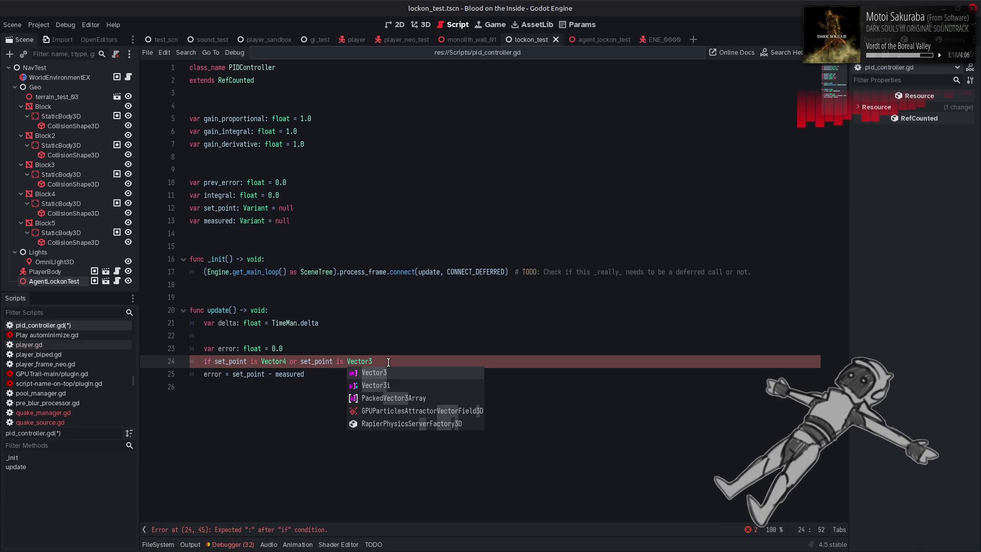
type(" or set_point is Vector4")
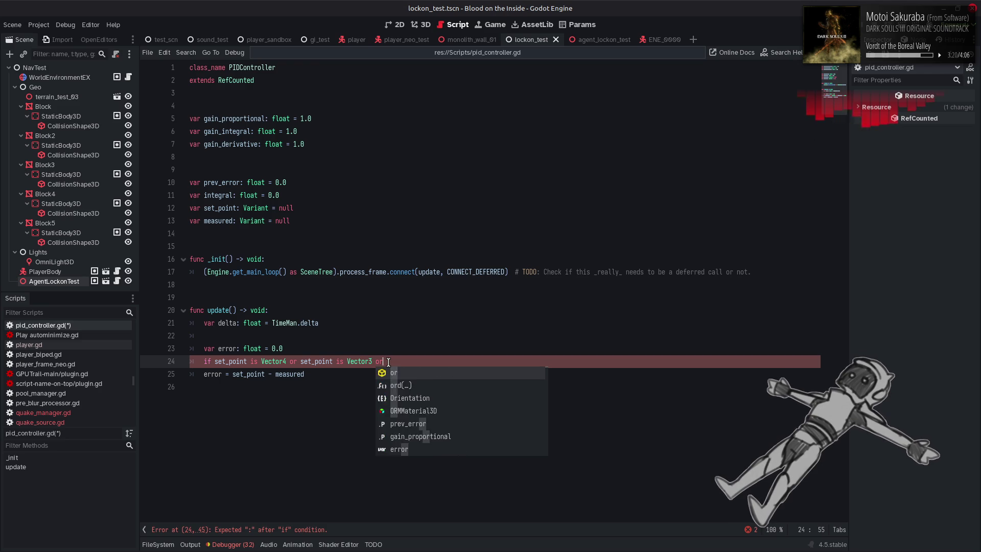
key("BackSpace")
type("2")
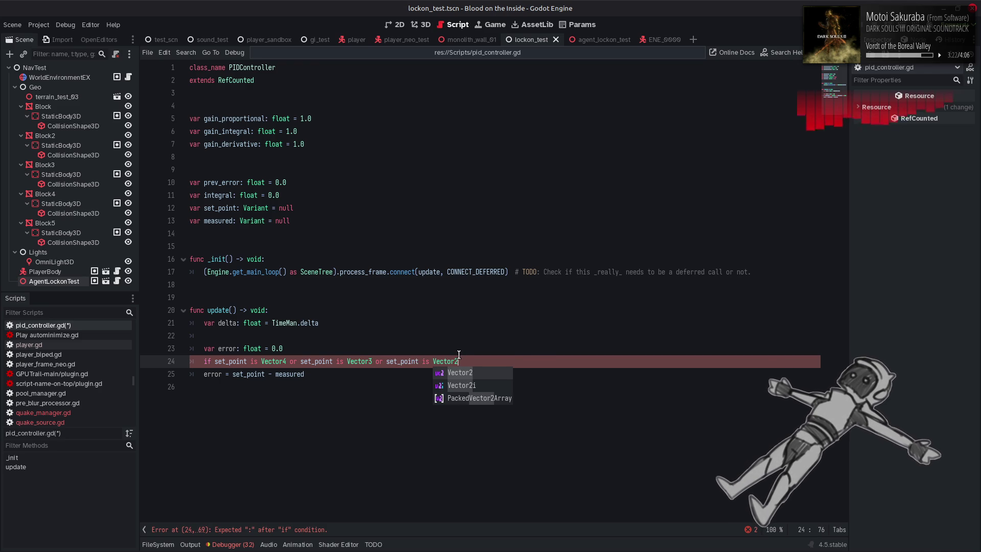
type(":")
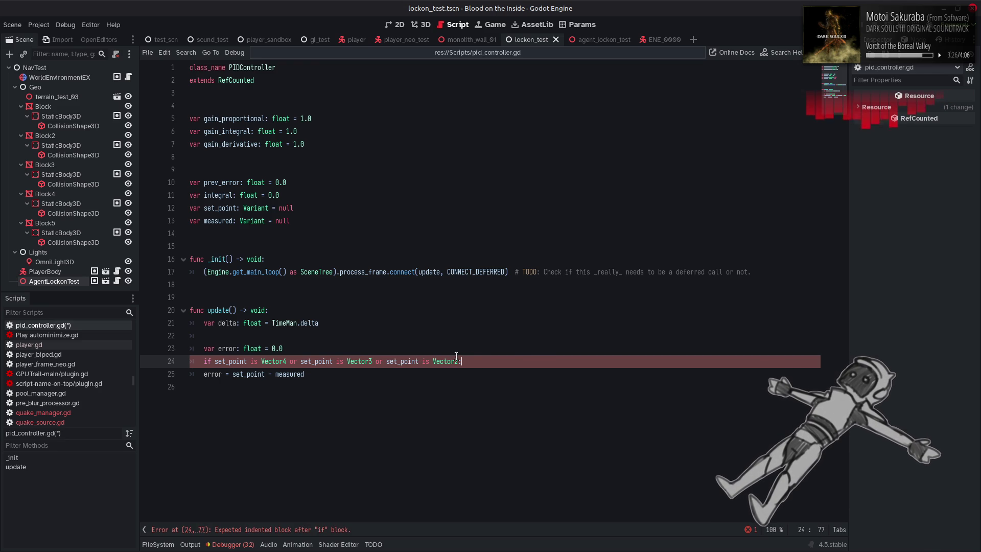
left_click(205, 373)
key("Tab")
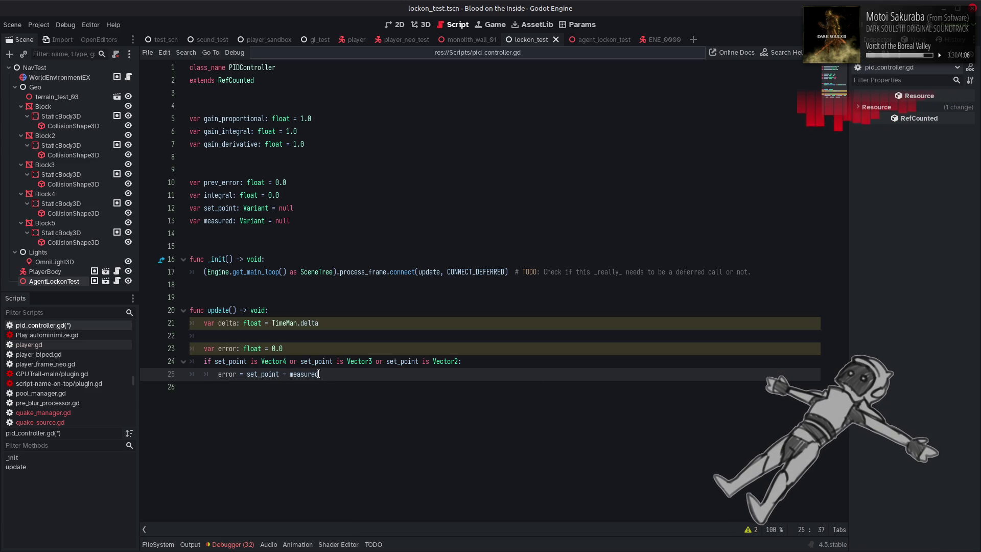
Add an 'elif set_point is float:' branch after the vector error line
left_click(204, 360)
left_click_drag(205, 361, 285, 360)
left_click(336, 372)
key("Return")
key("BackSpace")
type("elif set_point is Vector4")
double_click(288, 386)
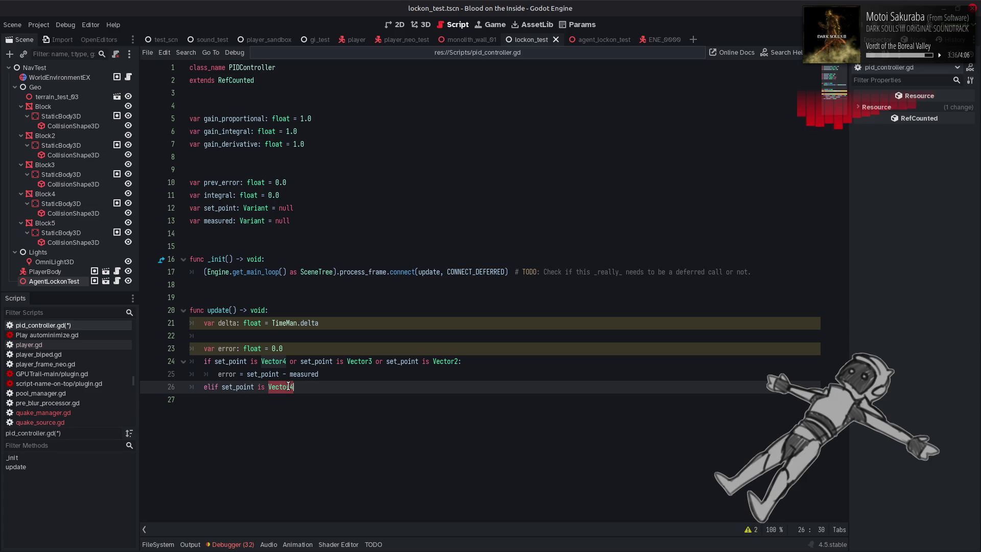
type("float:")
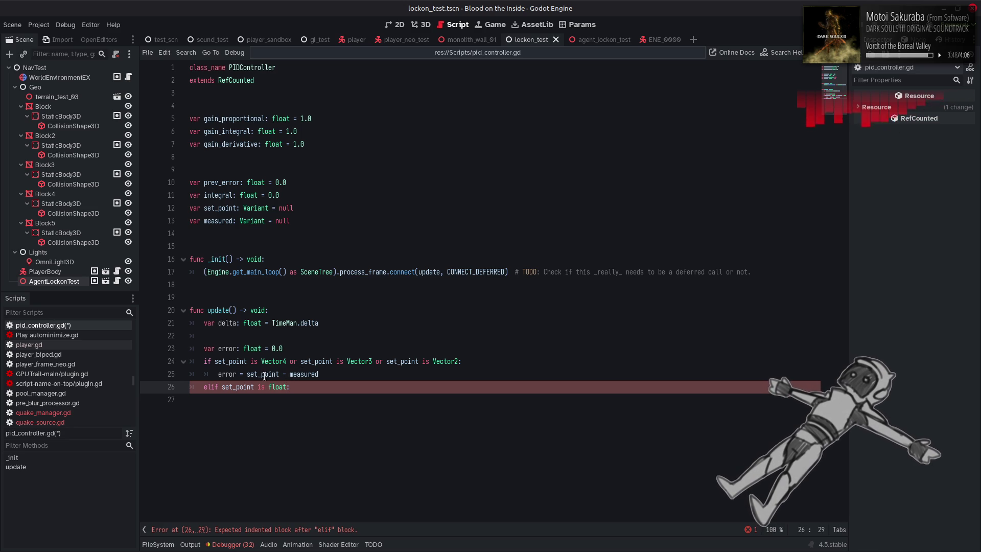
Change the vector error line to error = set_point.distance_to(measured) and copy it
left_click(279, 373)
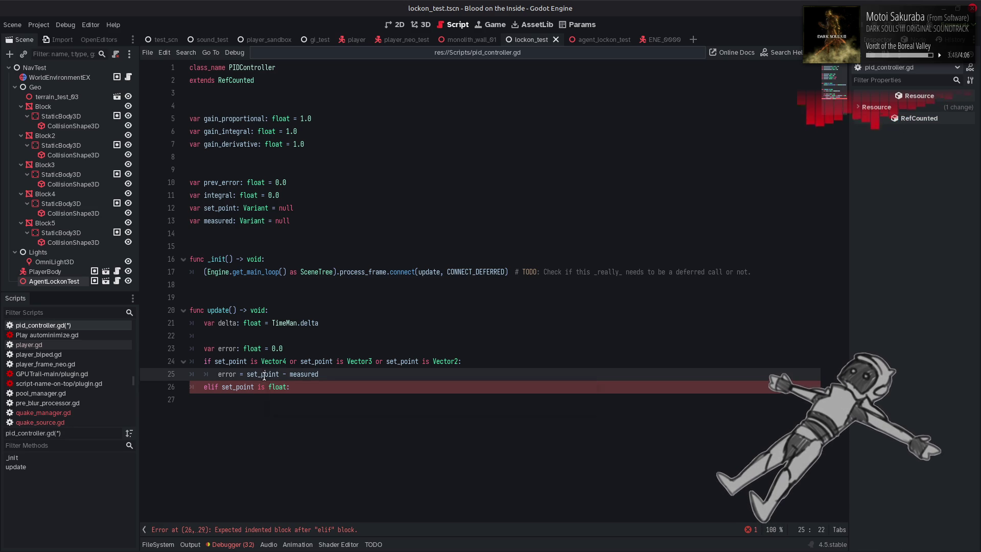
left_click_drag(285, 373, 355, 374)
type(".d")
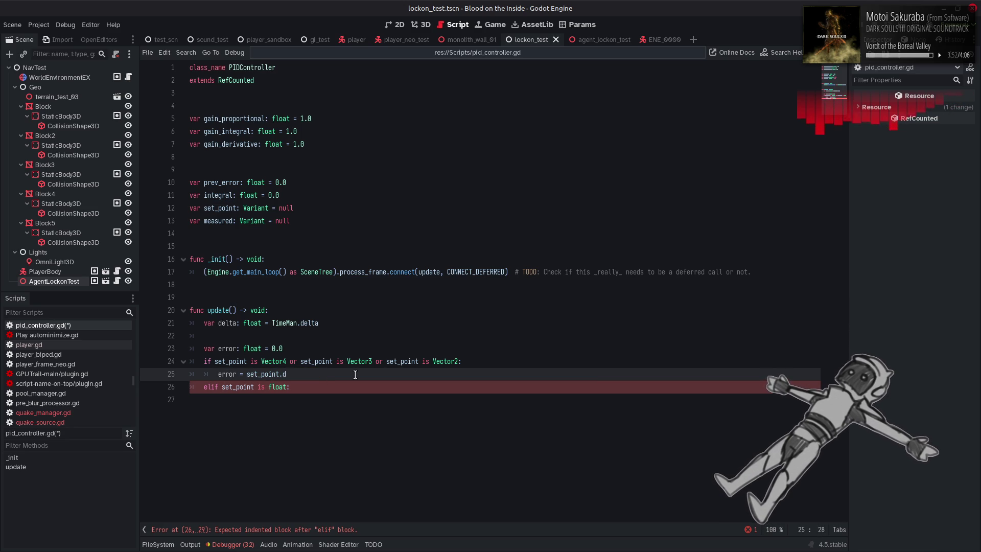
type("istanc")
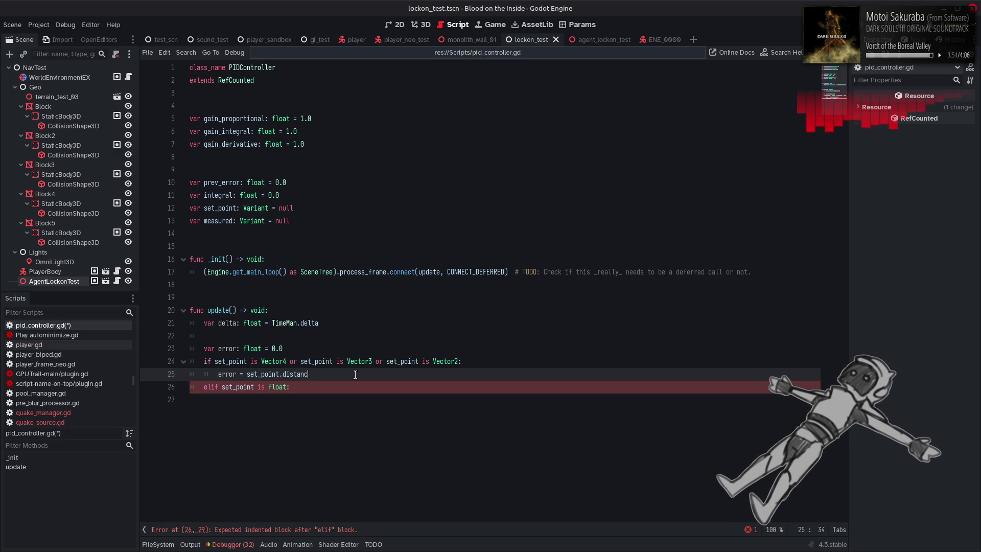
type("e_to(")
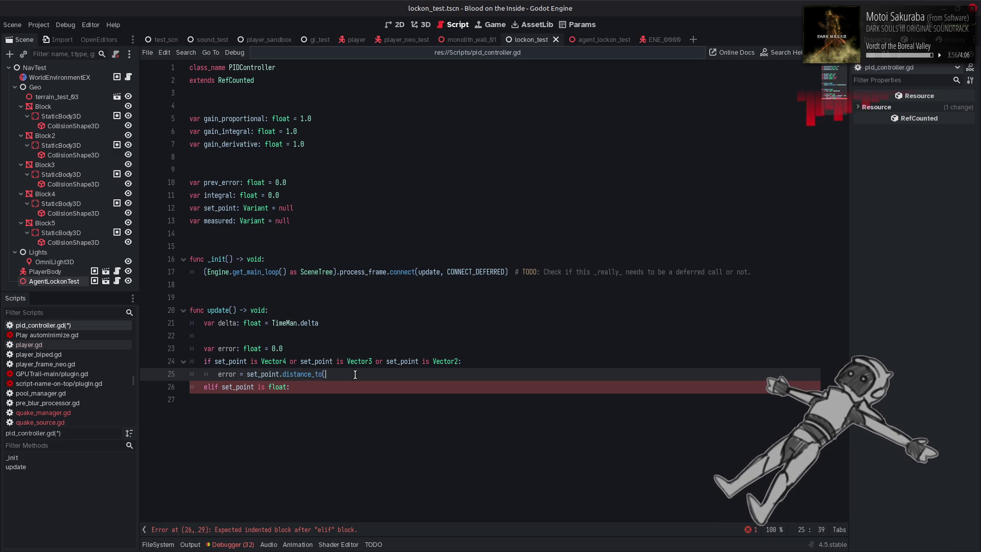
type("sured")
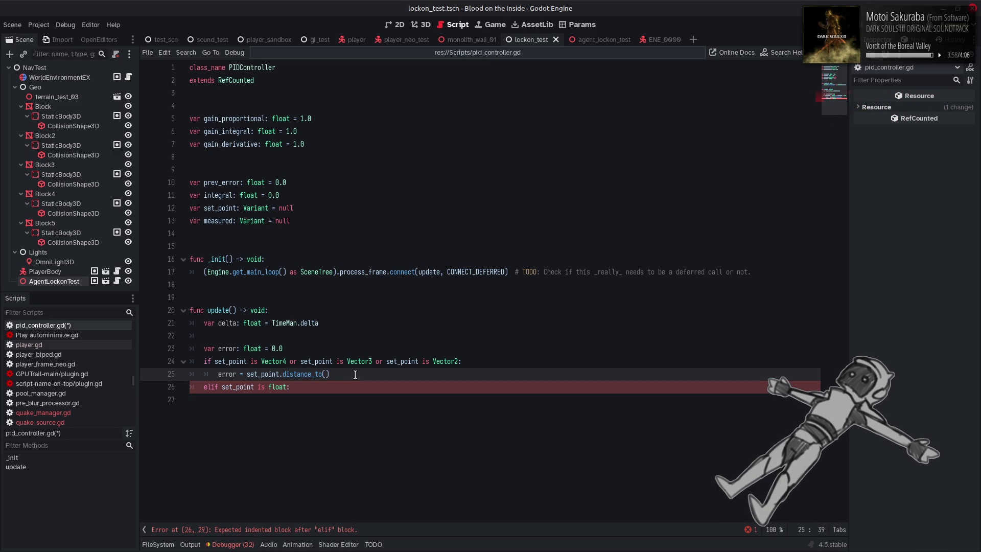
left_click(326, 375)
key("Left")
type("mea")
left_click(406, 343)
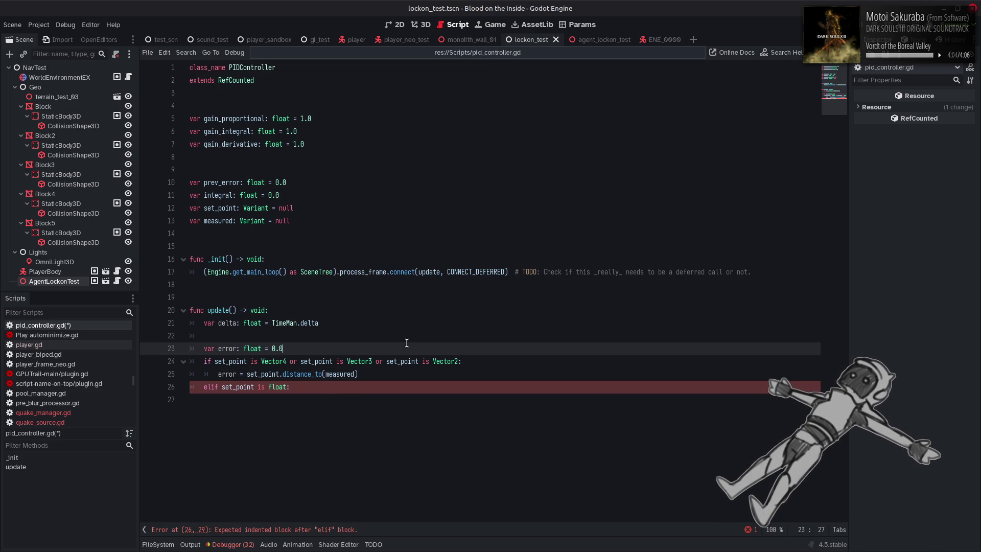
left_click_drag(217, 374, 361, 376)
key("ctrl+c")
left_click(317, 387)
Under the elif, add error = abs(set_point - measured)
key("Return")
key("ctrl+v")
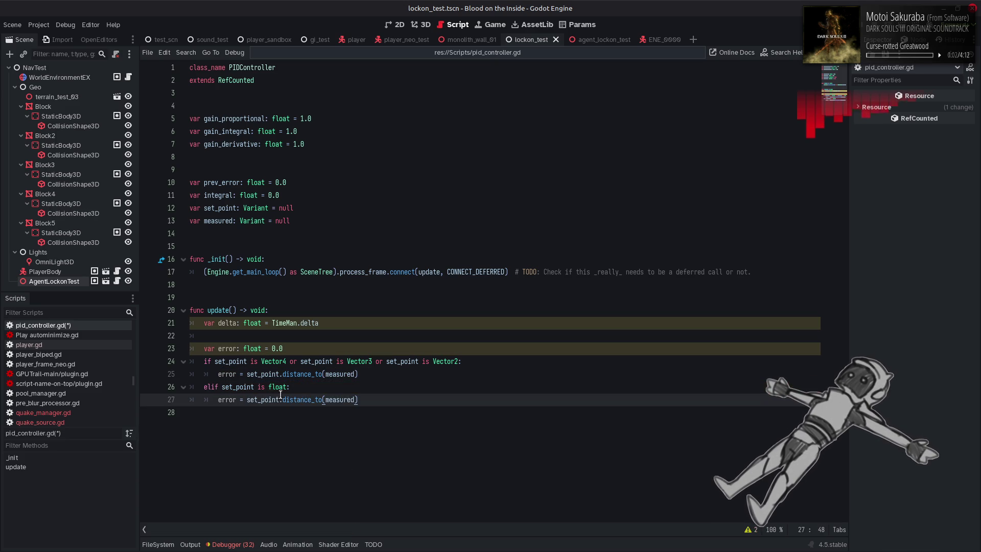
left_click_drag(280, 400, 322, 400)
key("BackSpace")
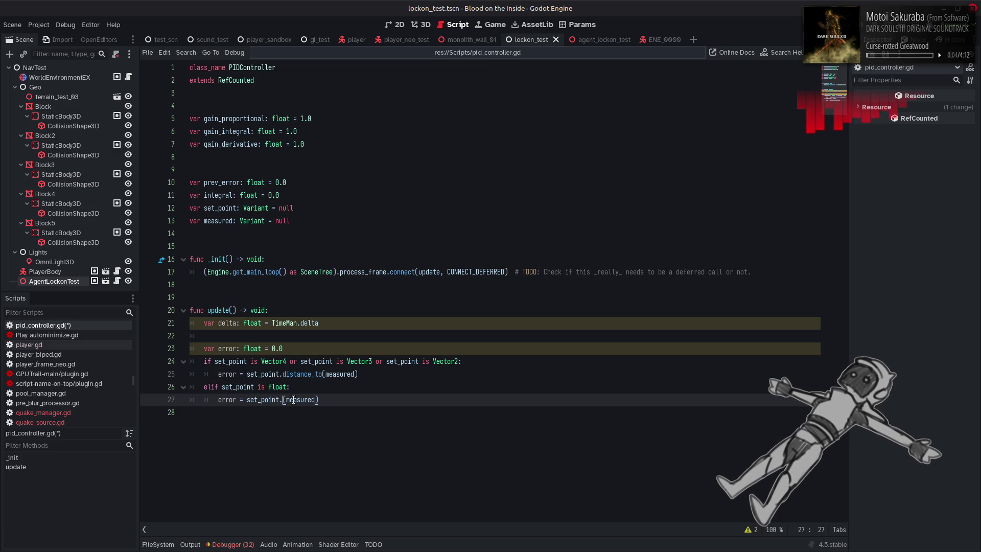
key("Delete")
type("-")
key("End")
key("BackSpace")
left_click(286, 400)
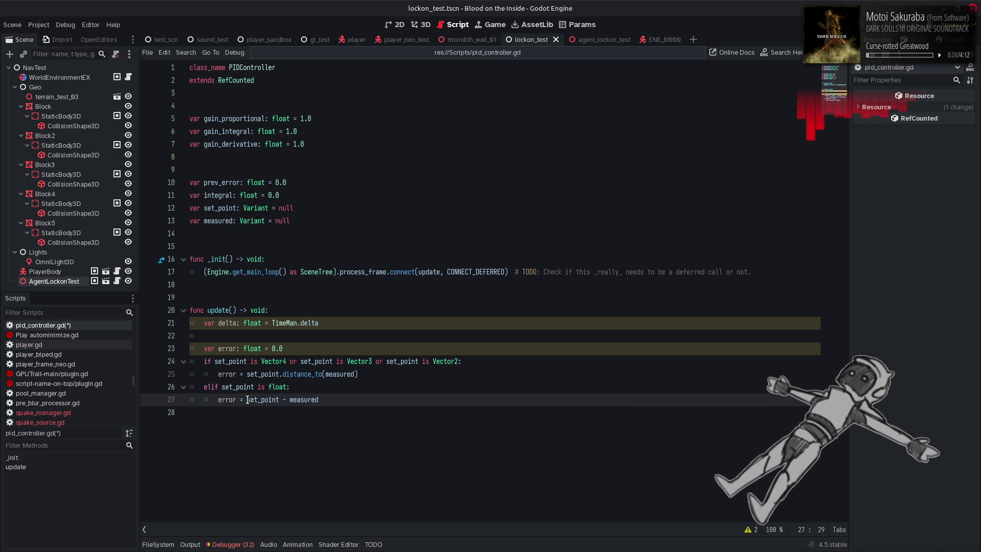
type("abs")
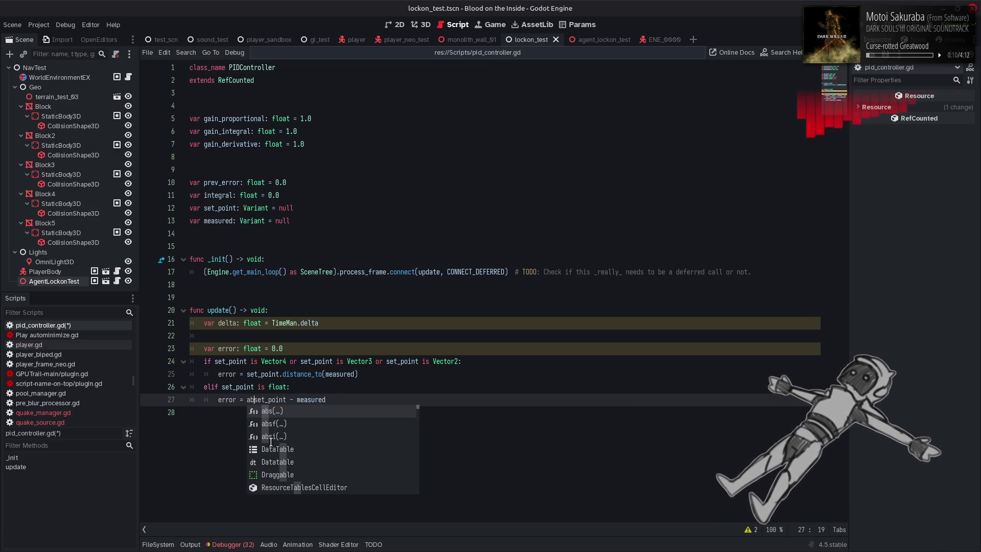
type("(")
left_click(354, 400)
type(")")
Extend the elif with 'or set_point is int', save, and review the script warnings
left_click(303, 389)
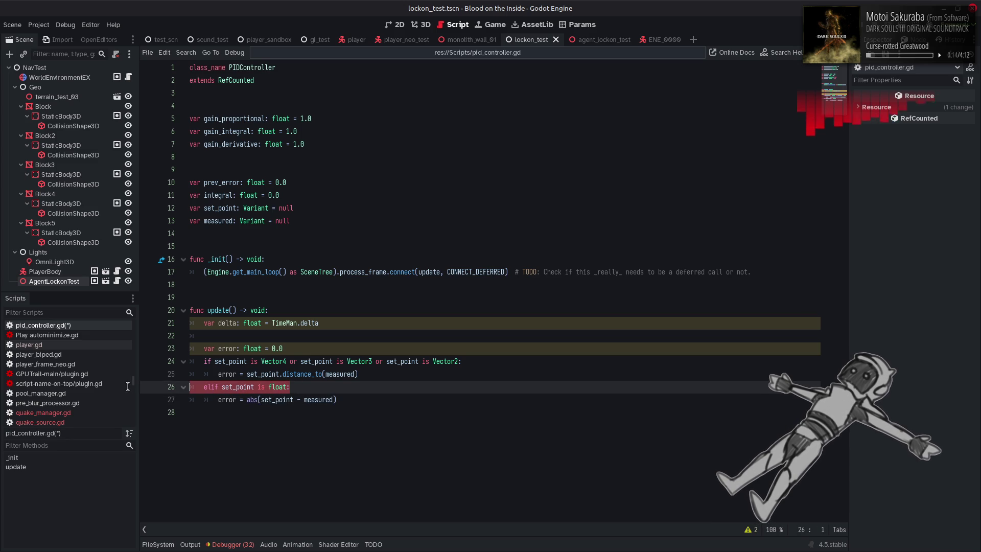
double_click(241, 399)
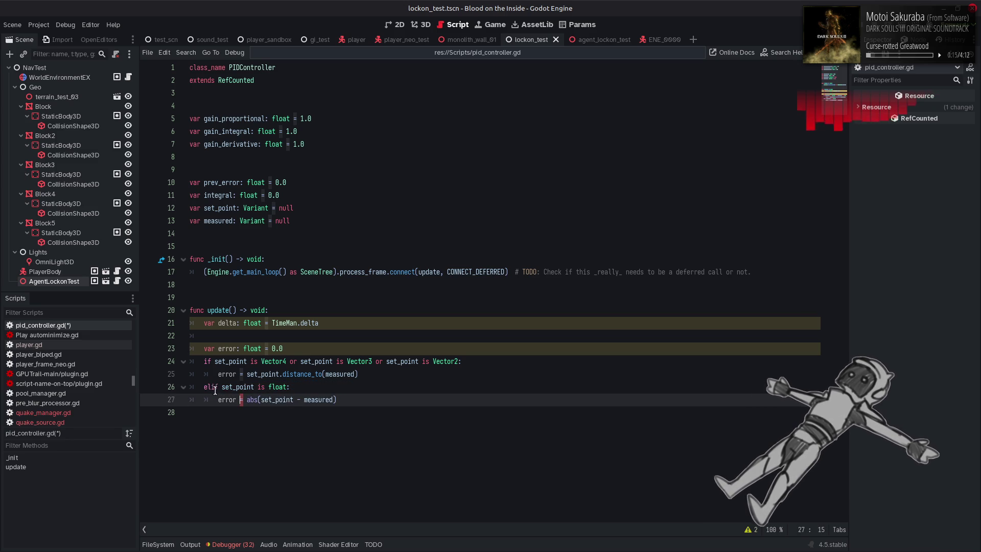
left_click(290, 388)
type("or set_po")
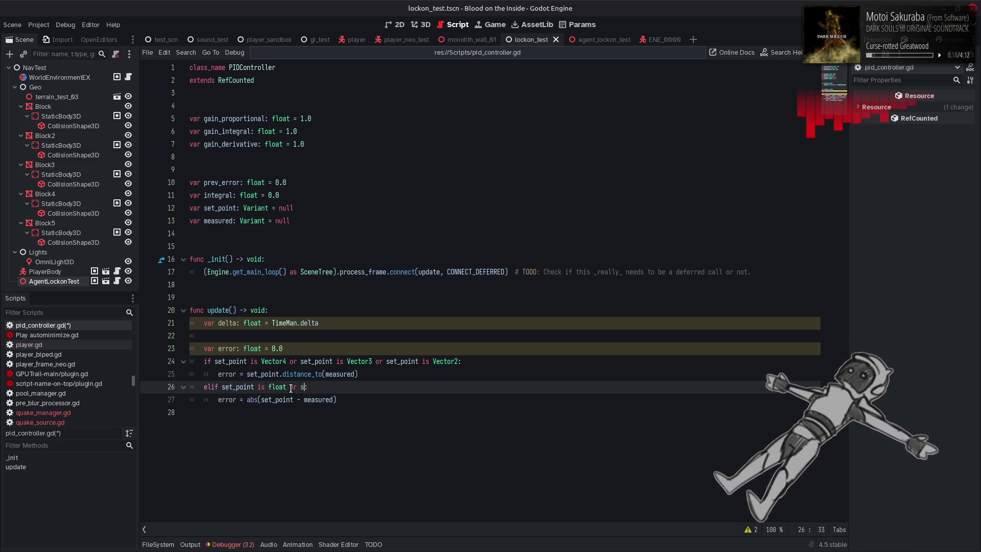
type("int ")
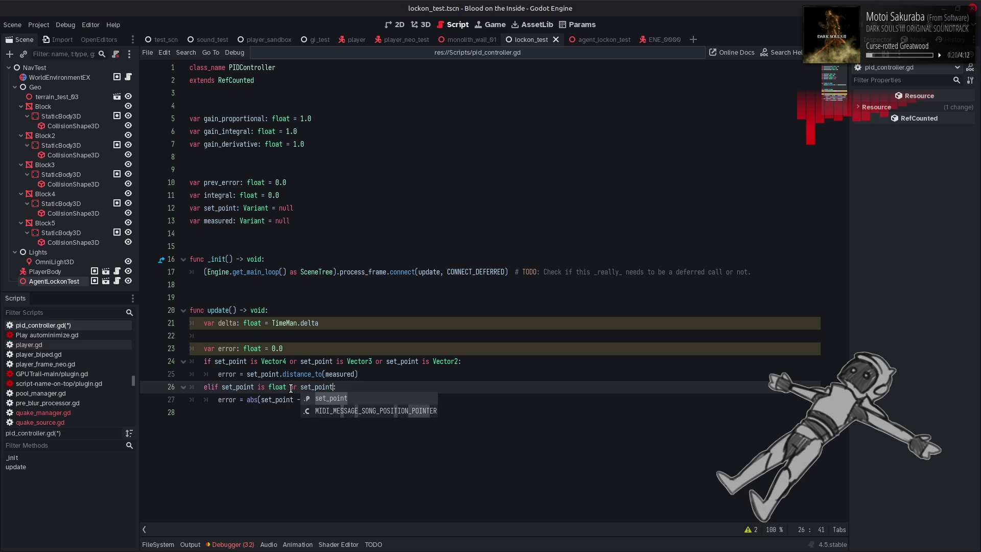
type("is ")
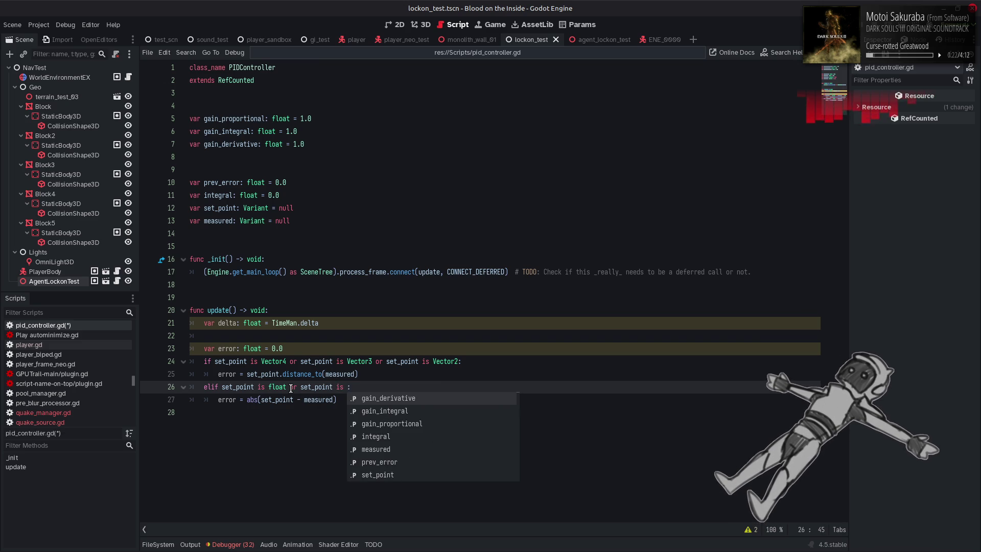
type("int")
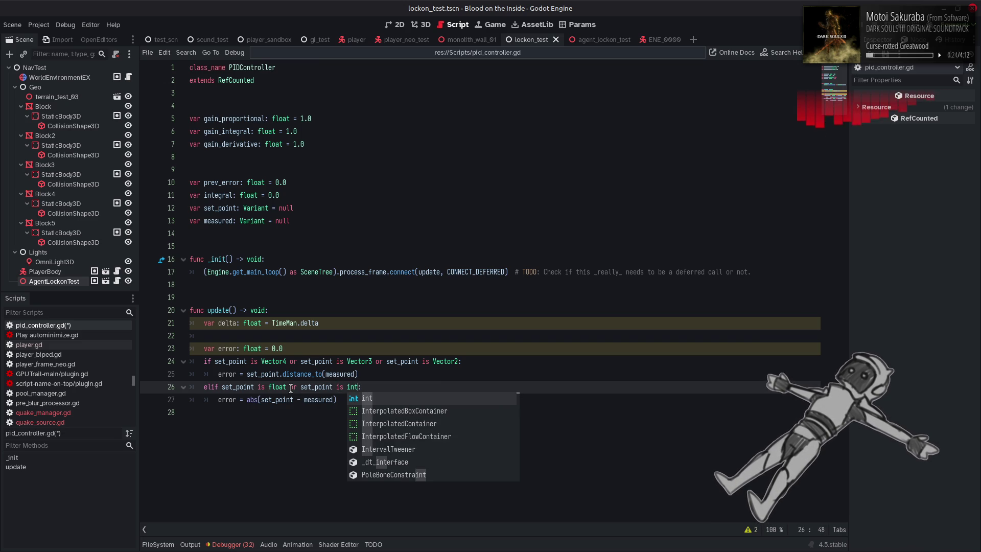
left_click(397, 364)
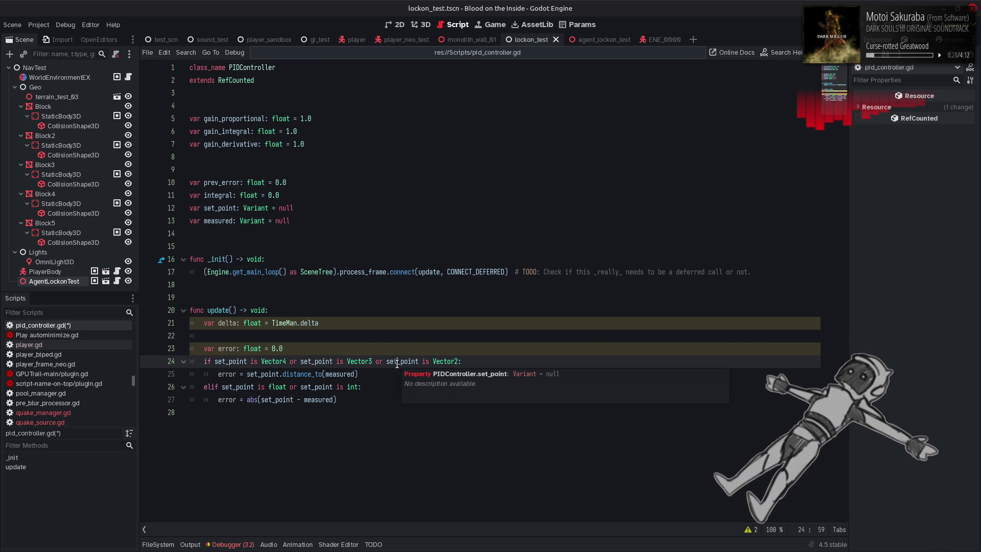
left_click(390, 324)
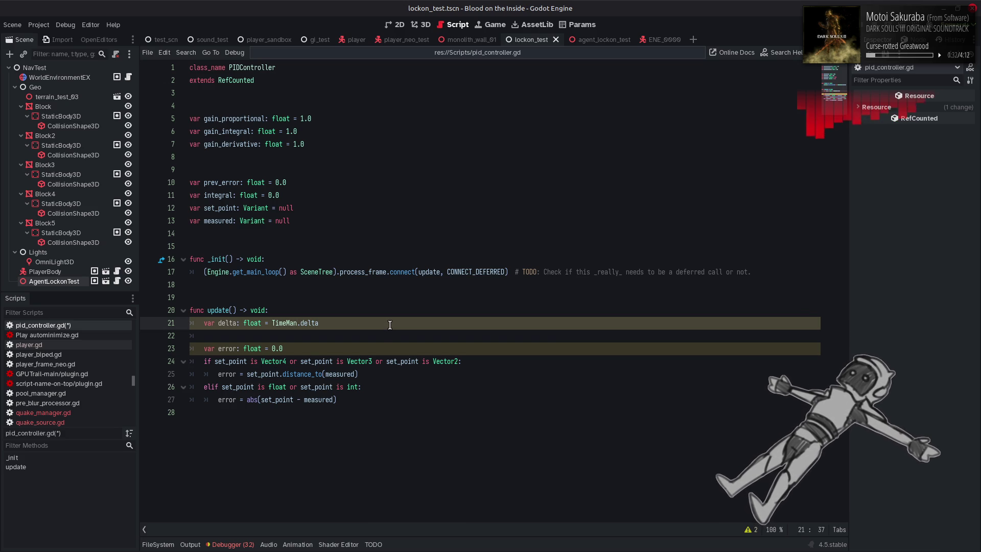
left_click(354, 398)
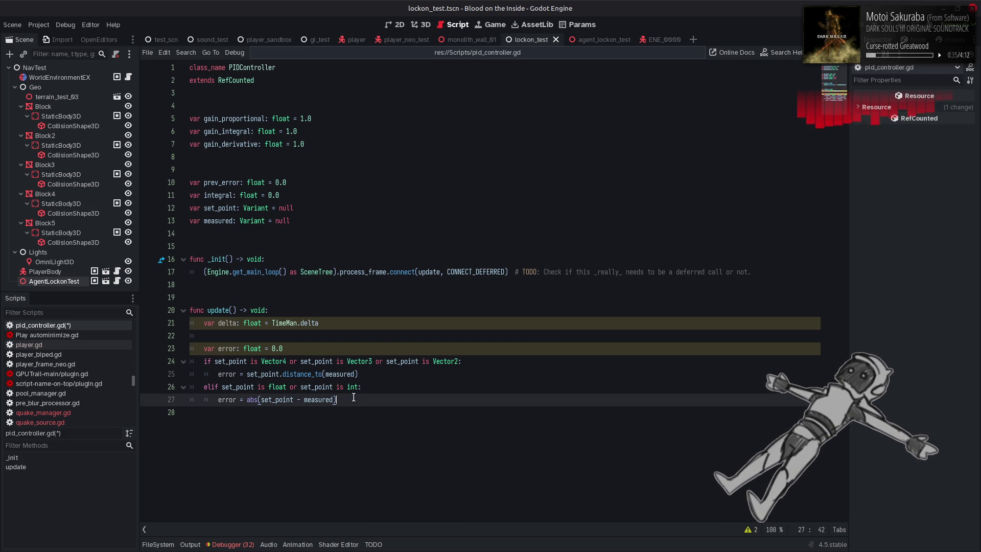
double_click(228, 372)
left_click(377, 366)
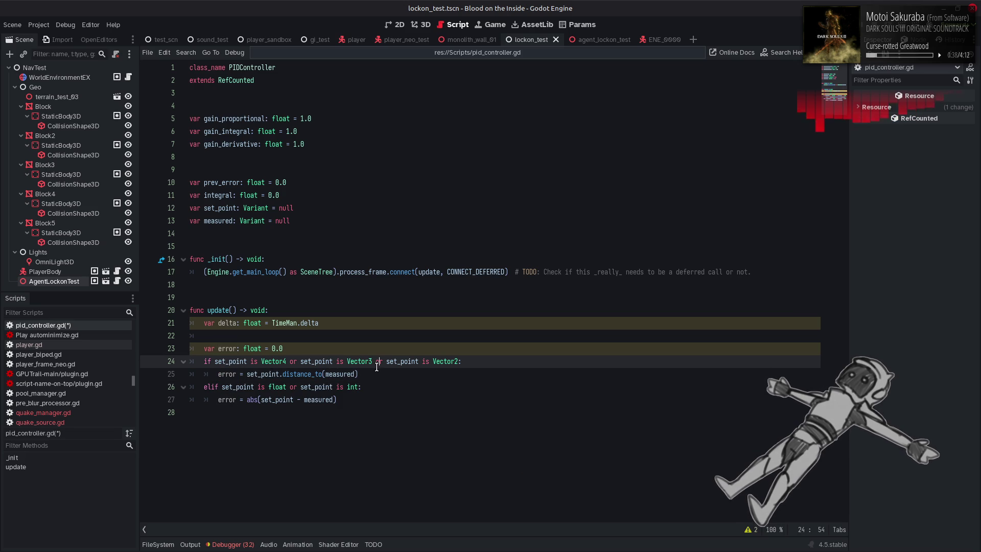
key("ctrl+s")
left_click(749, 529)
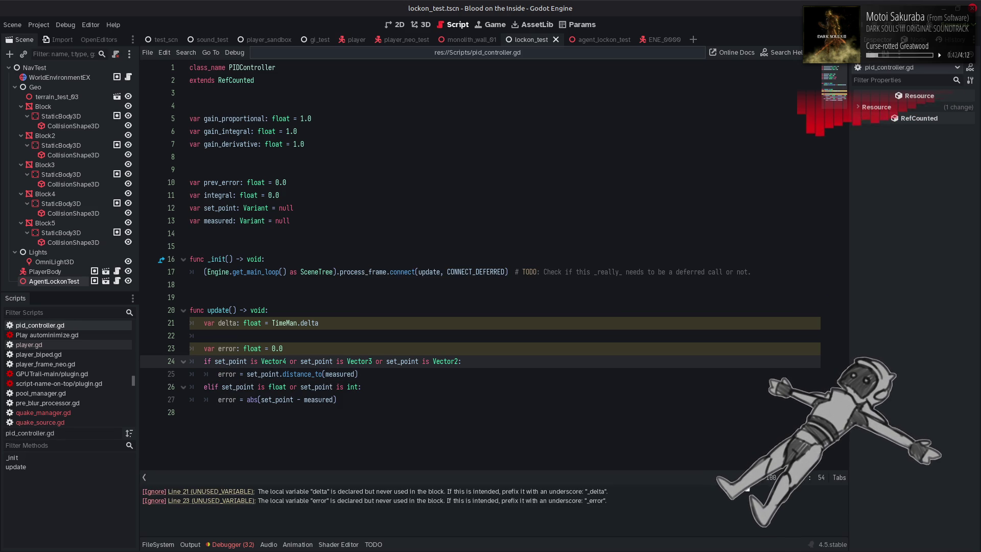
left_click(749, 478)
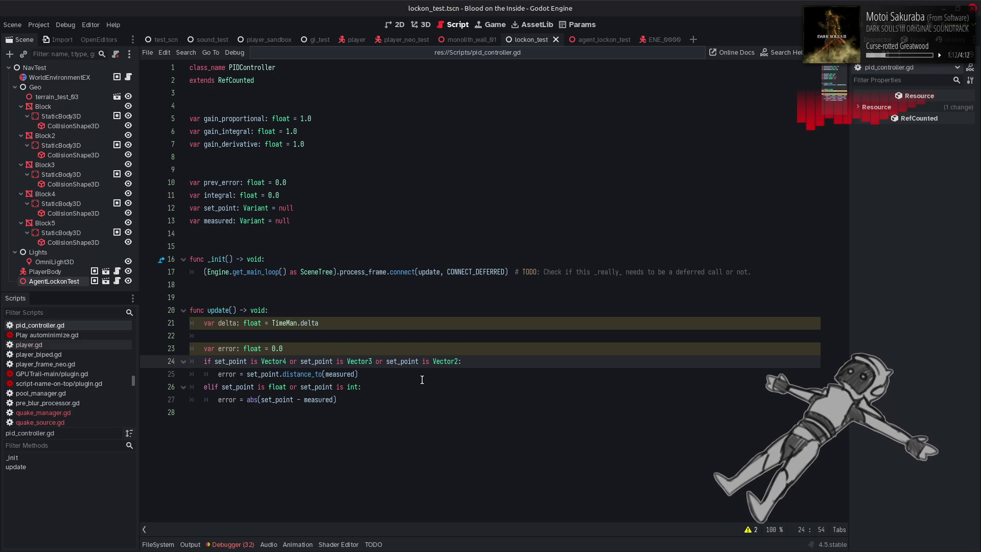
Place the caret at the end of the abs error assignment on line 27
mouse_move(394, 365)
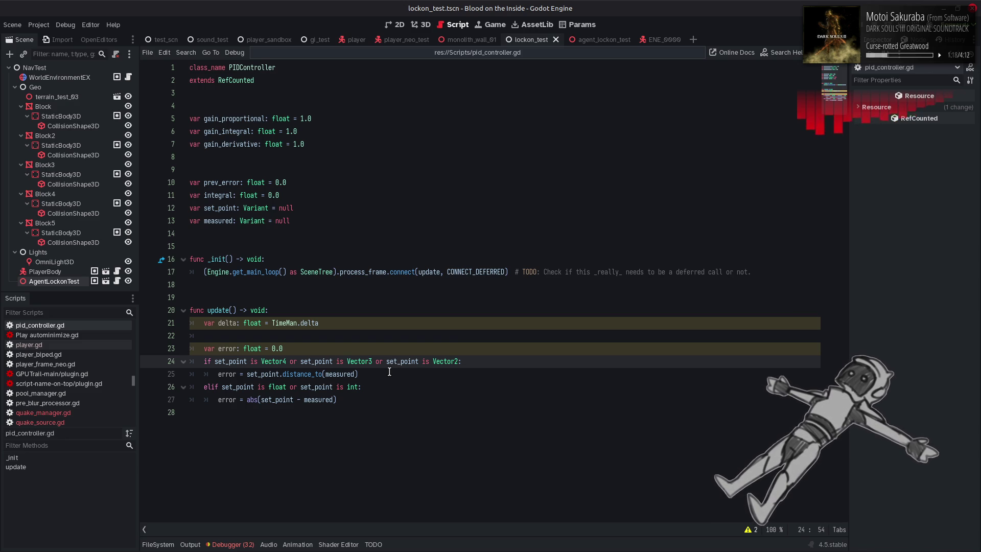
left_click(375, 397)
Below the error branches, add 'var proportional: float = error' with a new line after it
key("Return")
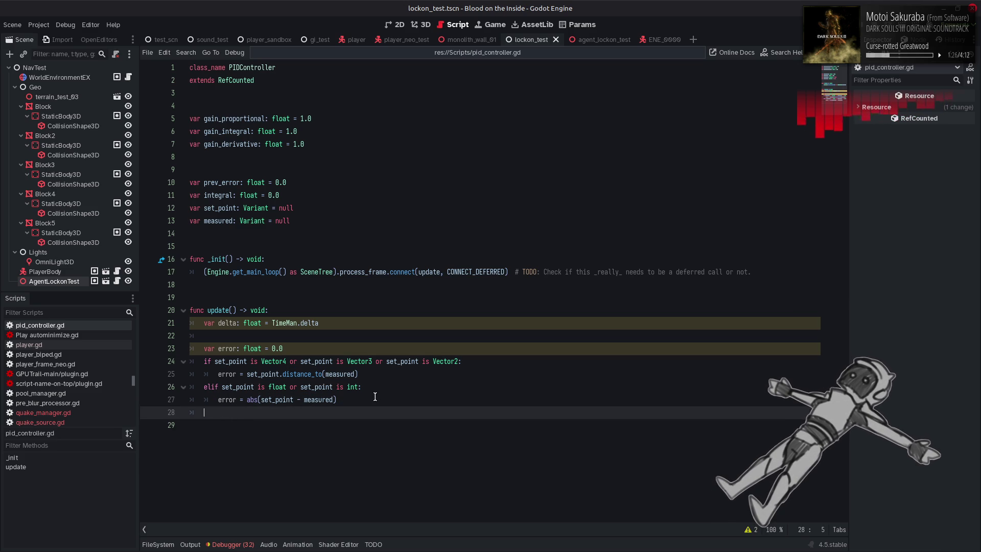
key("Return")
key("alt+Tab")
key("alt+Tab")
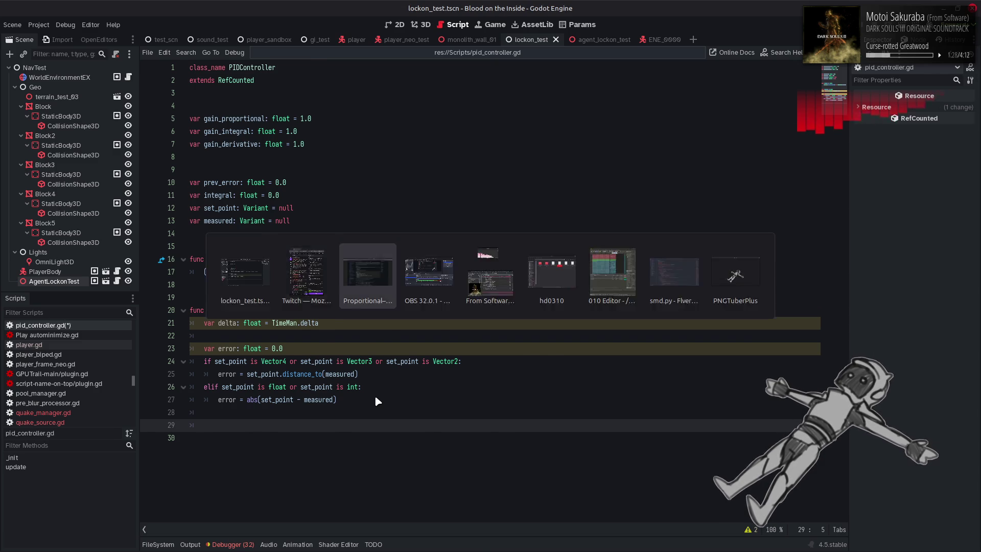
key("alt+Tab")
key("alt+Tab")
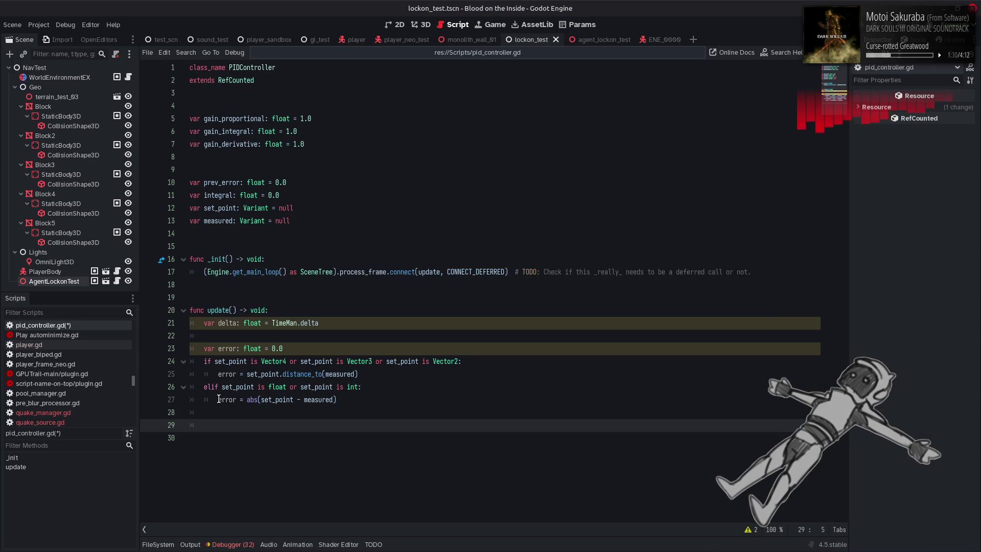
type("var ")
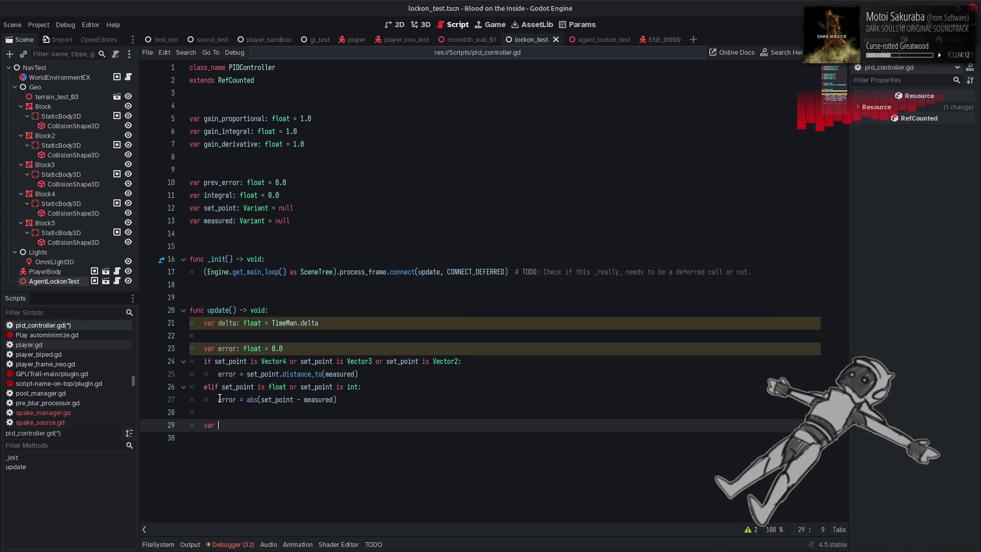
type("proportional")
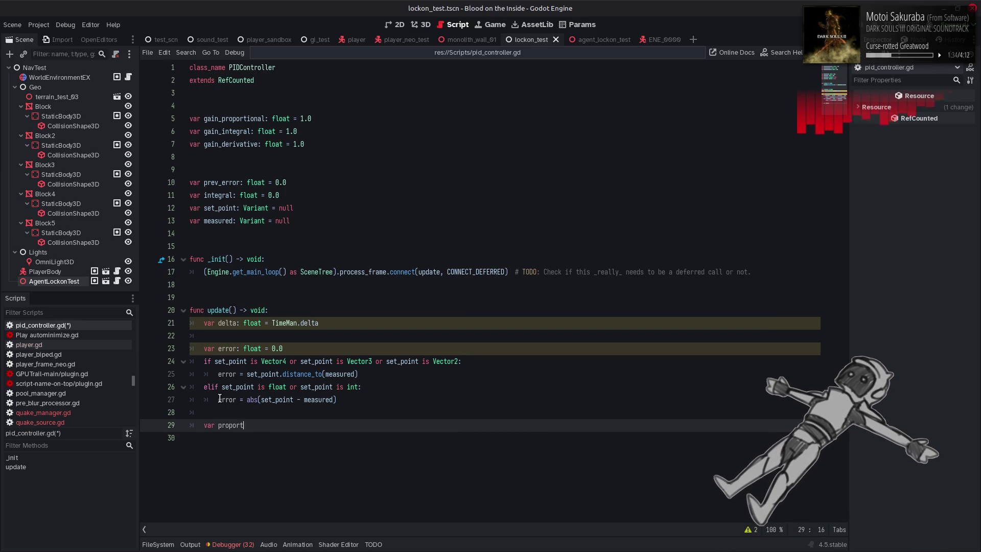
type(": f")
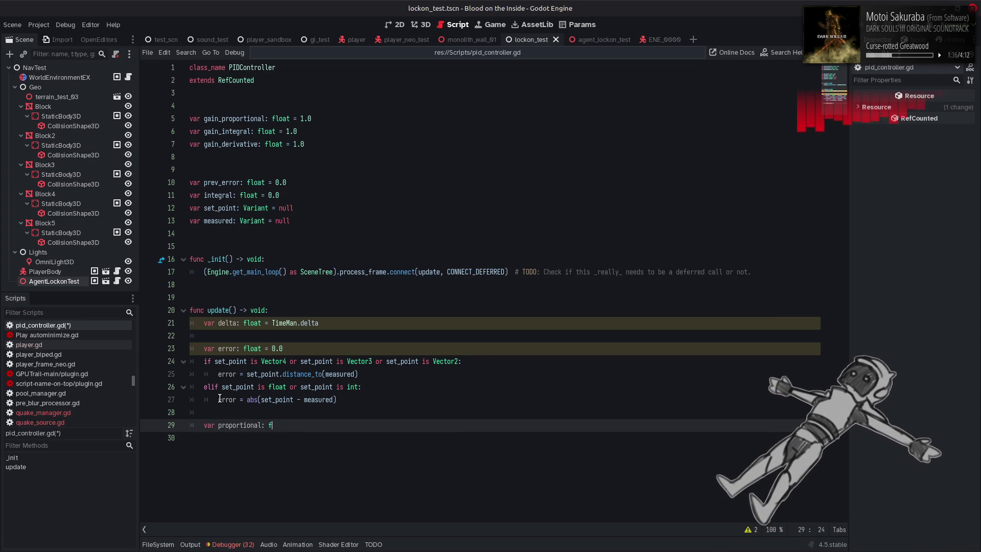
type("loat = error")
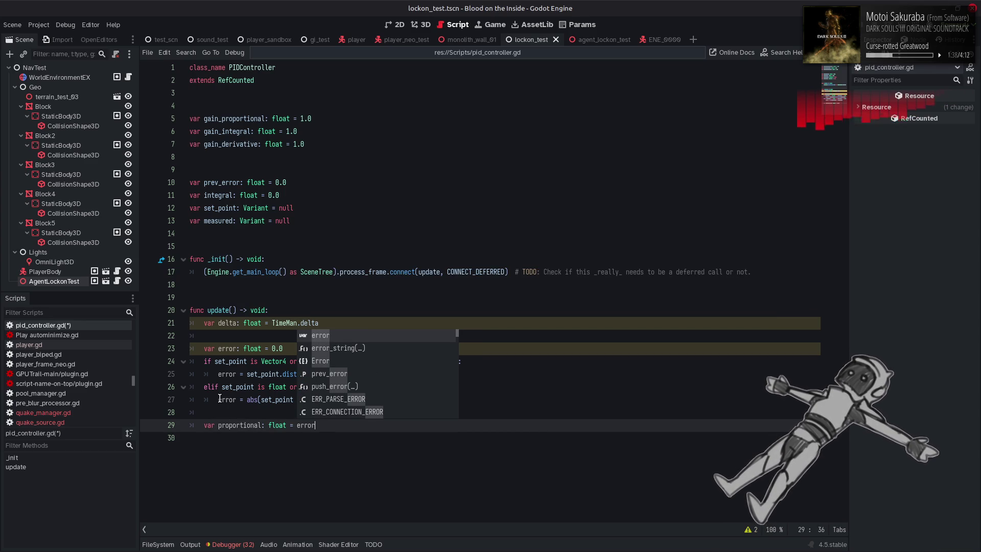
left_click(220, 398)
left_click(326, 373)
left_click(344, 424)
key("Return")
key("alt+Tab")
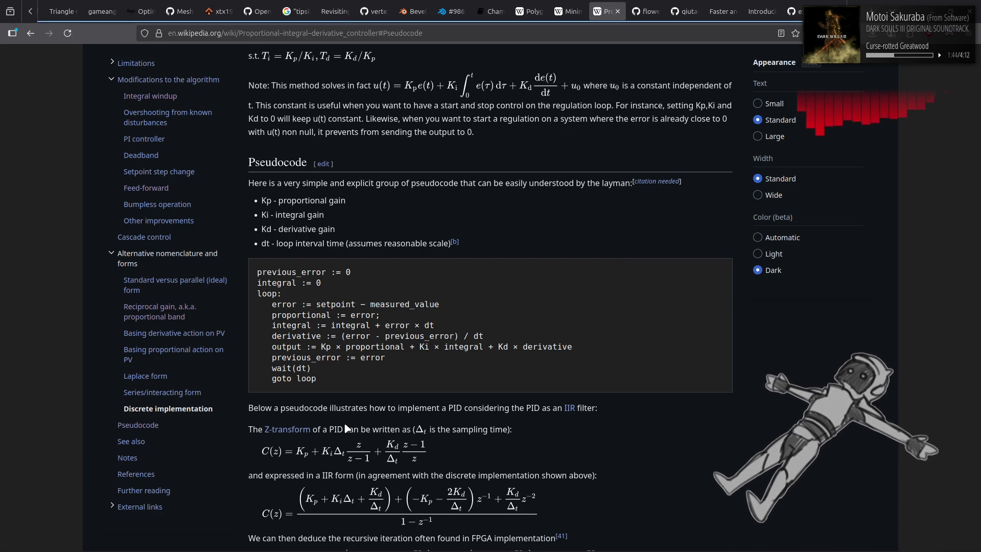
key("alt+Tab")
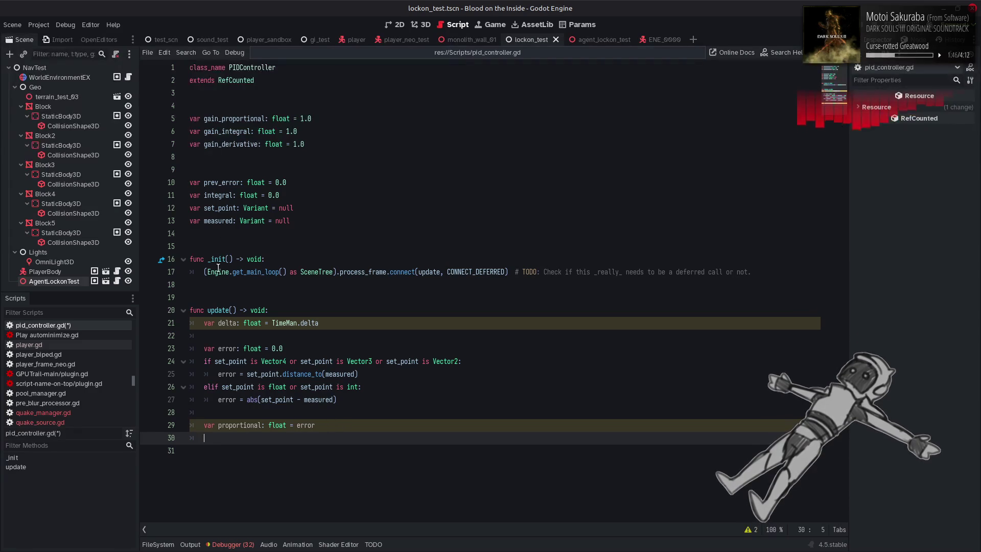
Start line 30 as 'integral += error' using the copied member name
double_click(225, 196)
left_click(241, 438)
type("integral")
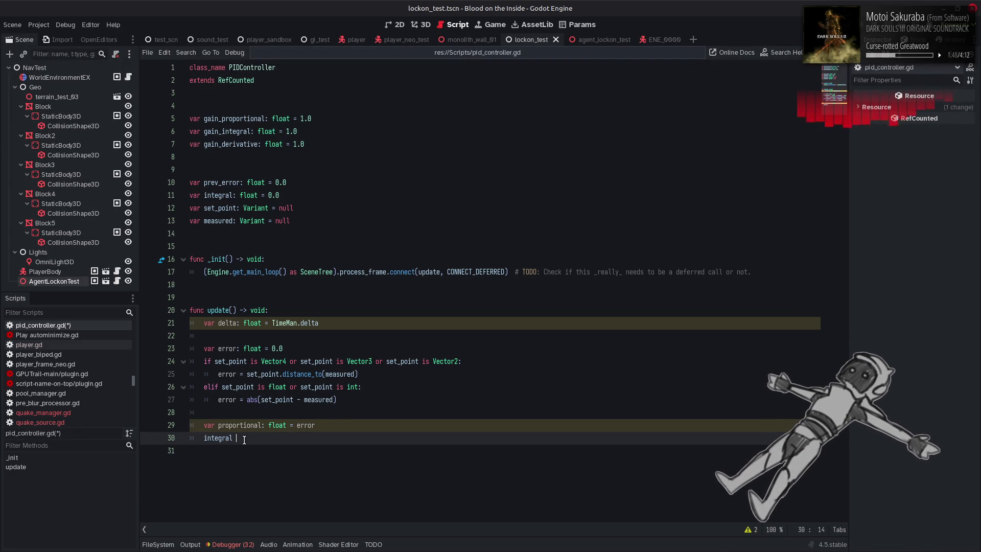
type("+= ")
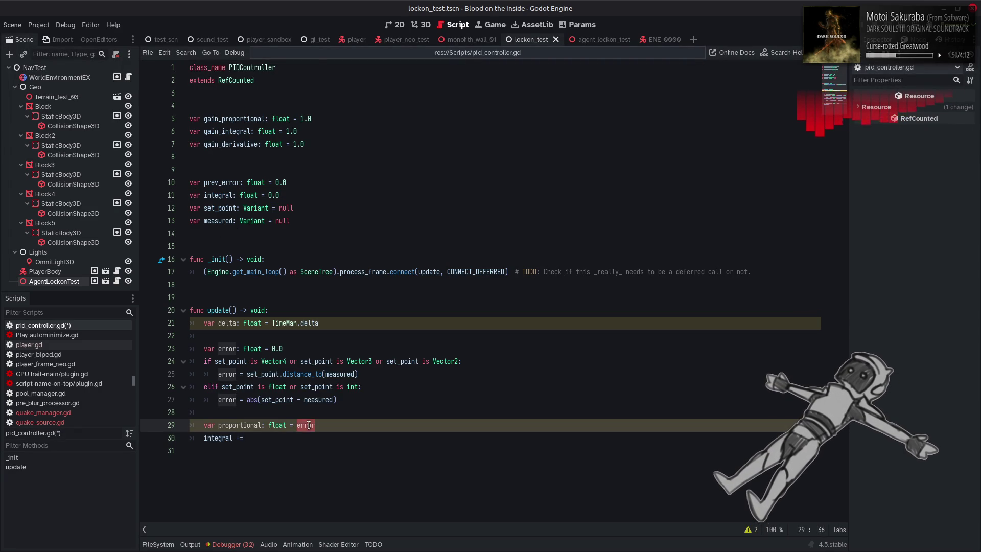
type("error")
key("alt+Tab")
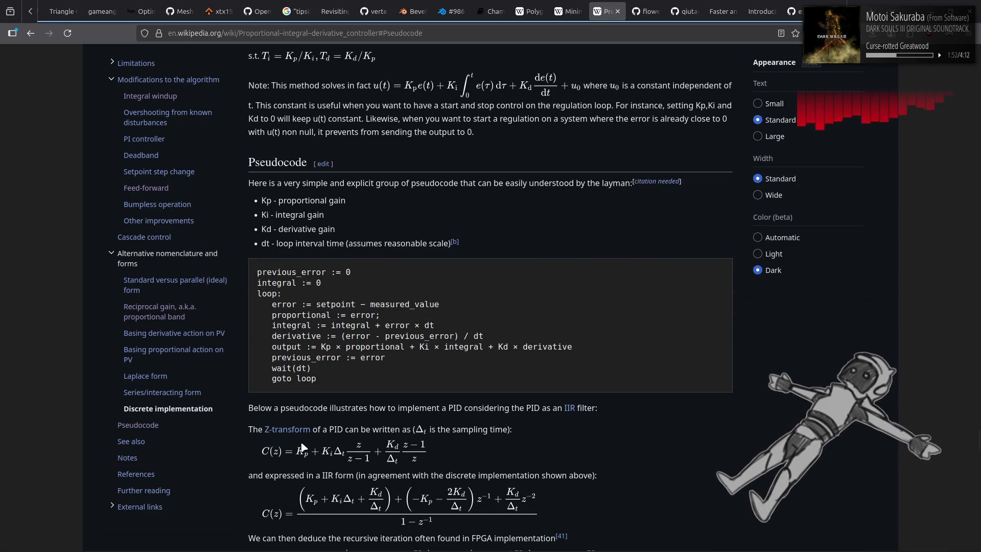
key("alt+Tab")
Append '* delta' to the integral line, save, and compare against the pseudocode
left_click(226, 332)
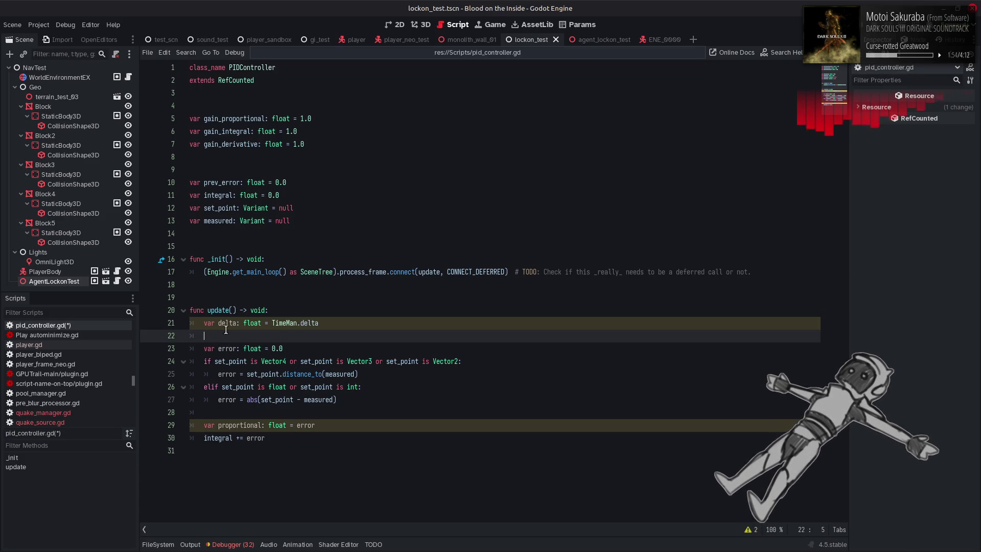
double_click(228, 324)
left_click(297, 438)
type("* delta")
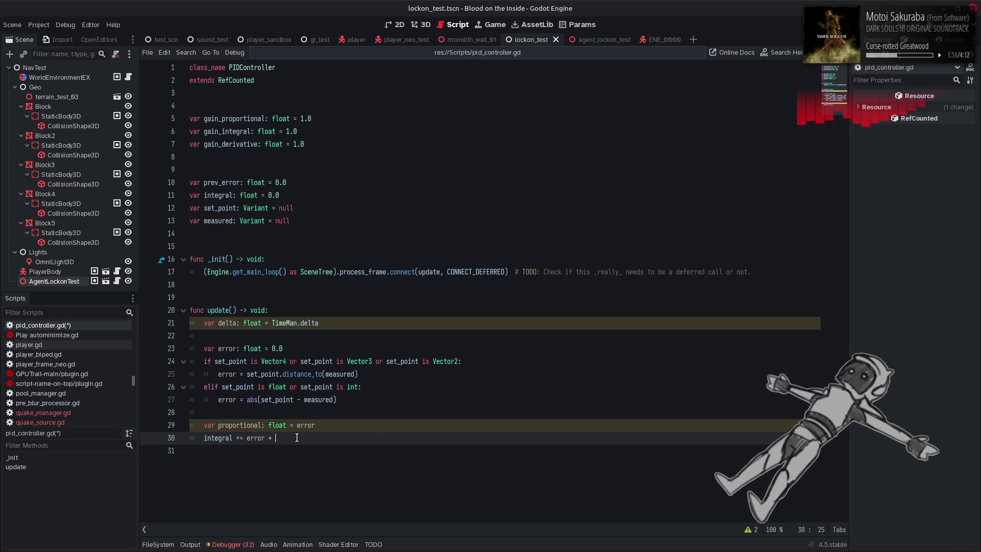
key("Escape")
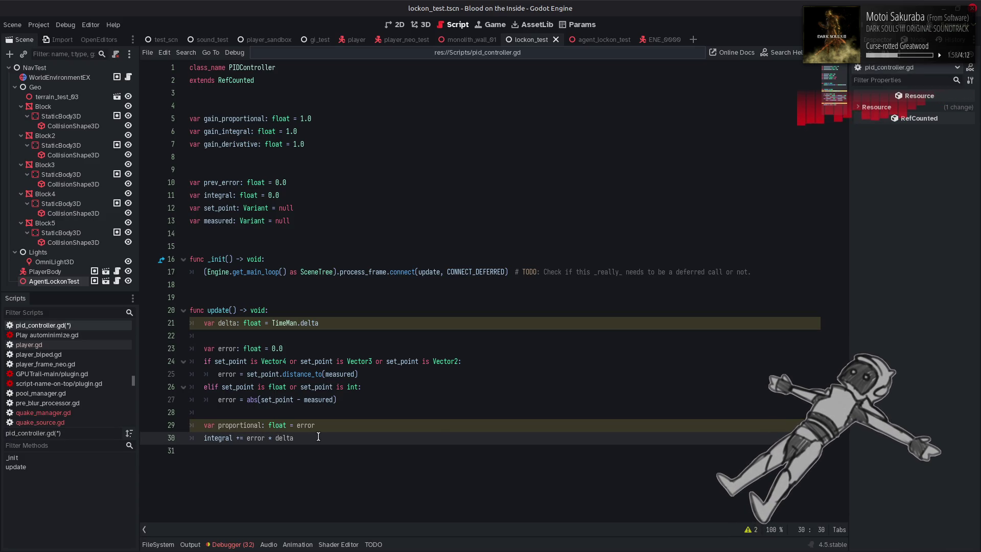
key("ctrl+s")
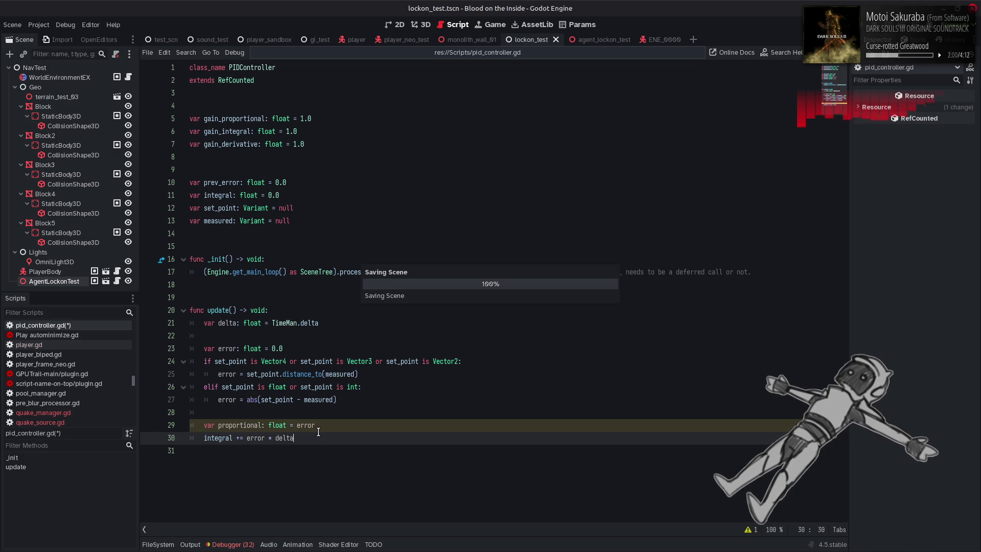
key("alt+Tab")
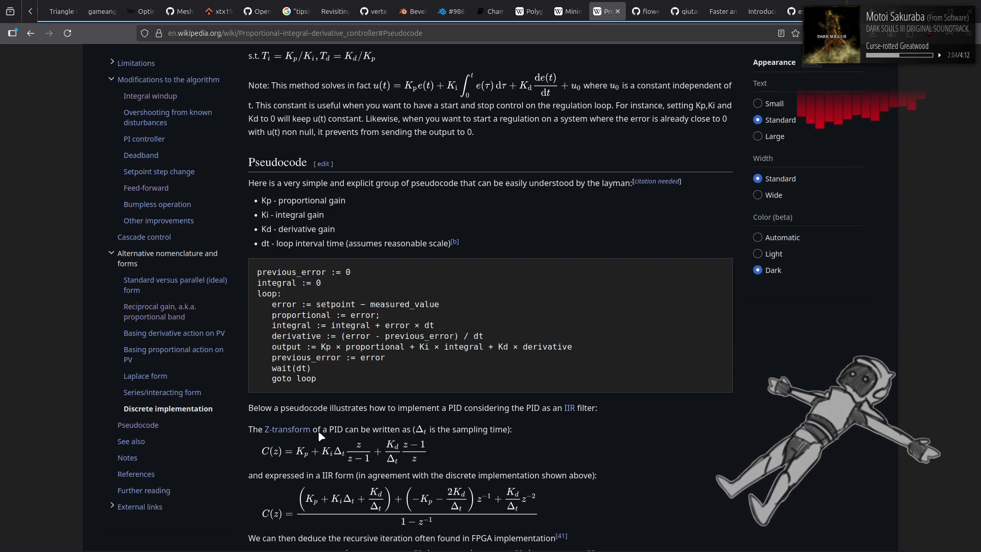
key("alt+Tab")
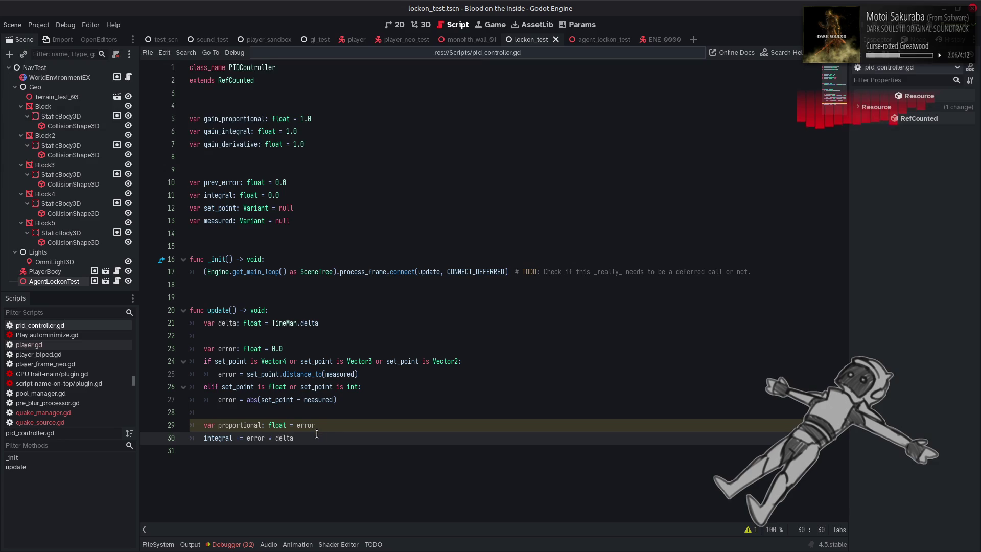
Start line 31 with 'var derivative: float' after the integral update, checking the Wikipedia pseudocode
key("Return")
type("deriv")
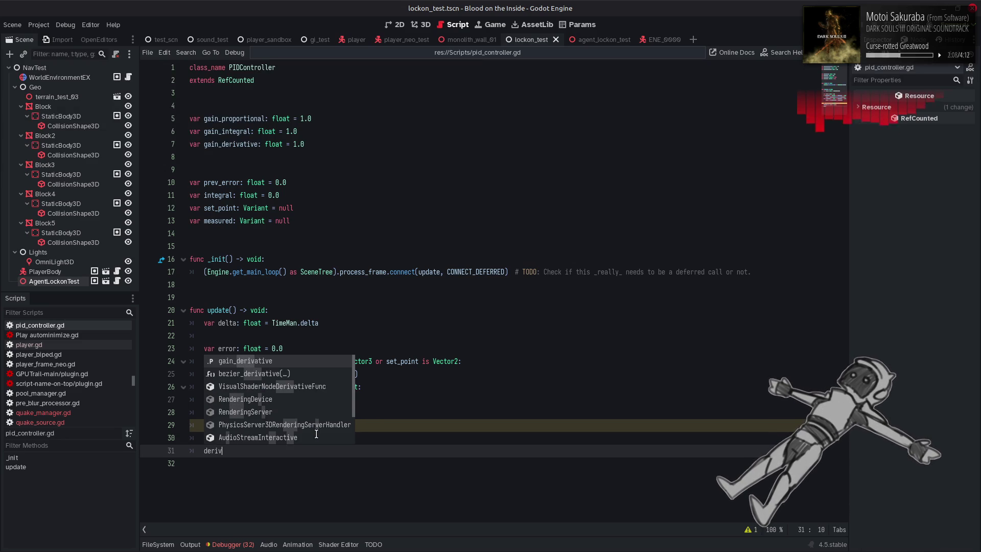
type("ative")
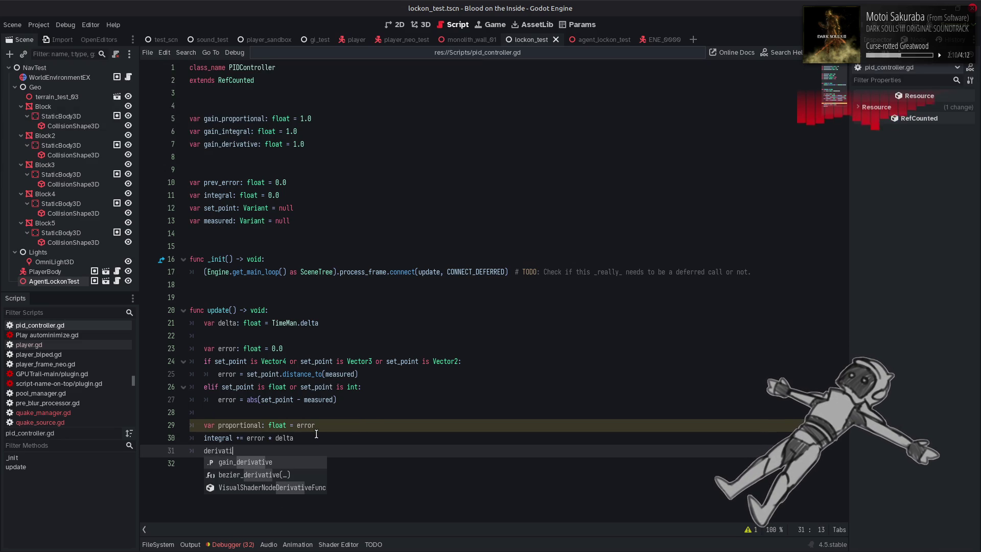
key("Home")
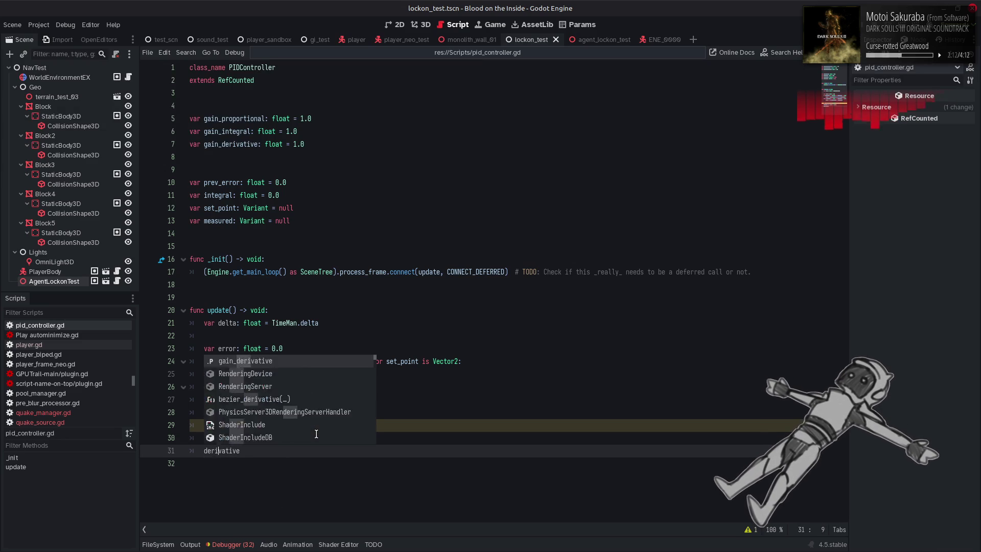
type("var derivative")
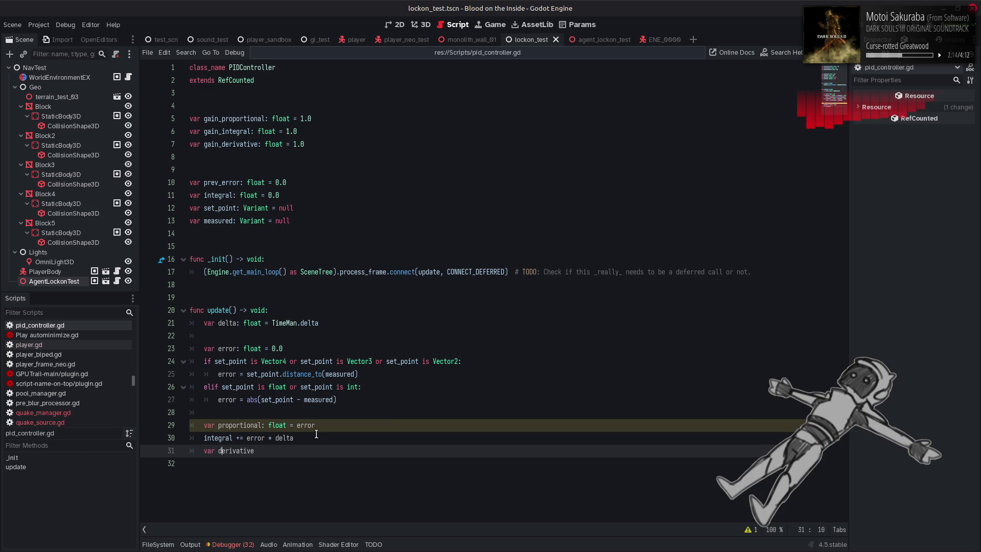
type(": float =")
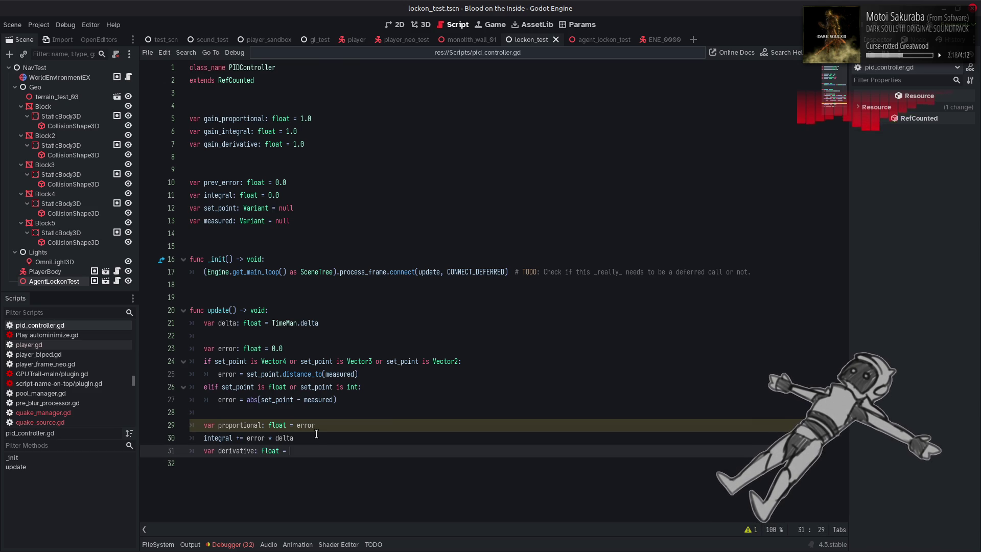
key("alt+Tab")
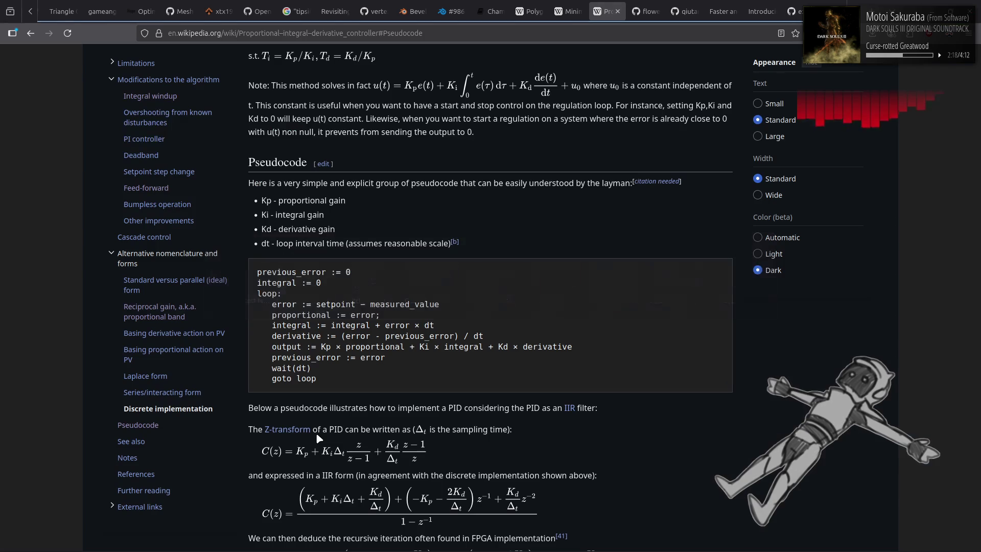
key("alt+Tab")
key("Escape")
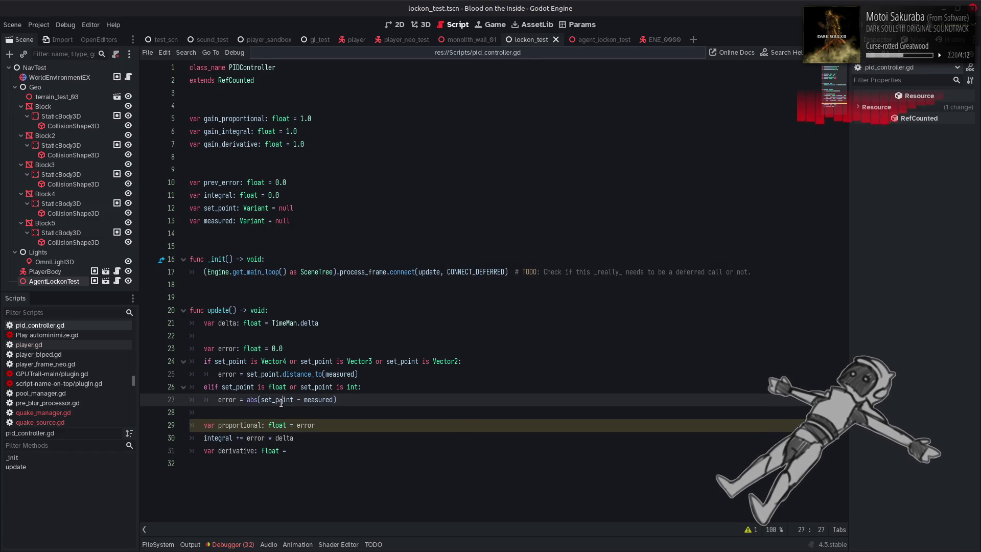
Build the derivative expression from error and prev_error
double_click(306, 425)
key("ctrl+c")
left_click(308, 449)
key("ctrl+v")
type("prev")
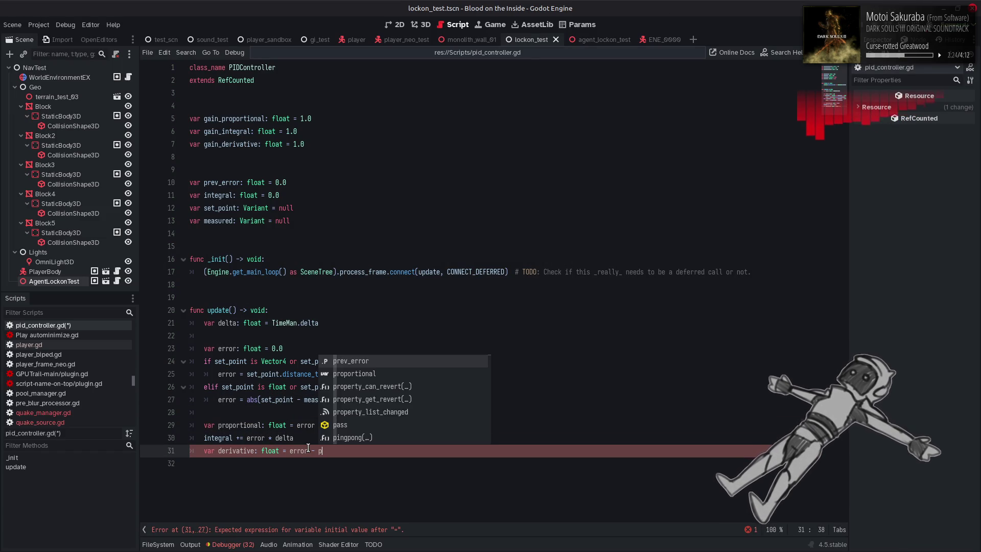
key("Escape")
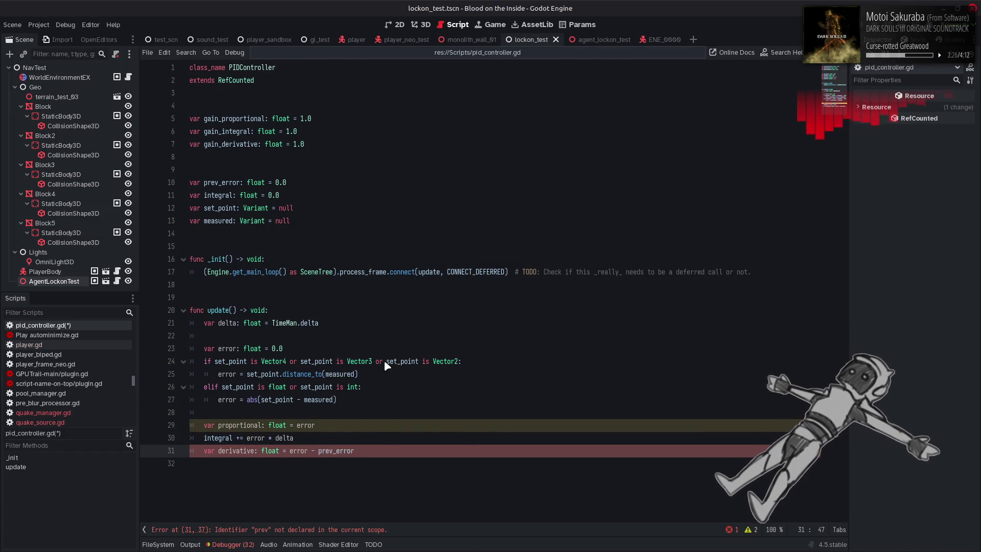
Complete it as '(error - prev_error) / delta', removing a stray parenthesis, and save
key("alt+Tab")
key("alt+Tab")
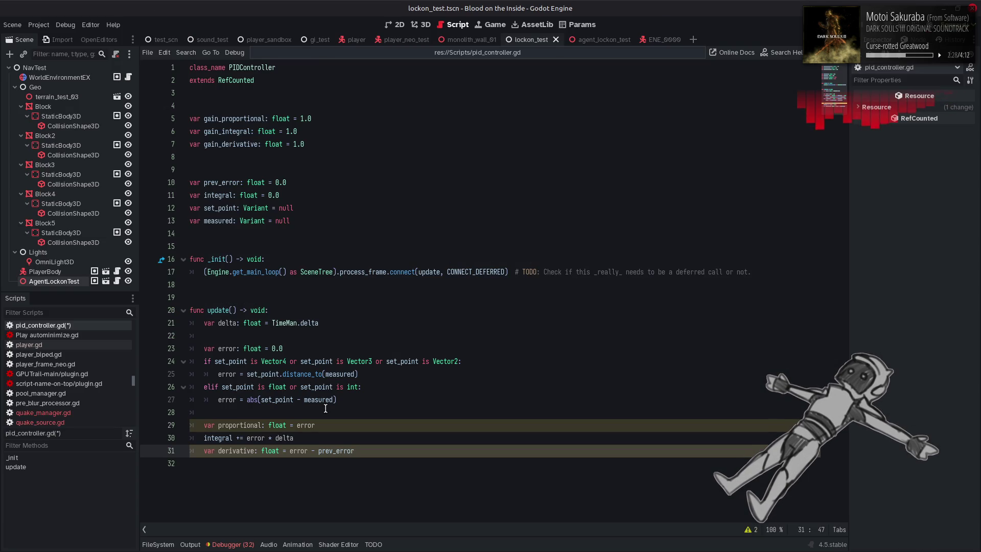
left_click(260, 452)
type("(")
key("Return")
key("ctrl+Left")
key("BackSpace")
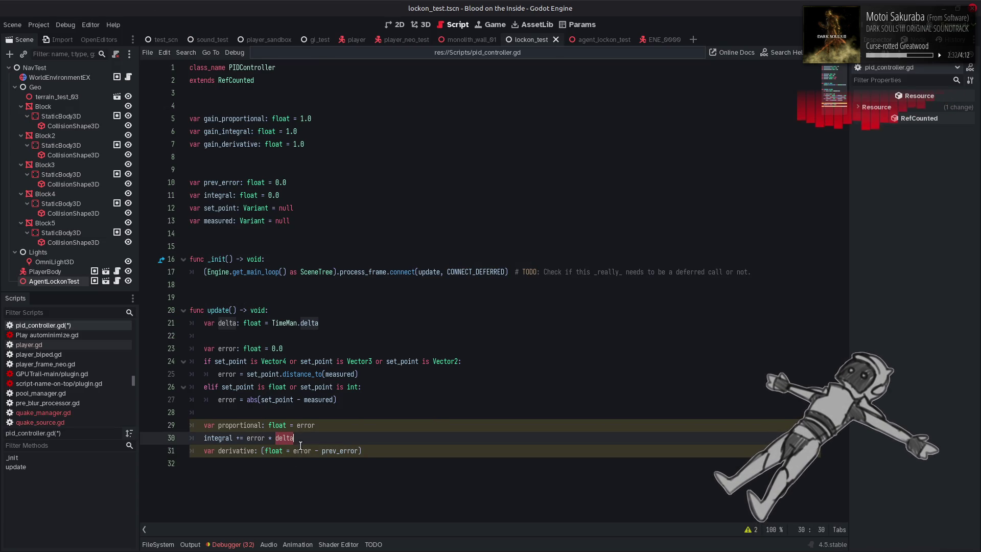
key("End")
key("ctrl+Left")
key("ctrl+Left")
key("ctrl+Left")
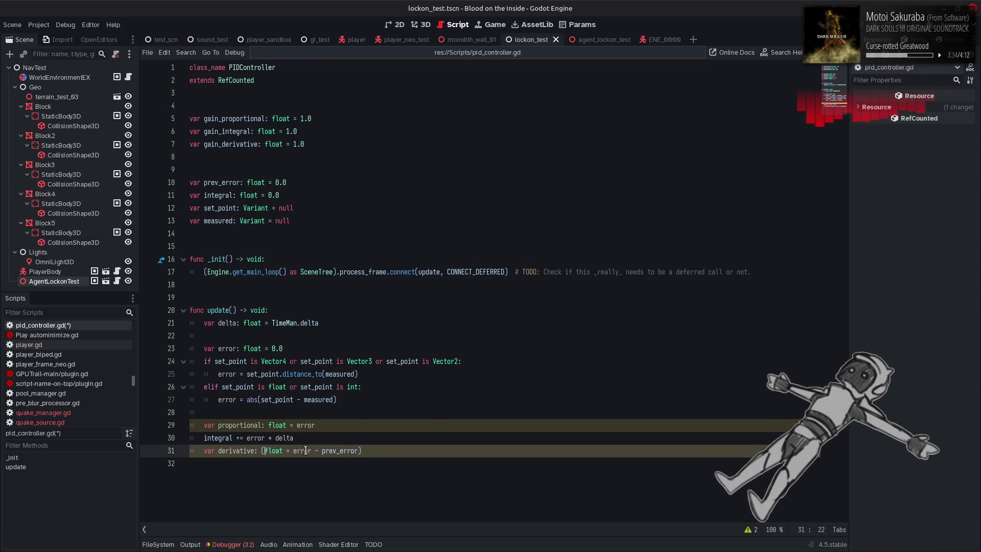
type("(")
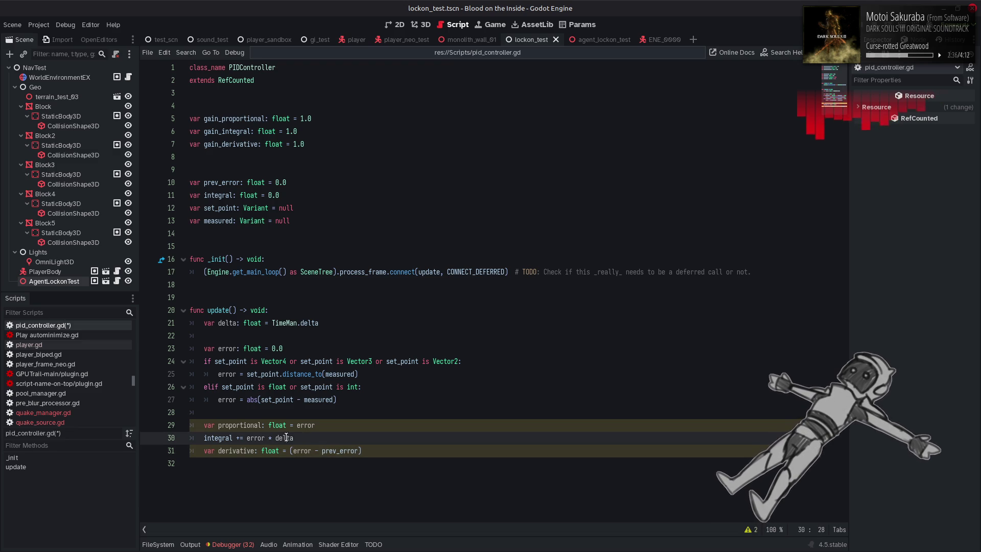
left_click(377, 448)
type("/ delta")
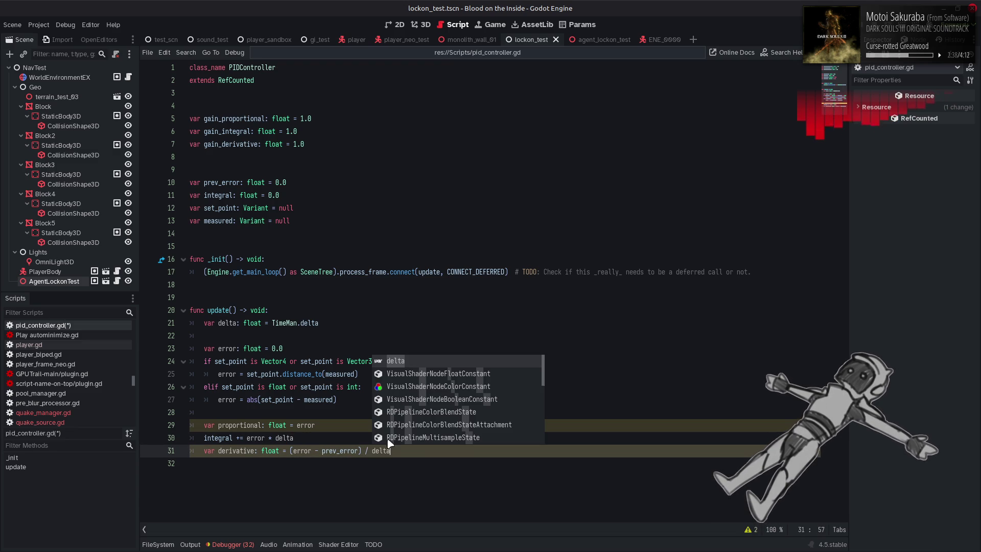
left_click(347, 425)
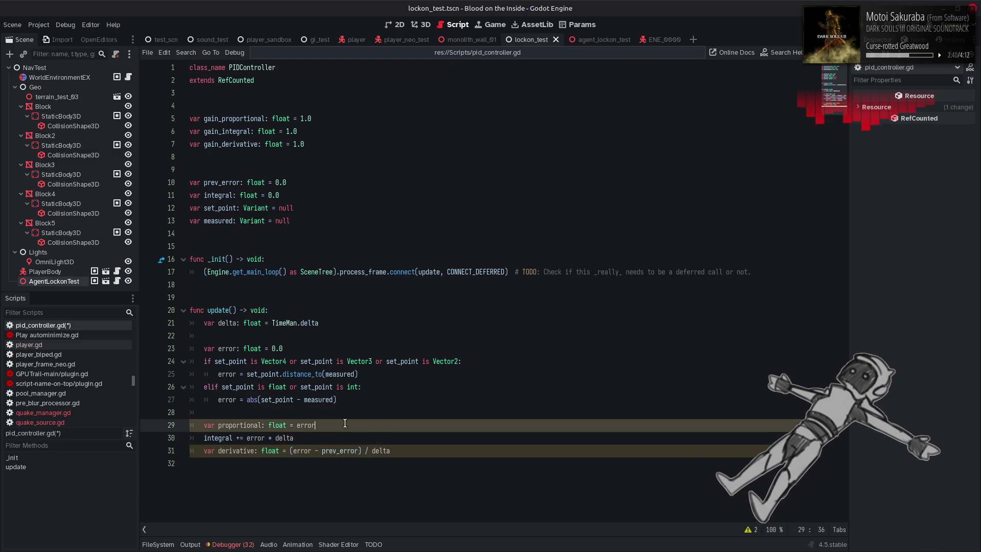
key("ctrl+s")
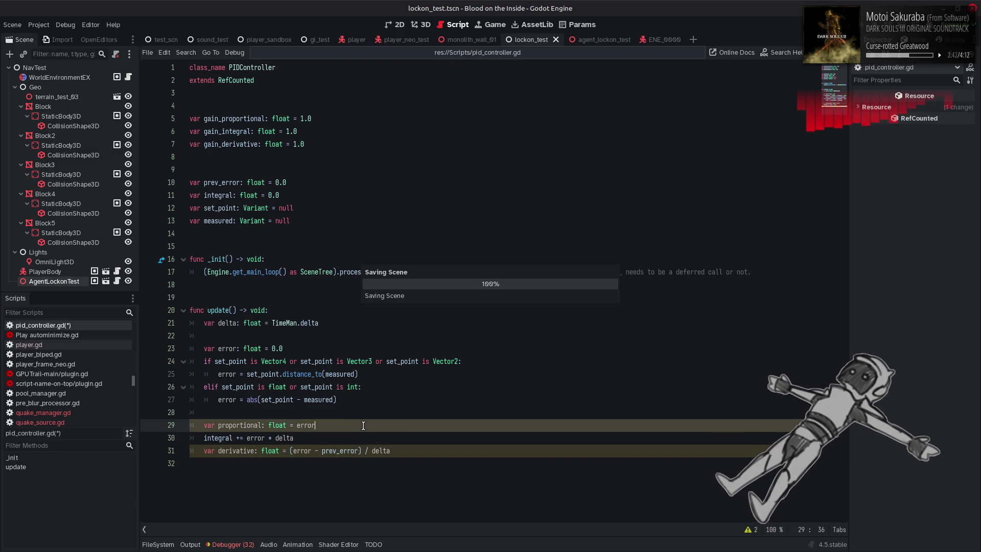
key("alt+Tab")
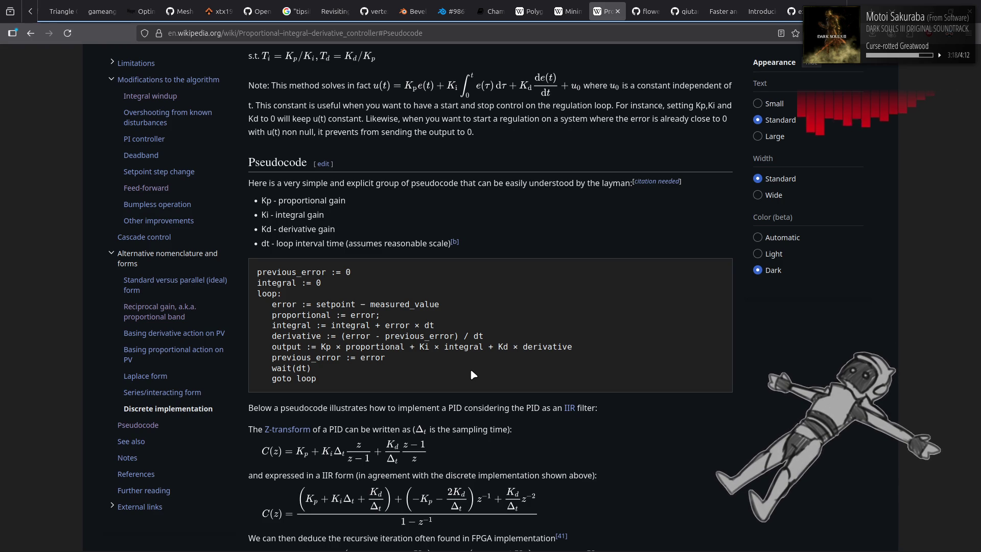
key("alt+Tab")
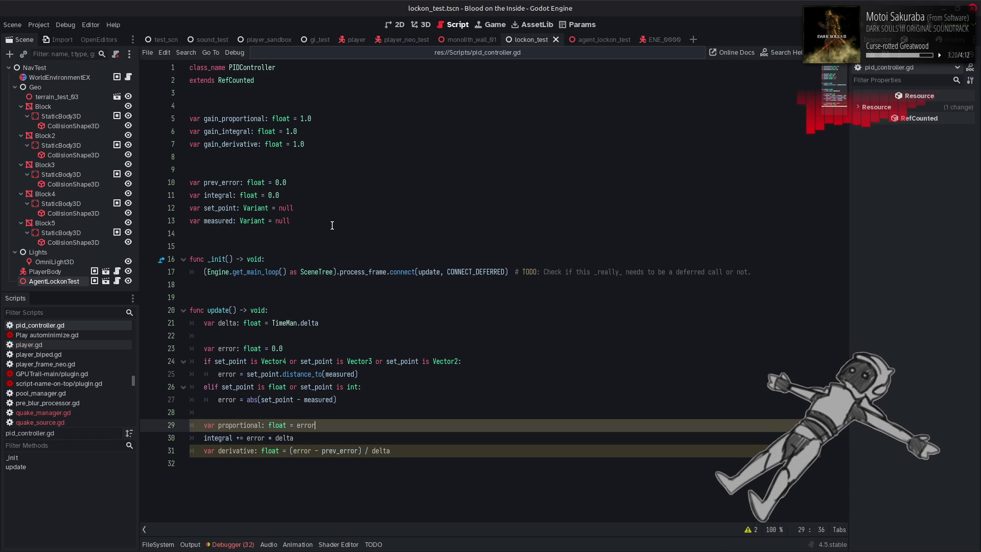
Declare 'var output: Variant = null' on a new line directly below the measured member
left_click(332, 225)
key("Return")
type("v")
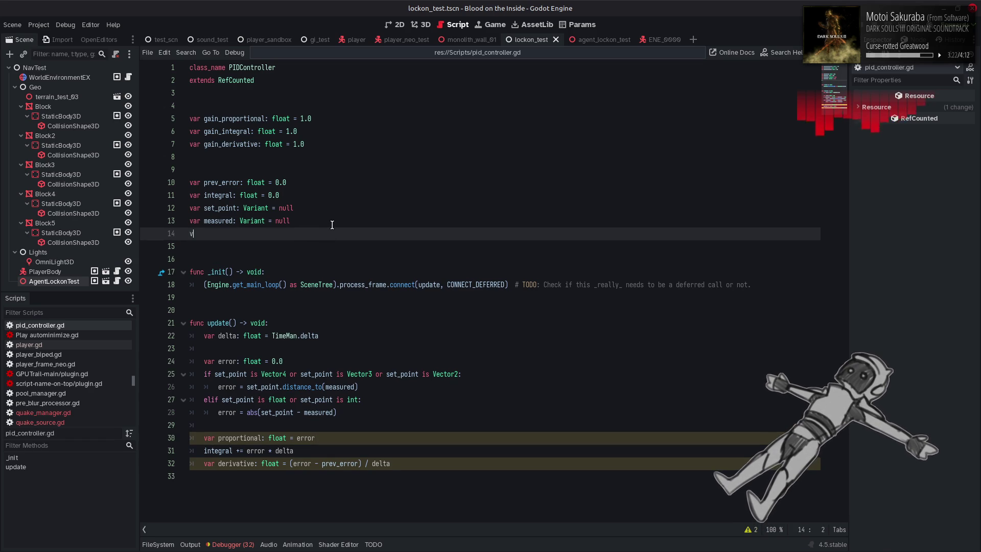
type("ar output")
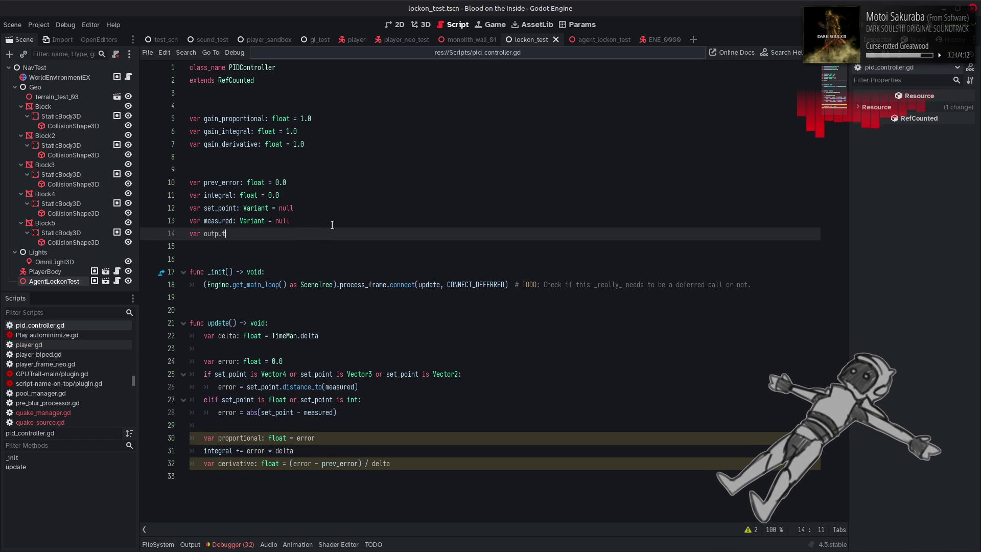
type(": Variant ")
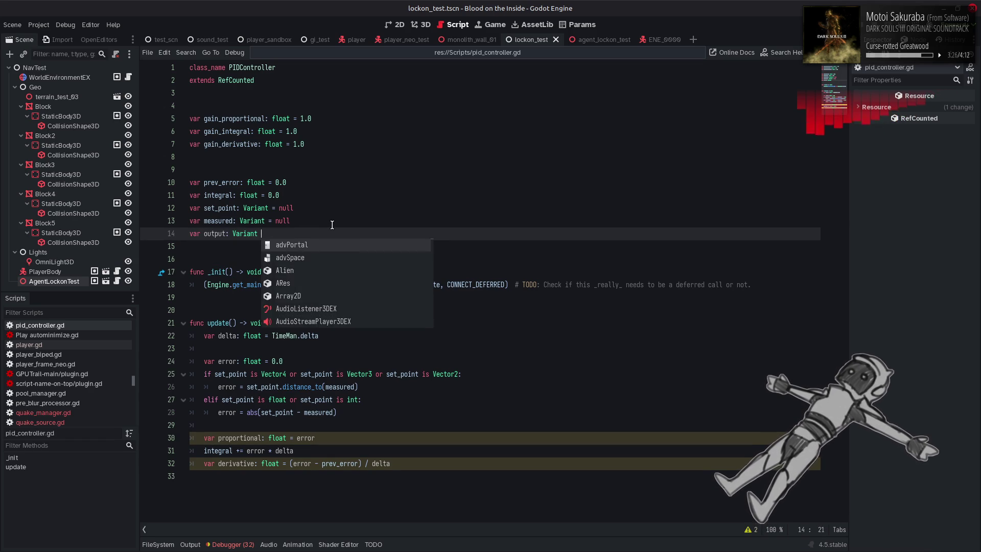
type("= null")
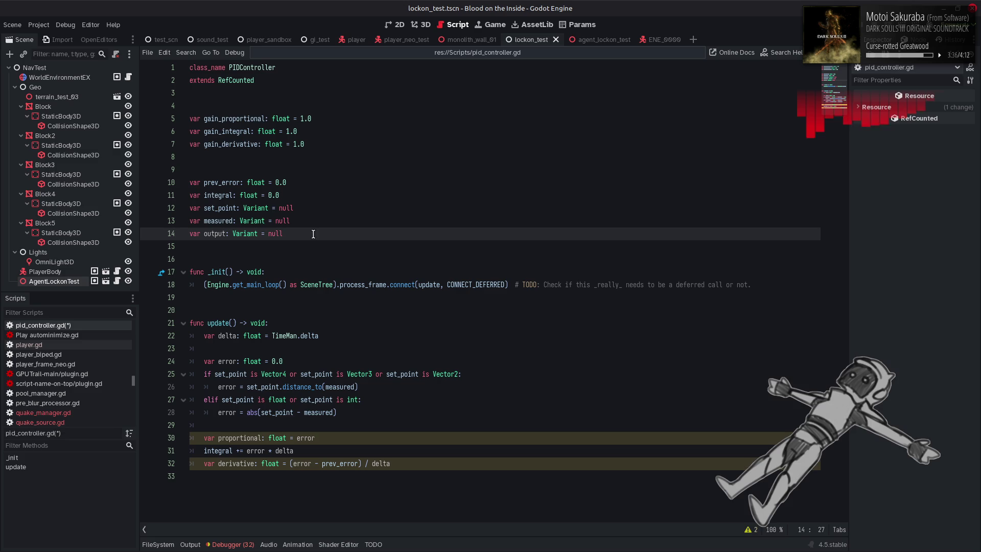
double_click(221, 220)
left_click(221, 209)
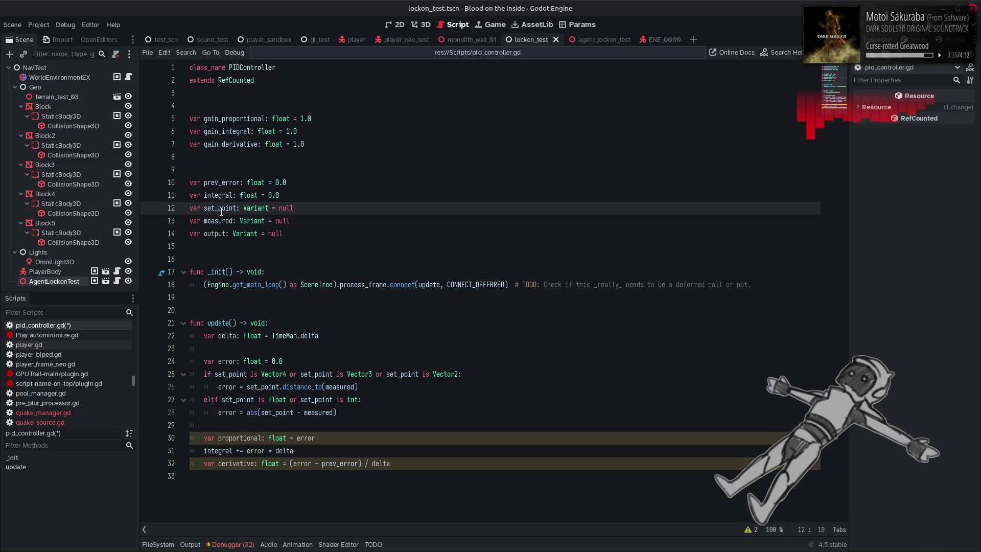
Open update() with 'if set_point == null or measured == null:' followed by 'return'
left_click(289, 316)
key("Return")
key("ctrl+s")
type("if set_point ")
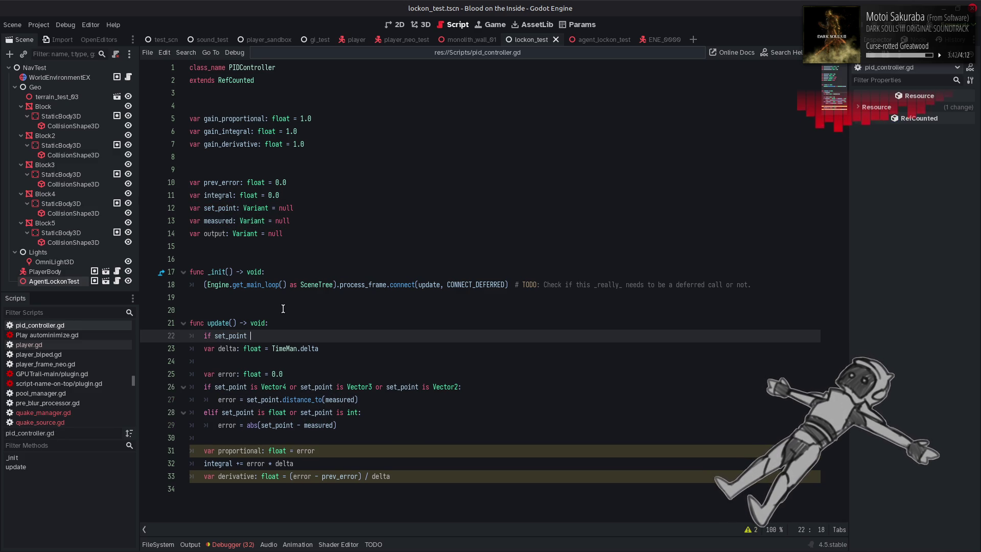
type("=")
key("BackSpace")
key("BackSpace")
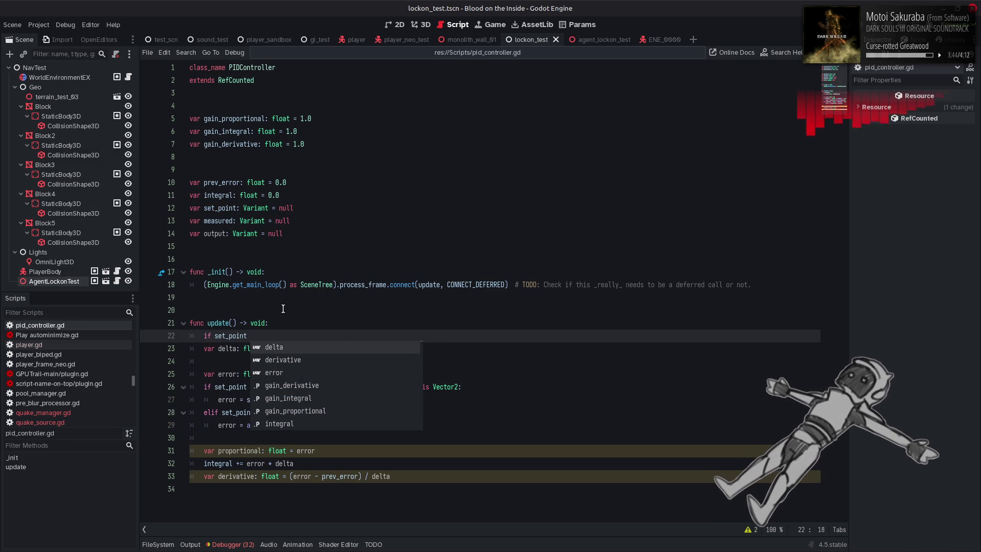
type("== null ")
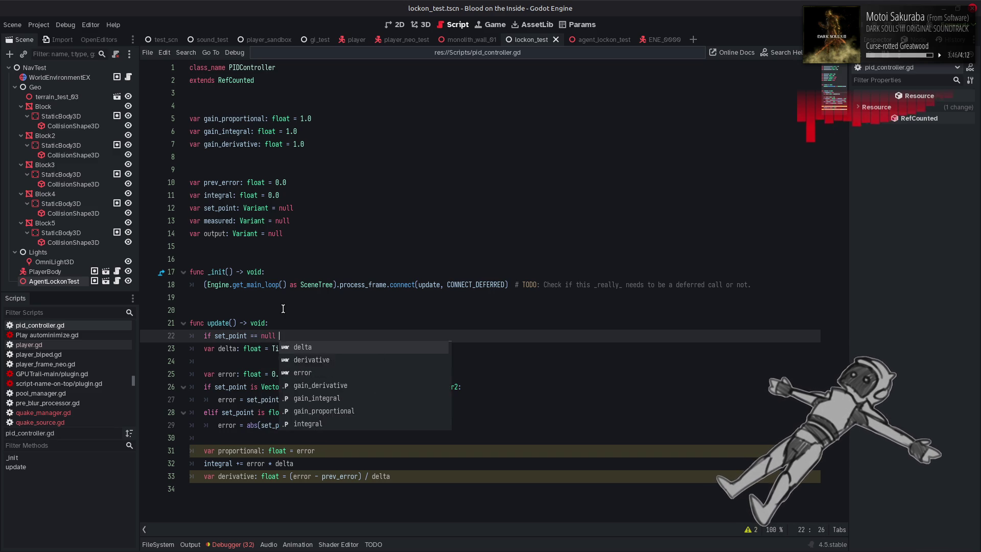
type("or measured == null:")
key("Return")
type("return")
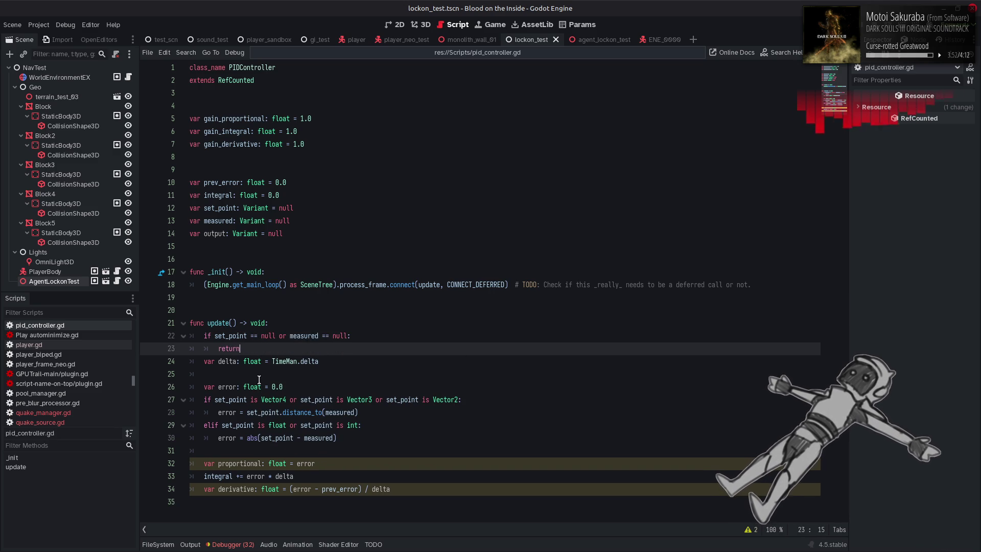
Remove the blank line below delta, add one after the null guard, and save the script
left_click(258, 374)
key("BackSpace")
key("BackSpace")
left_click(274, 351)
key("Return")
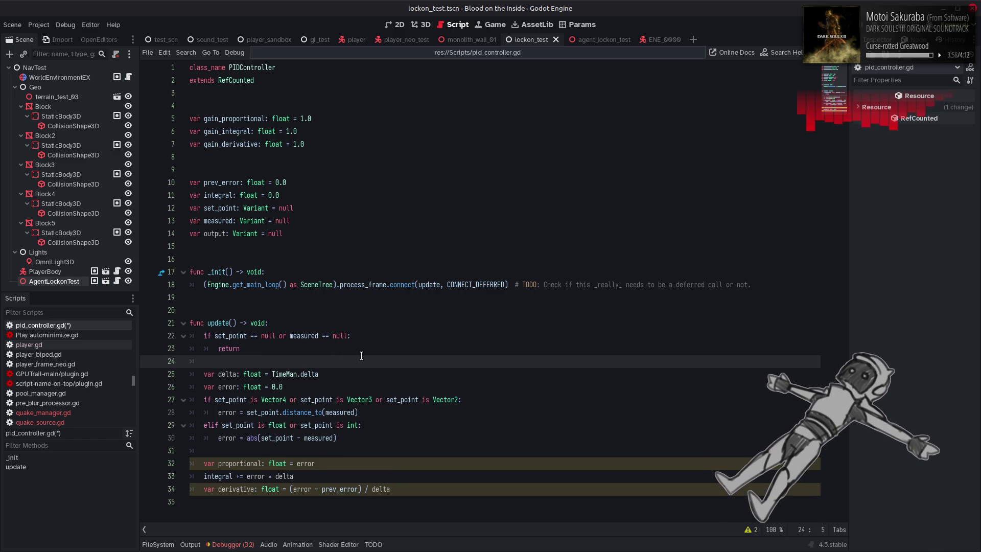
key("ctrl+s")
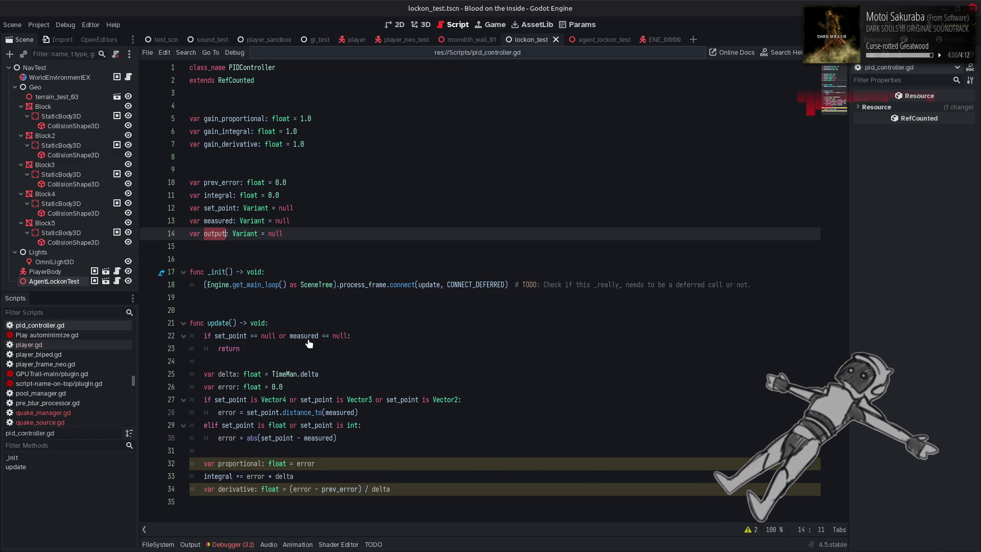
mouse_move(312, 335)
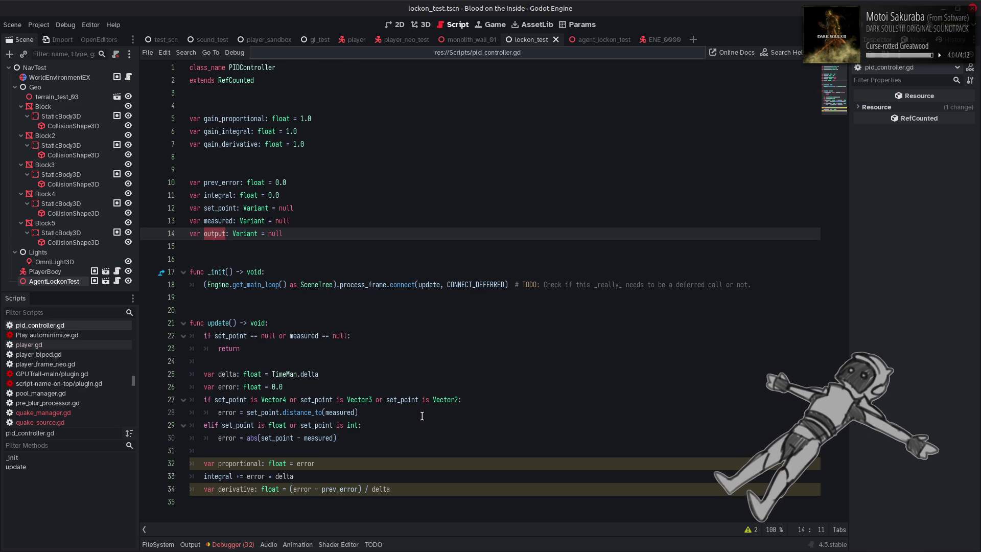
key("alt+Tab")
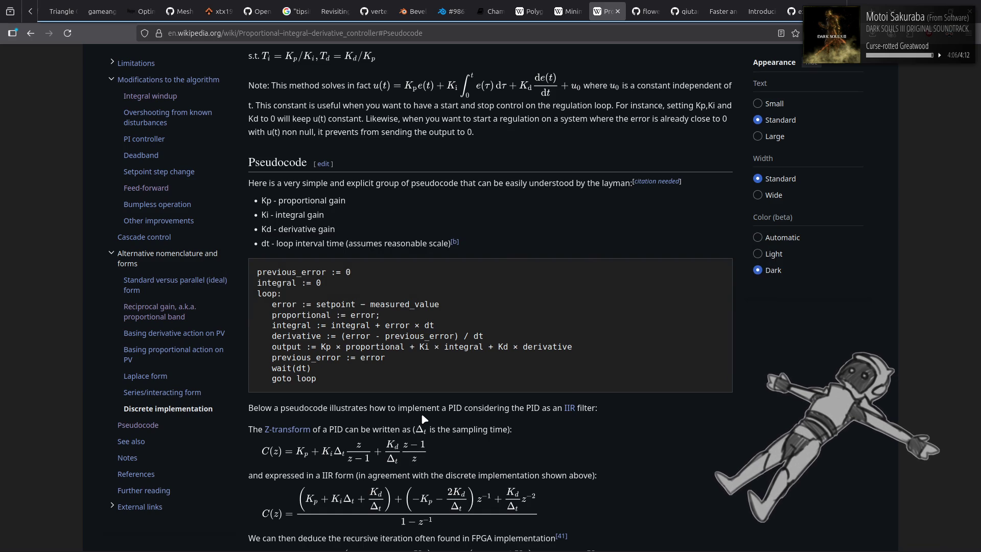
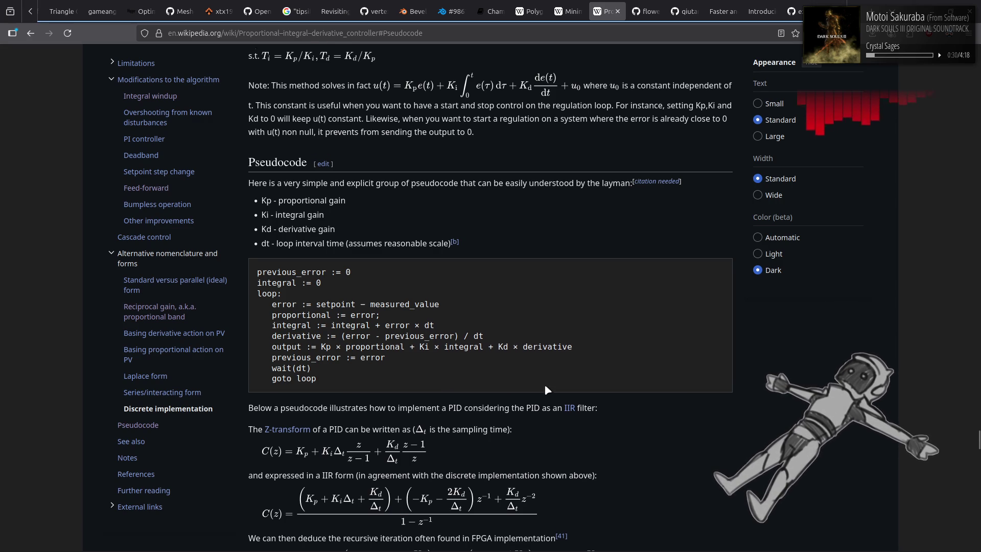
Read the Wikipedia PID pseudocode, then return to pid_controller.gd in Godot
scroll(535, 384, "down", 5)
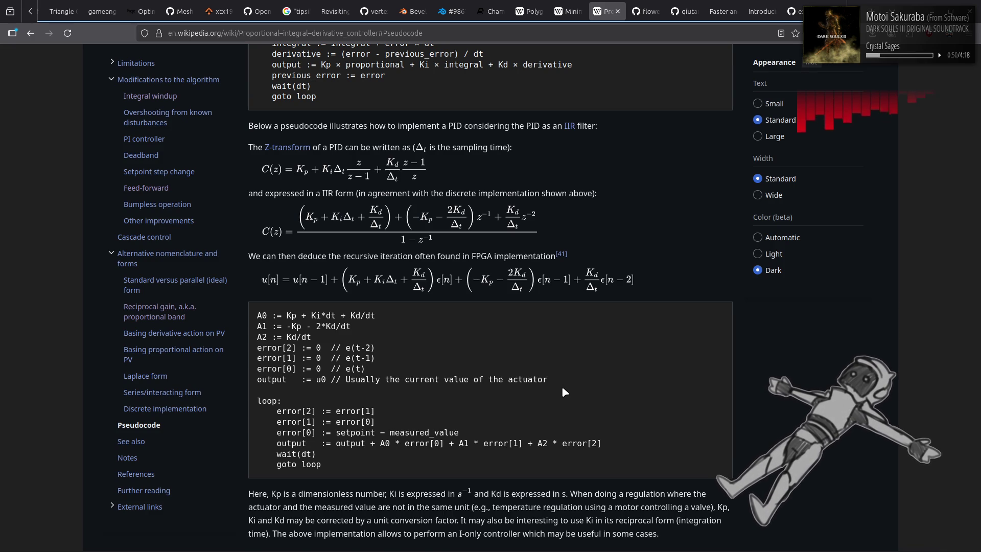
scroll(562, 388, "up", 6)
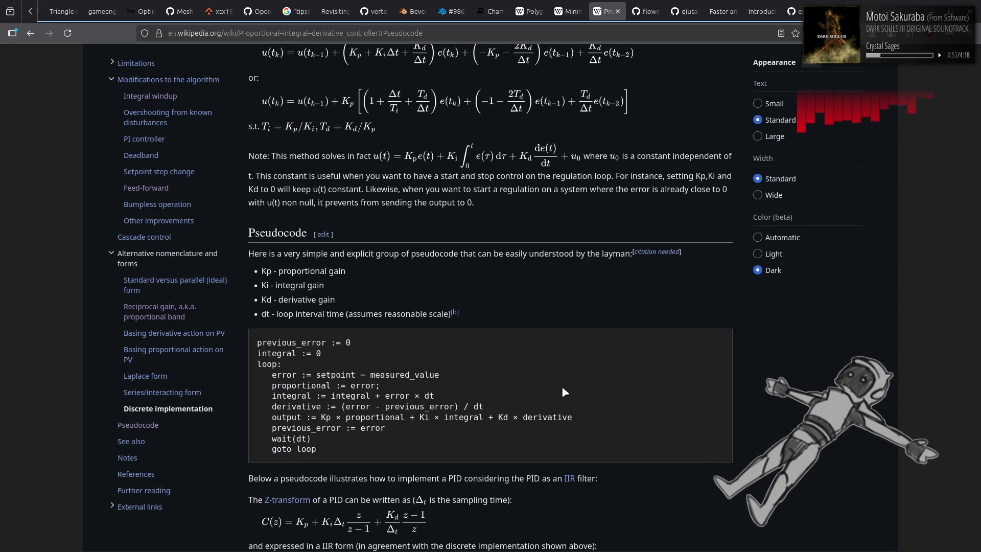
key("alt+Tab")
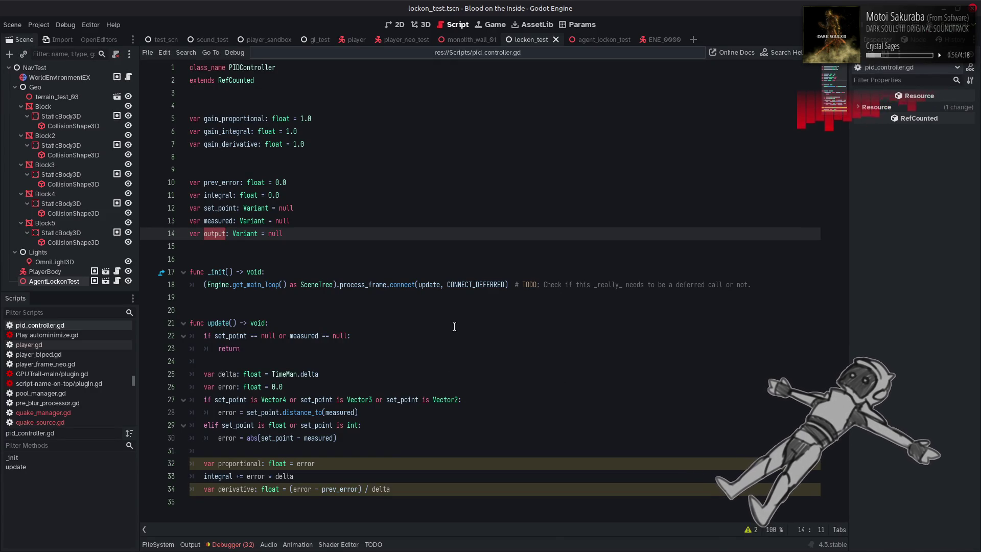
Change the proportional, integral and derivative gains from 1.0 to 0.5 and save the script
double_click(299, 118)
type("0.5")
double_click(292, 131)
type("0.5")
double_click(298, 144)
type("0.5")
key("ctrl+s")
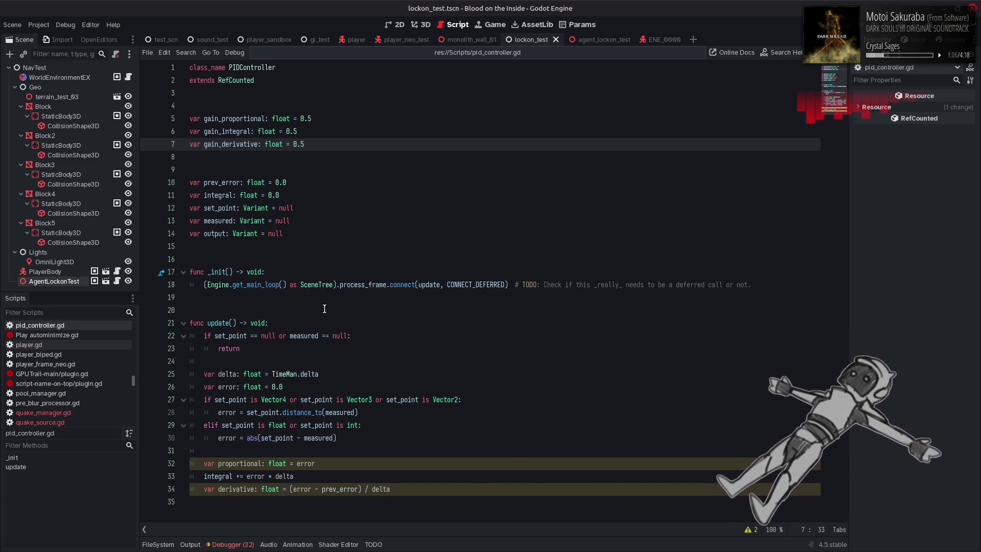
Highlight the integral and prev_error variables to see where they are used
double_click(218, 195)
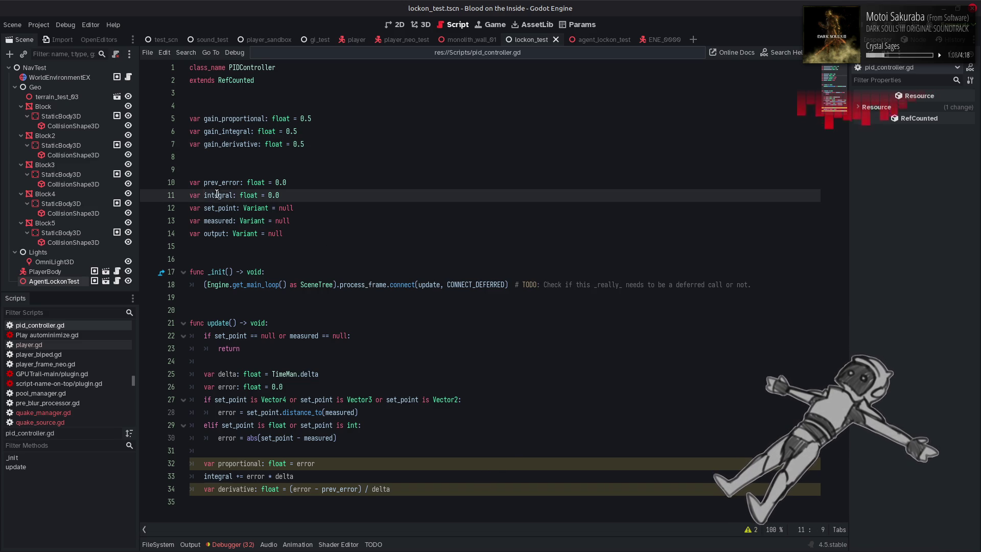
left_click(221, 182)
double_click(220, 182)
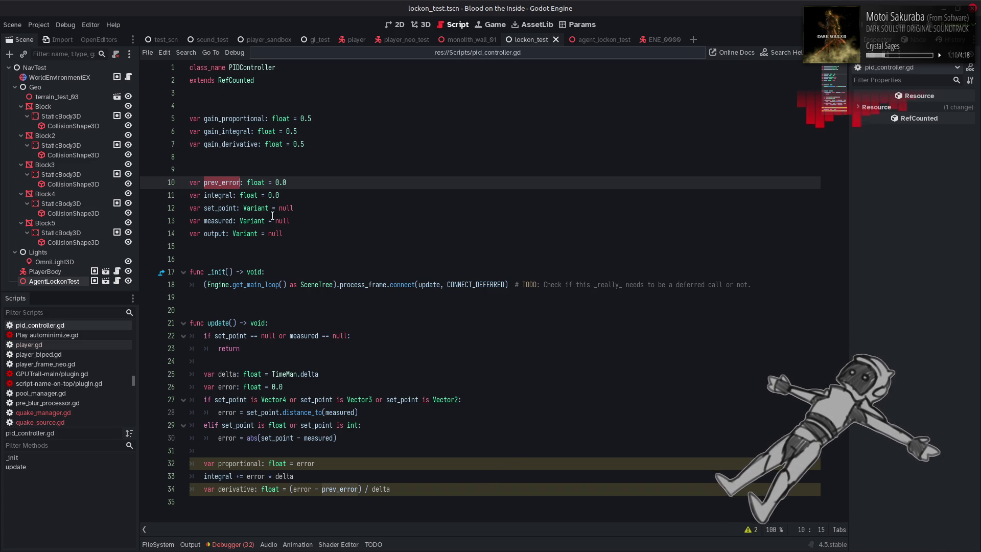
mouse_move(270, 213)
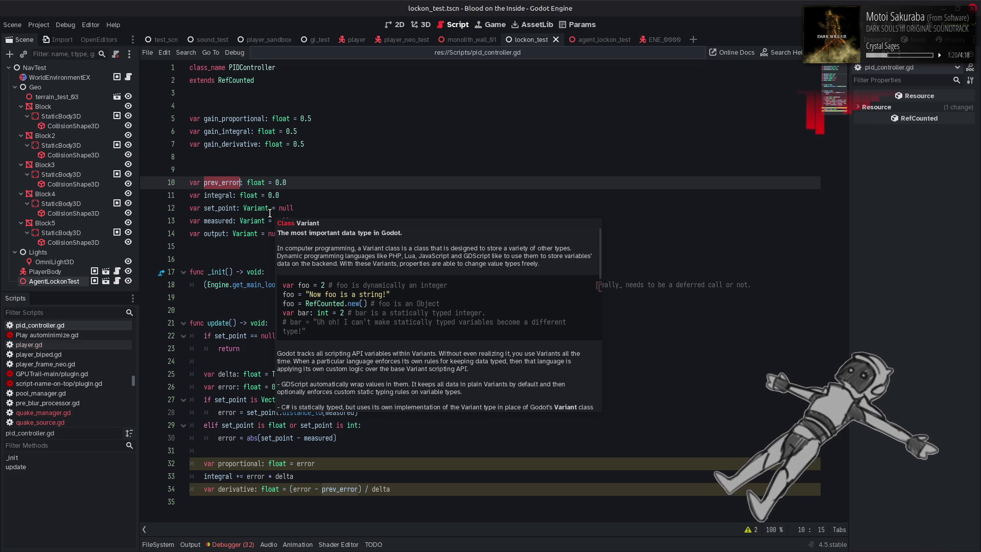
left_click(261, 208)
left_click(293, 207)
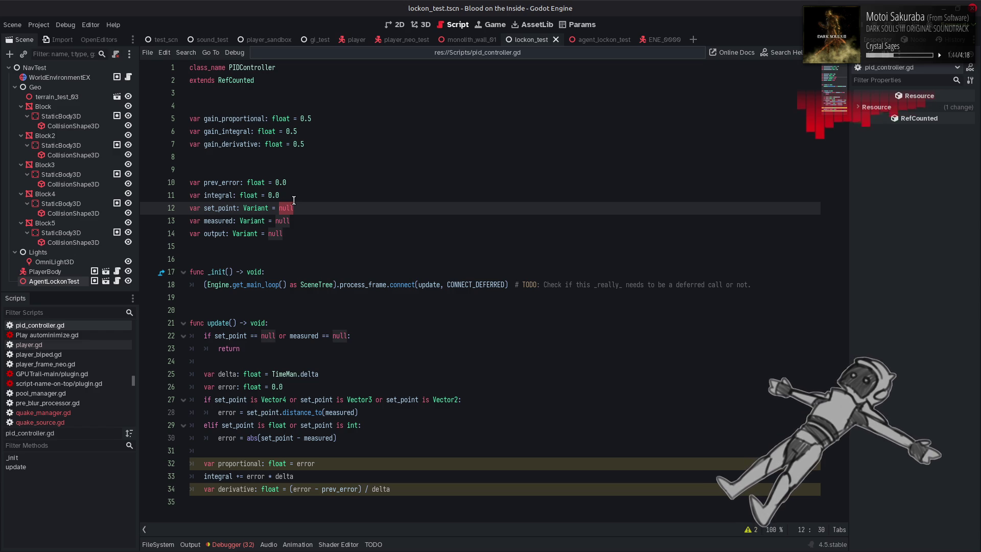
mouse_move(221, 268)
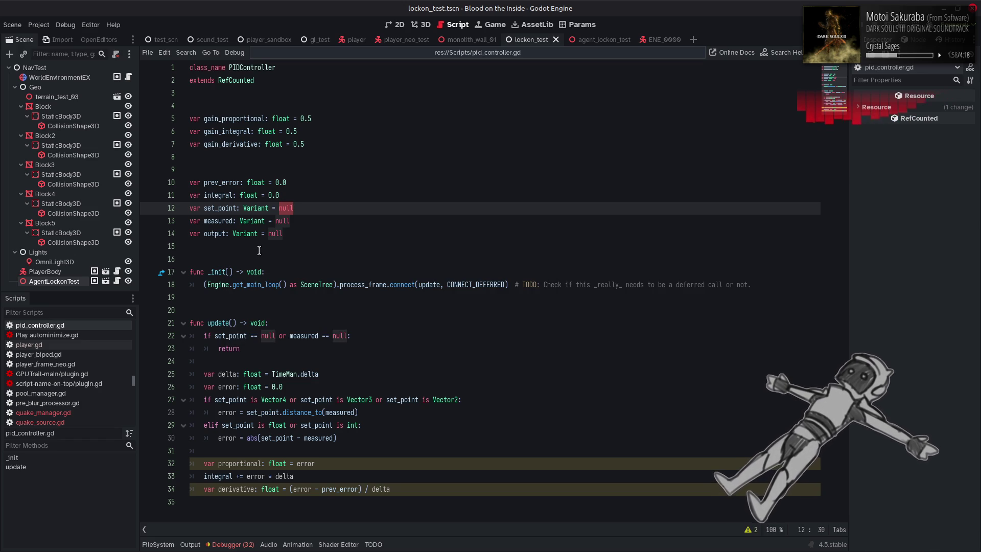
left_click(229, 207)
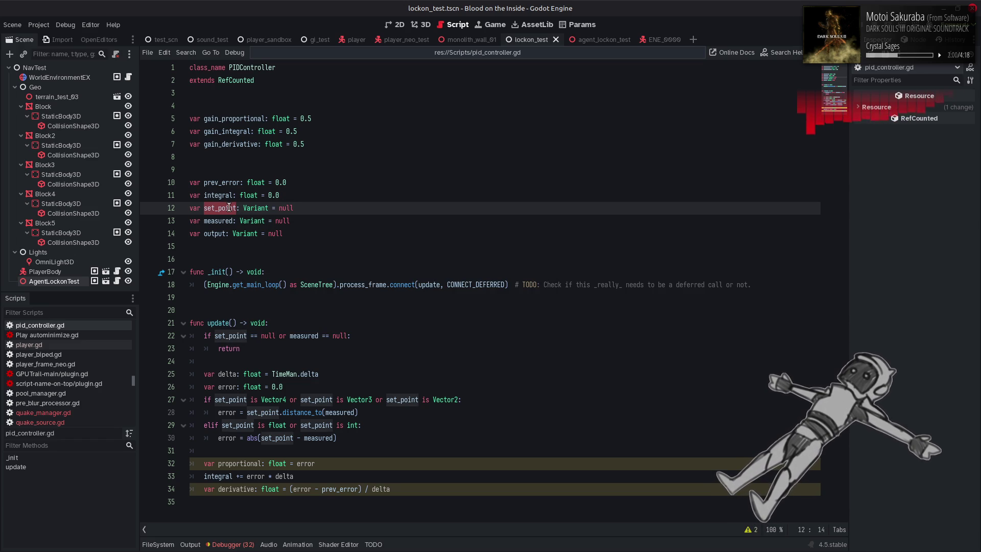
Give _init an 'init_set_point: Variant' parameter copied from the set_point declaration
left_click_drag(268, 208, 204, 209)
key("ctrl+c")
left_click(229, 272)
key("ctrl+v")
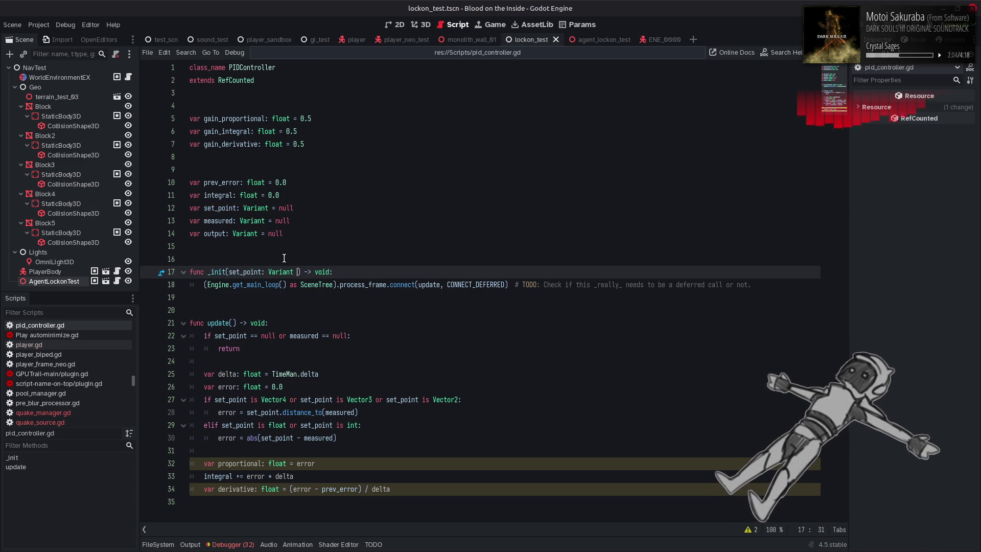
key("BackSpace")
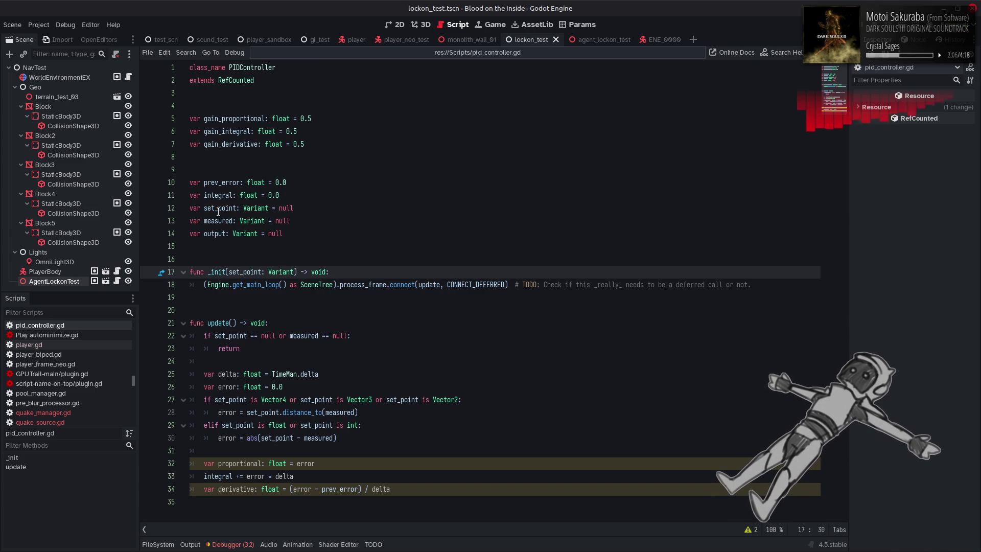
left_click(228, 272)
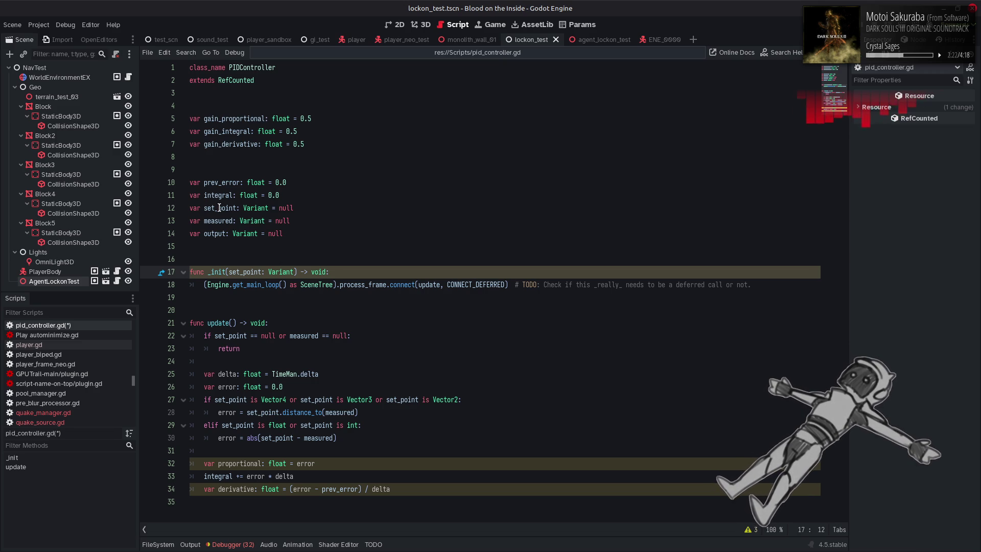
type("init_")
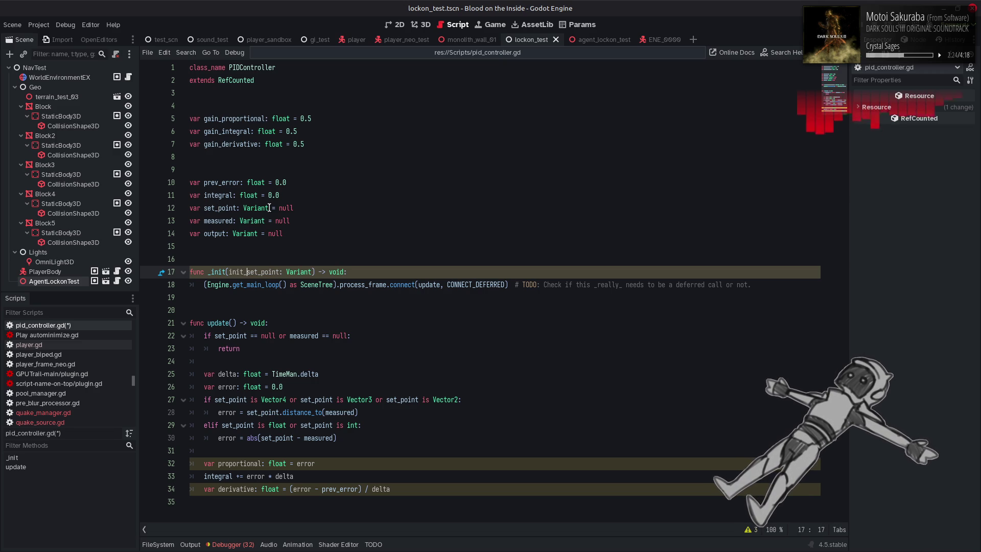
Add 'set_point = init_set_point' as the body of _init
double_click(233, 208)
left_click(371, 274)
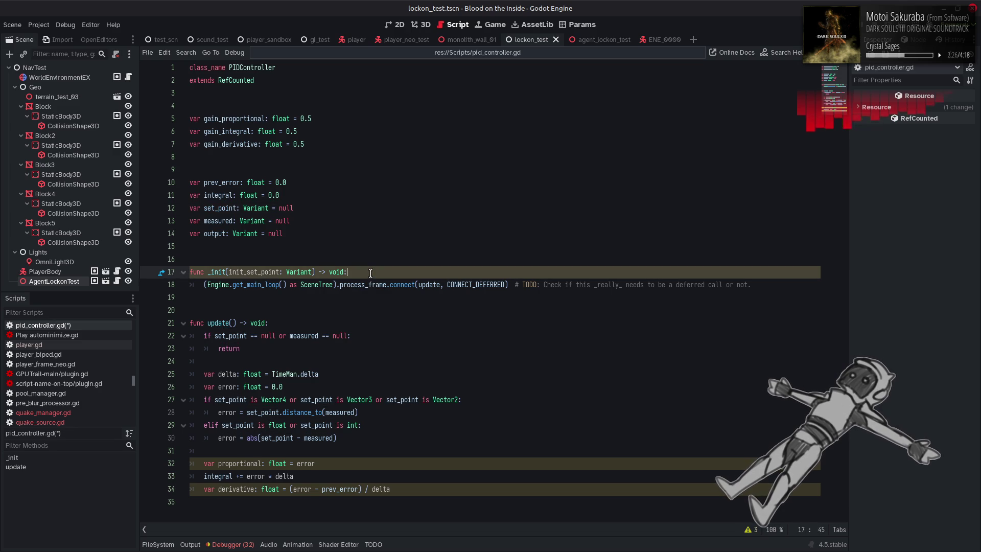
key("Return")
type("set_point = ")
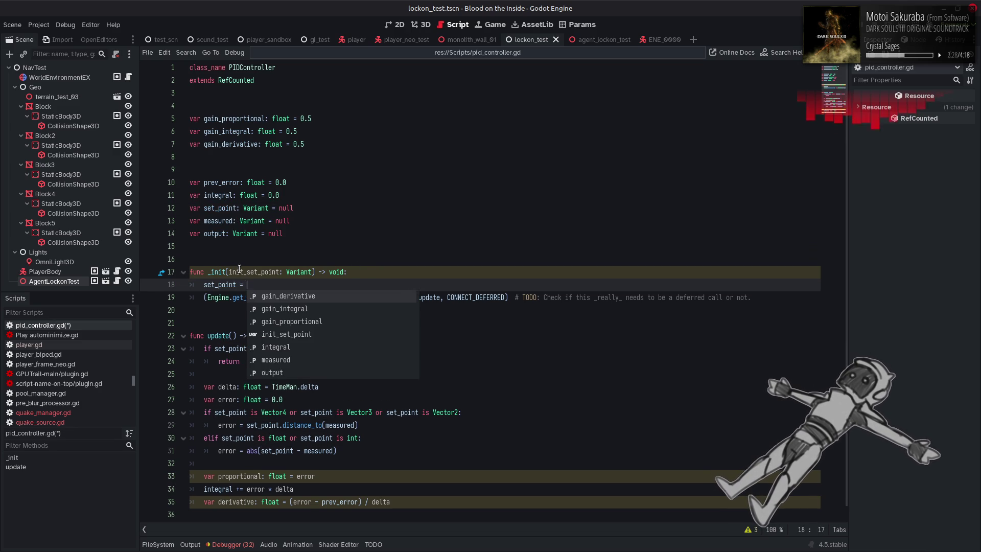
type("init_set_point")
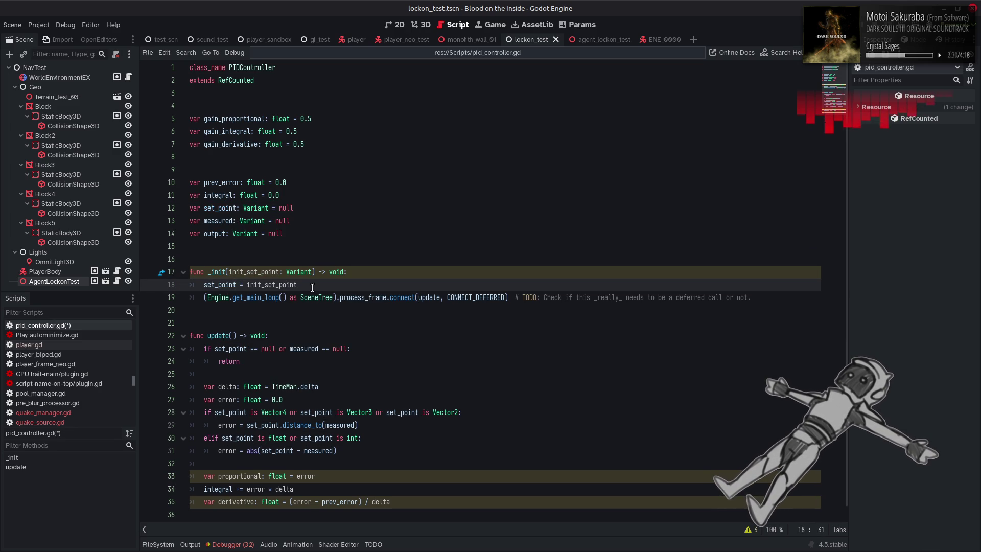
key("Return")
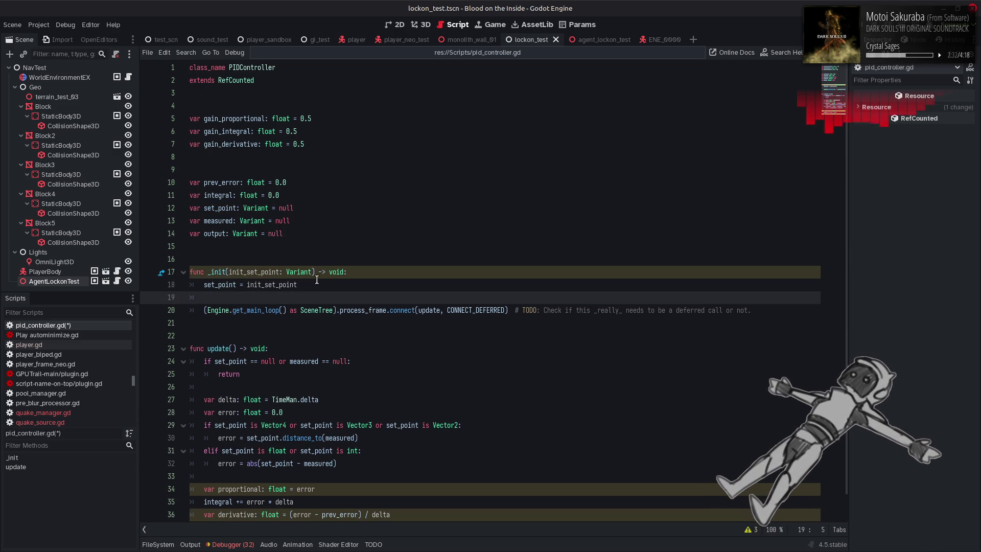
Search the built-in help for 'int'
mouse_move(302, 269)
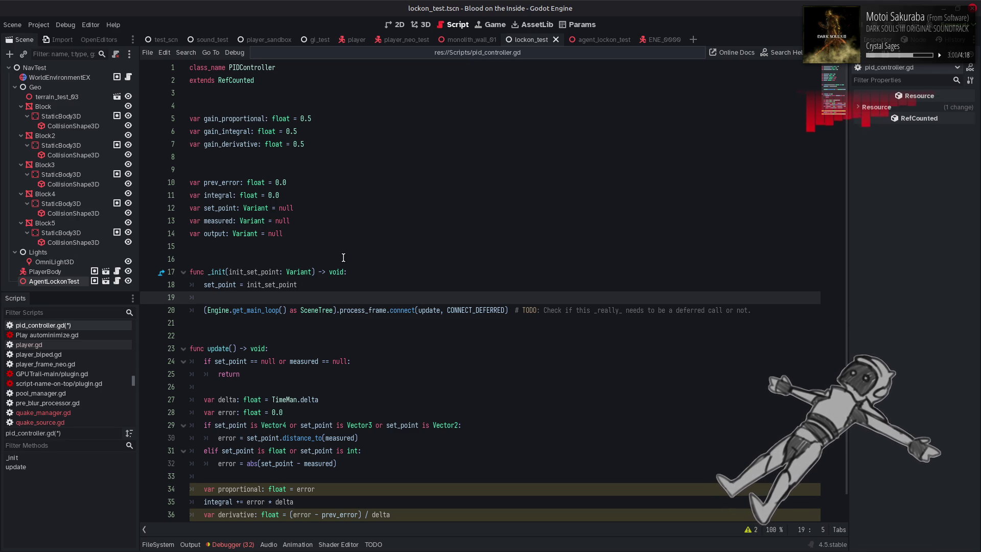
key("F1")
type("int")
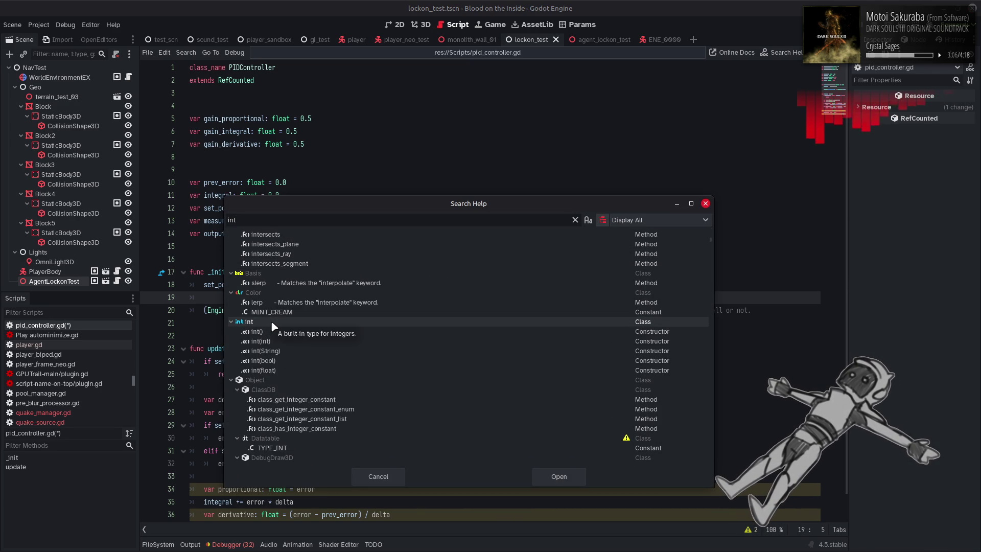
Browse the full class list in Search Help with Object collapsed, then cancel the dialog
left_click(575, 219)
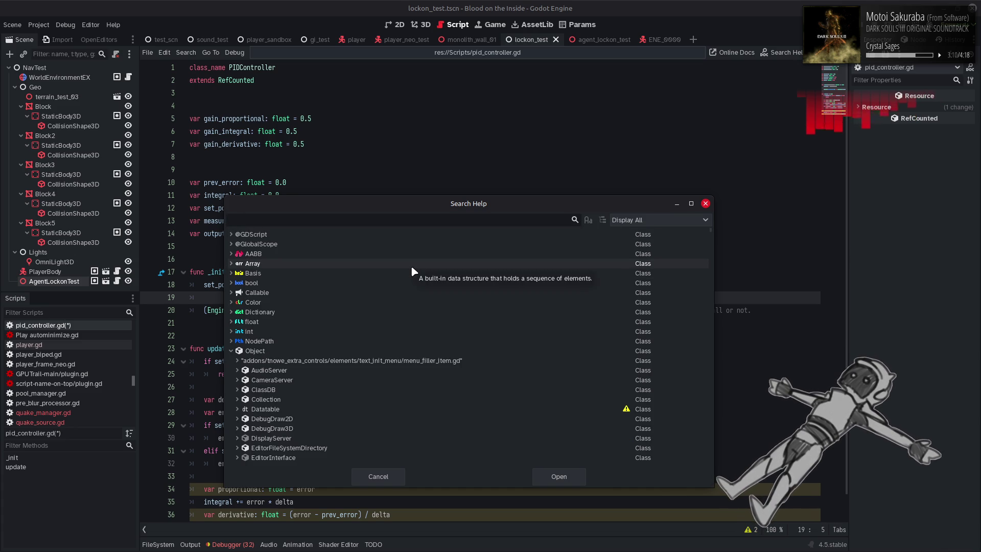
left_click(231, 352)
scroll(243, 361, "down", 5)
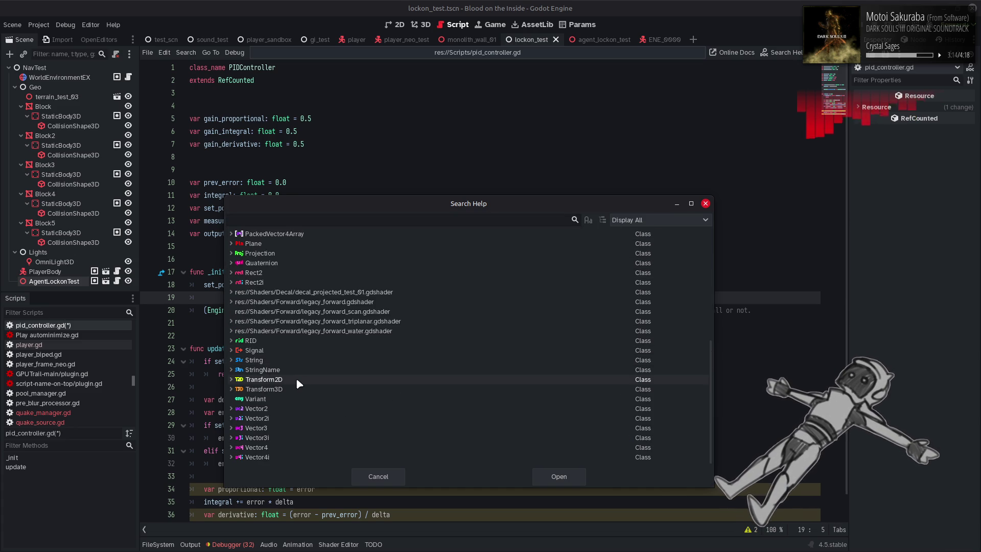
left_click(392, 477)
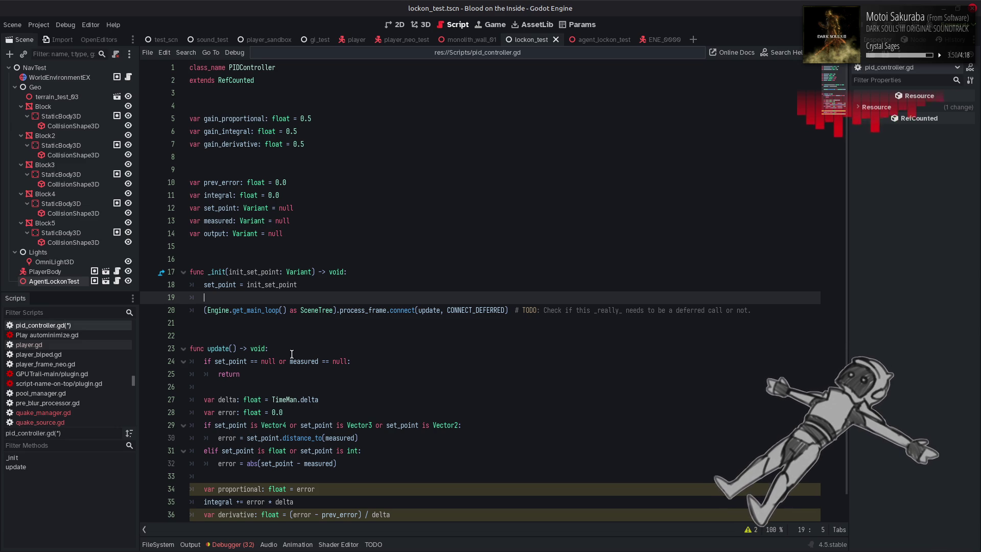
Delete the ' or measured == null' check, undo the deletion and save
left_click_drag(277, 361, 349, 361)
key("BackSpace")
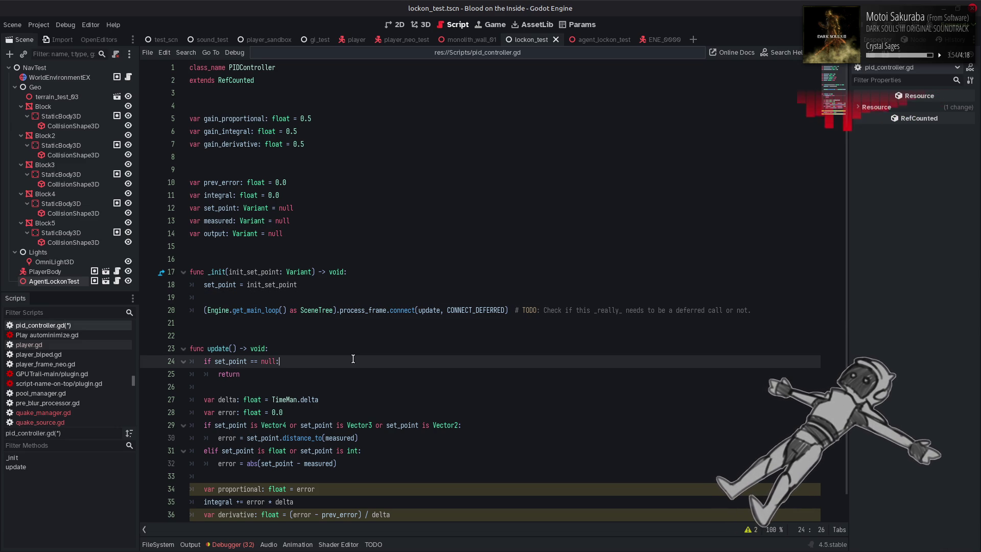
key("ctrl+z")
left_click(374, 373)
key("ctrl+s")
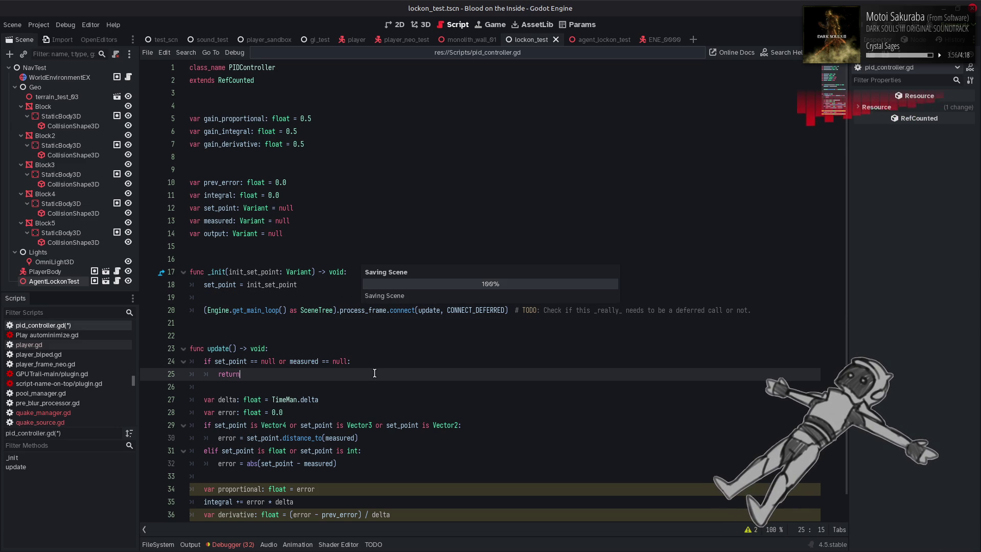
Start a typeof( call on empty line 15 and open the Variant.Type help page
double_click(212, 178)
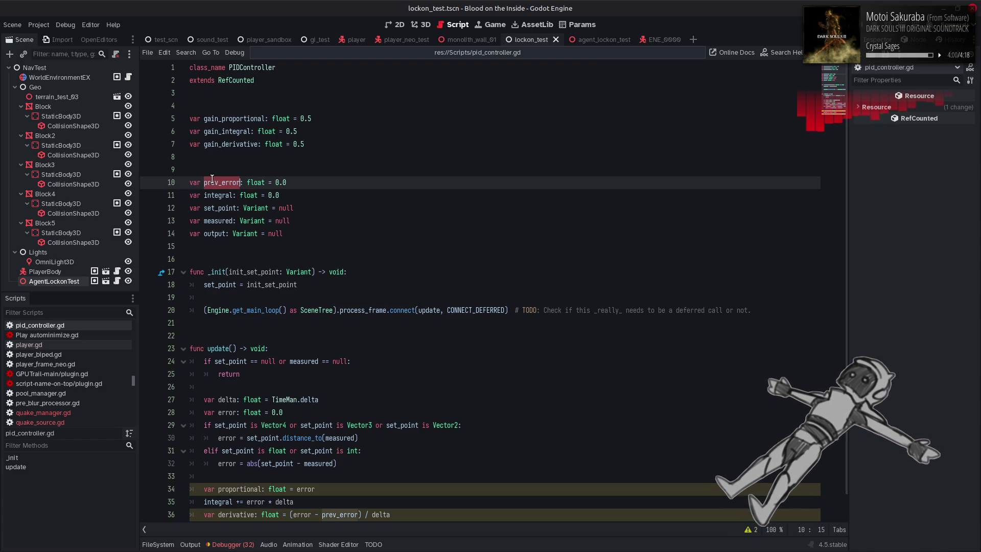
left_click(313, 184)
left_click(313, 257)
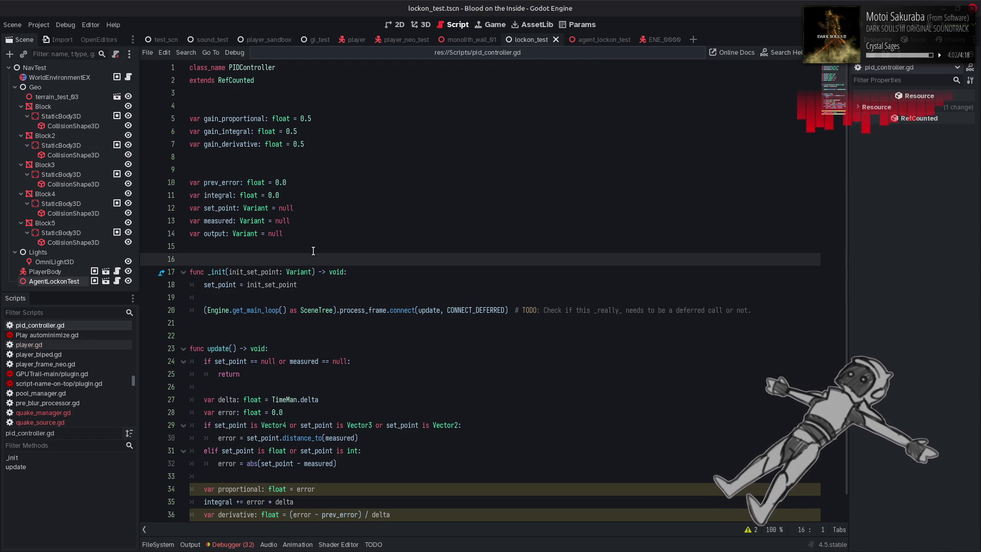
left_click(313, 250)
type("ype")
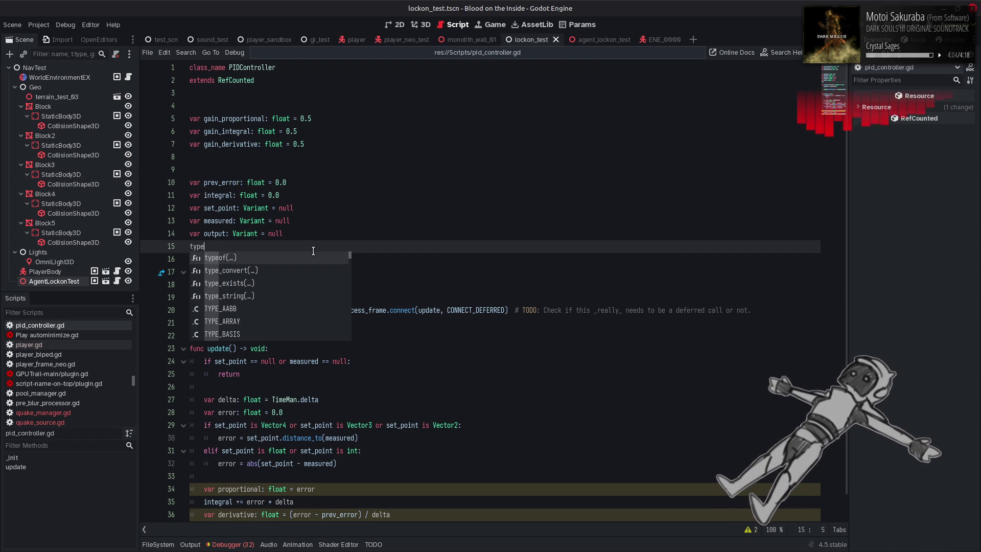
key("Return")
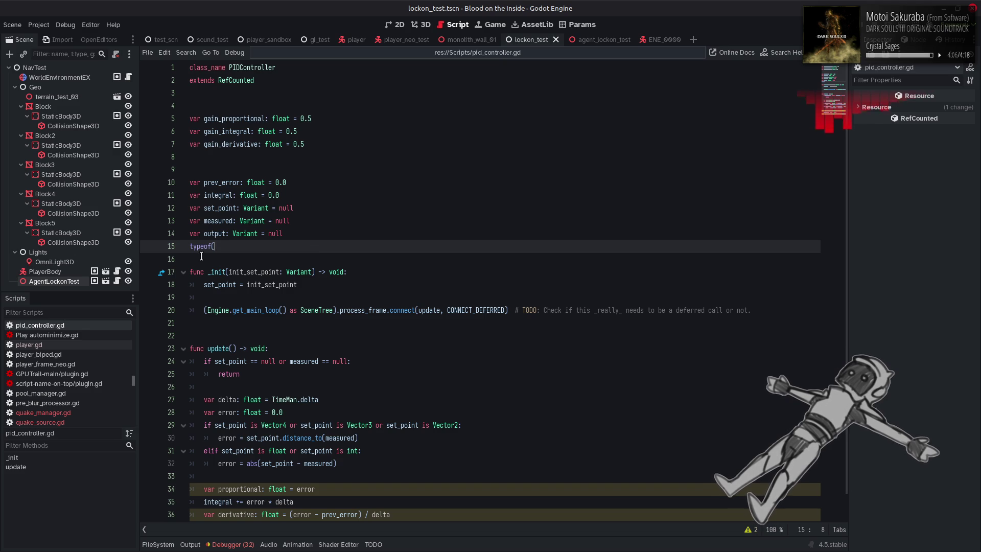
mouse_move(201, 246)
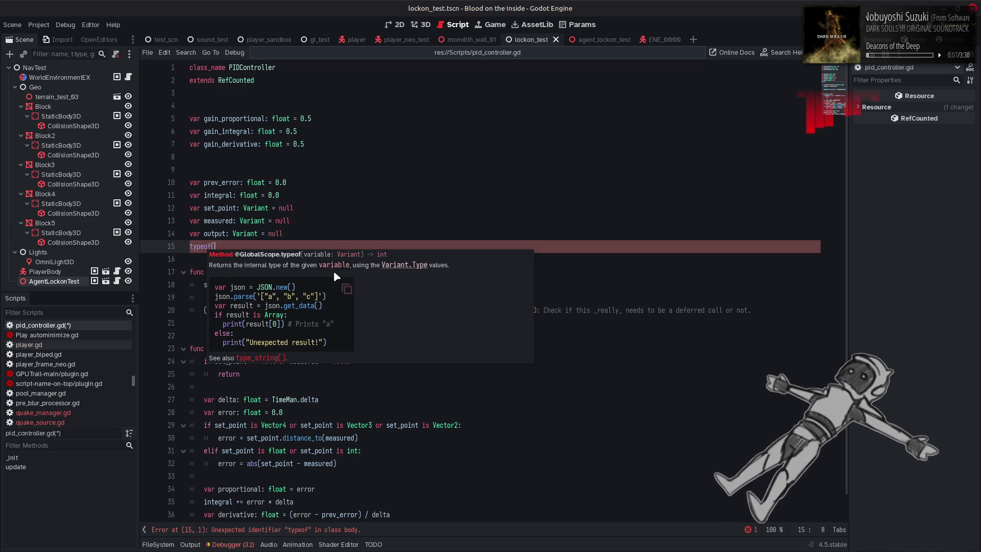
left_click(397, 264)
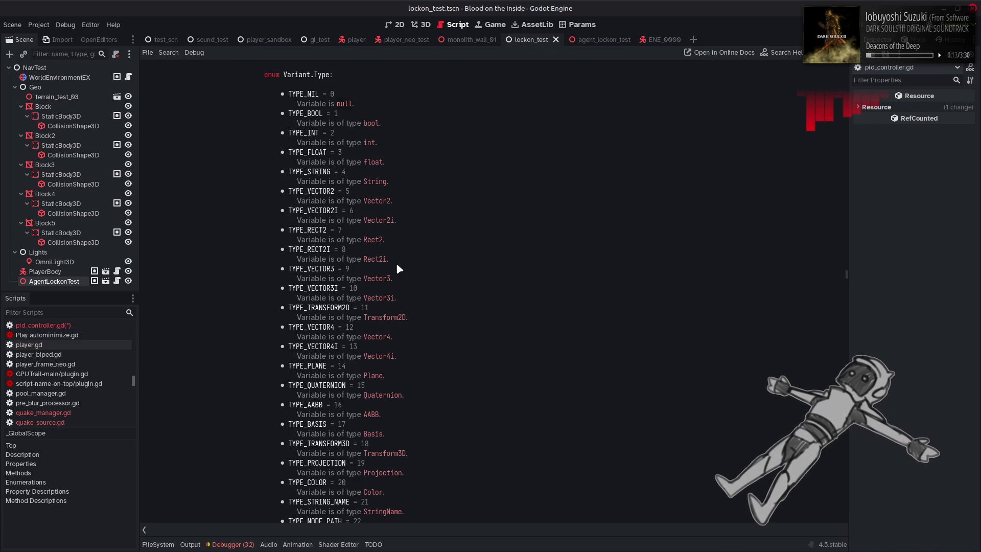
Return to pid_controller.gd and delete the stray 'typeof(' from line 15
key("alt+Left")
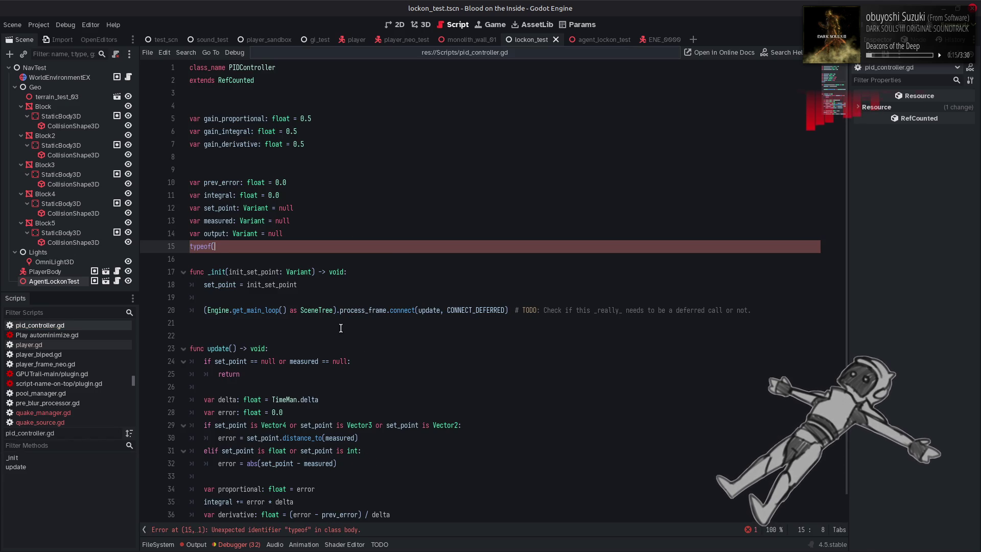
left_click(204, 543)
left_click(203, 543)
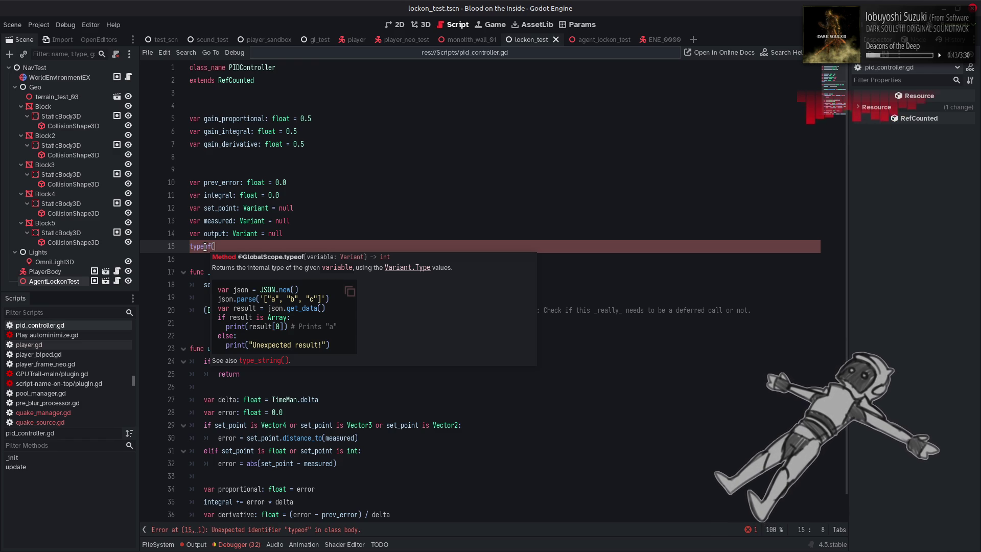
left_click_drag(215, 247, 188, 247)
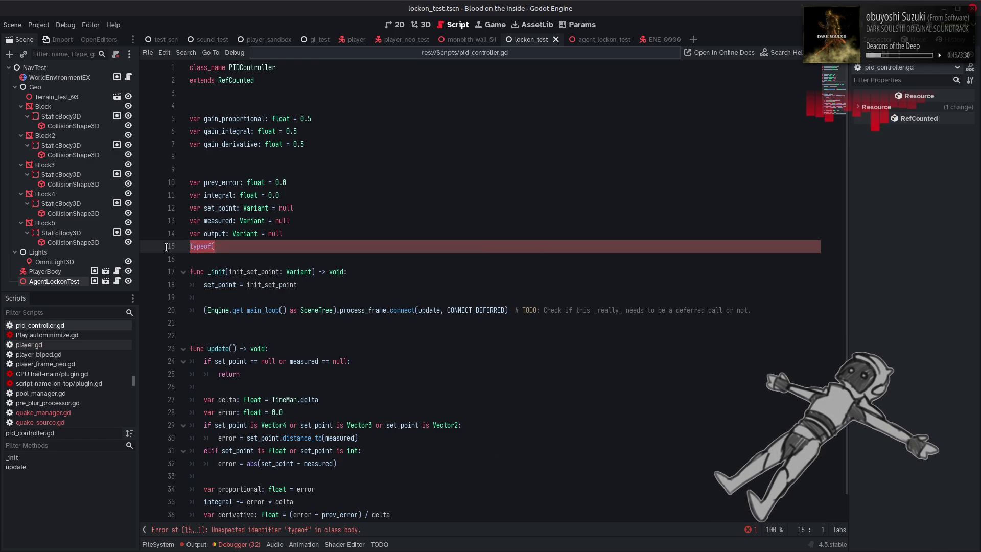
mouse_move(193, 246)
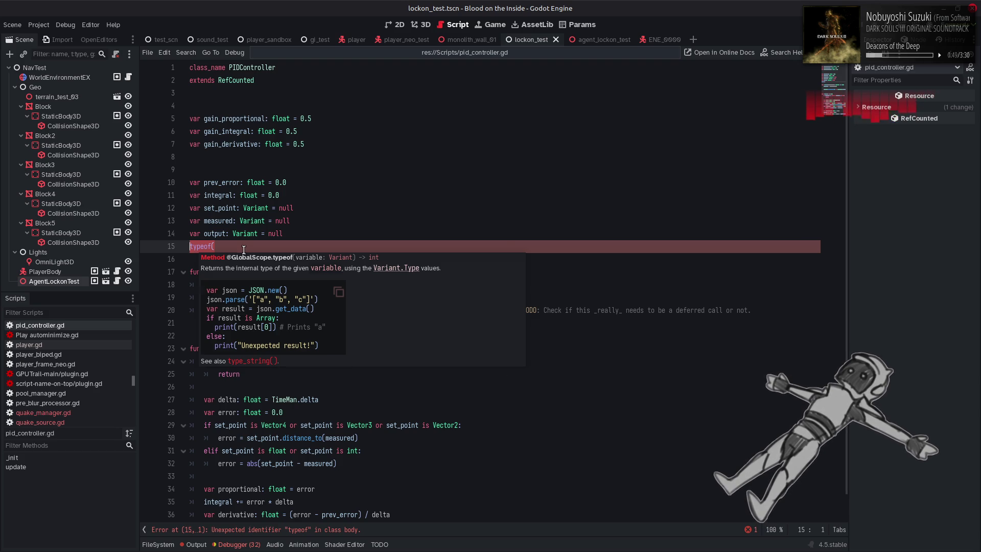
key("BackSpace")
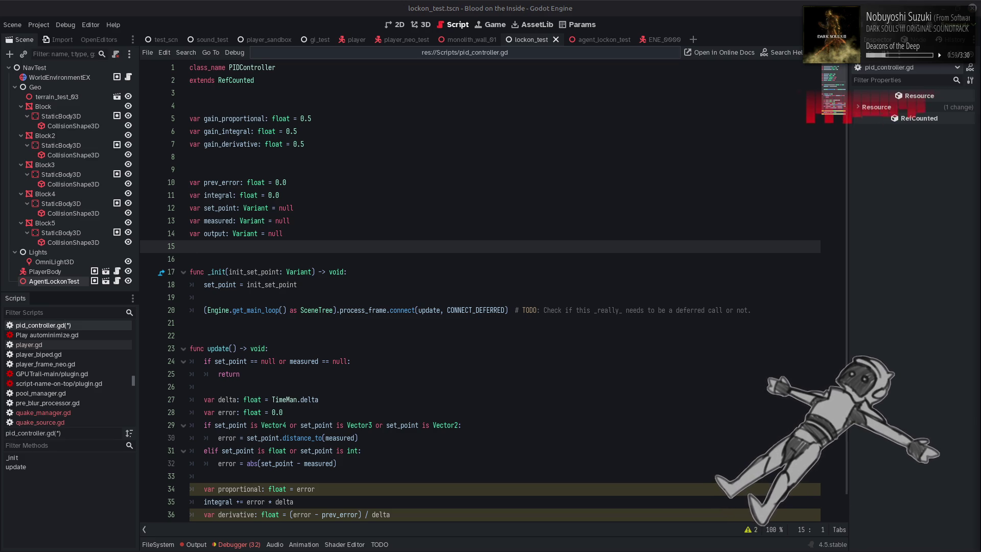
Check the Output log for the cleared parse error, then save pid_controller.gd with Ctrl+S
mouse_move(613, 549)
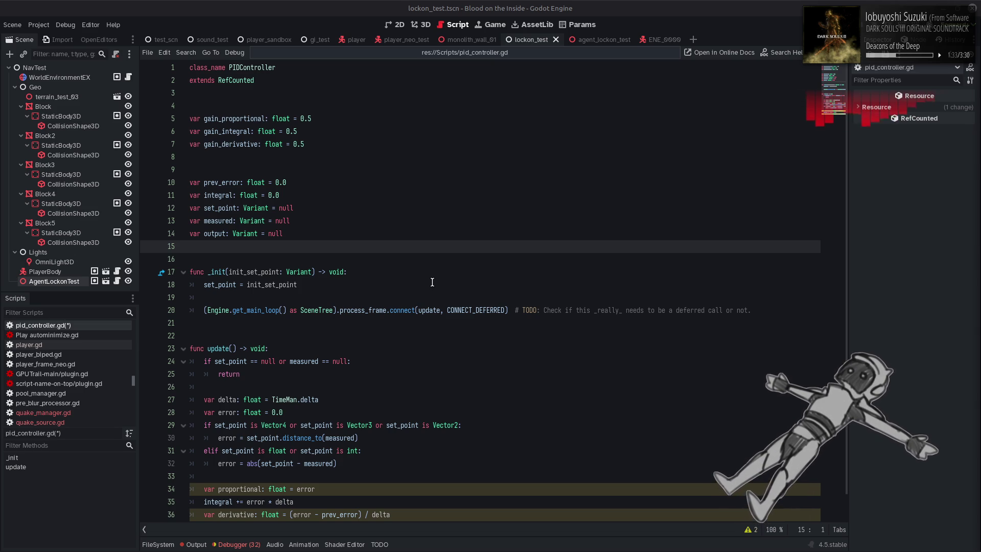
scroll(449, 300, "down", 1)
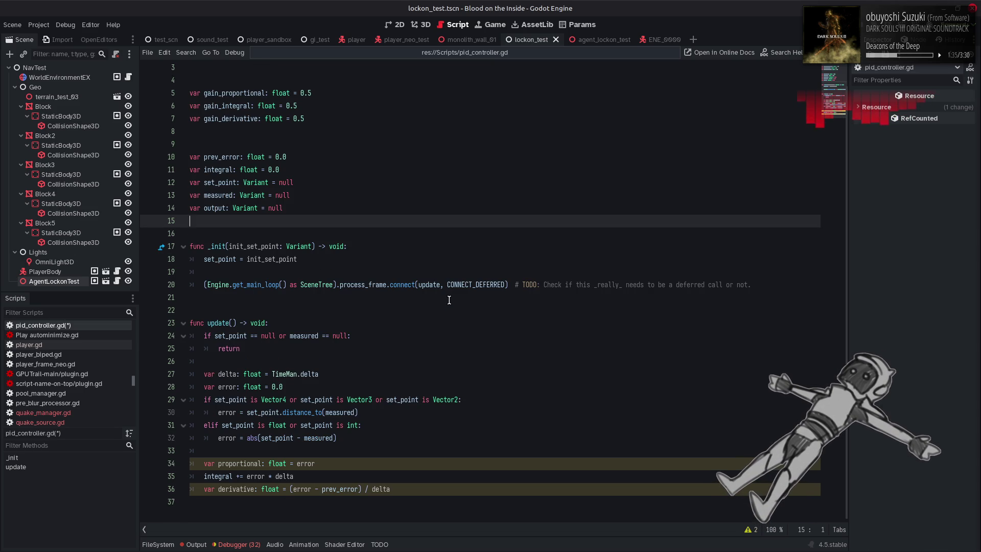
left_click(202, 545)
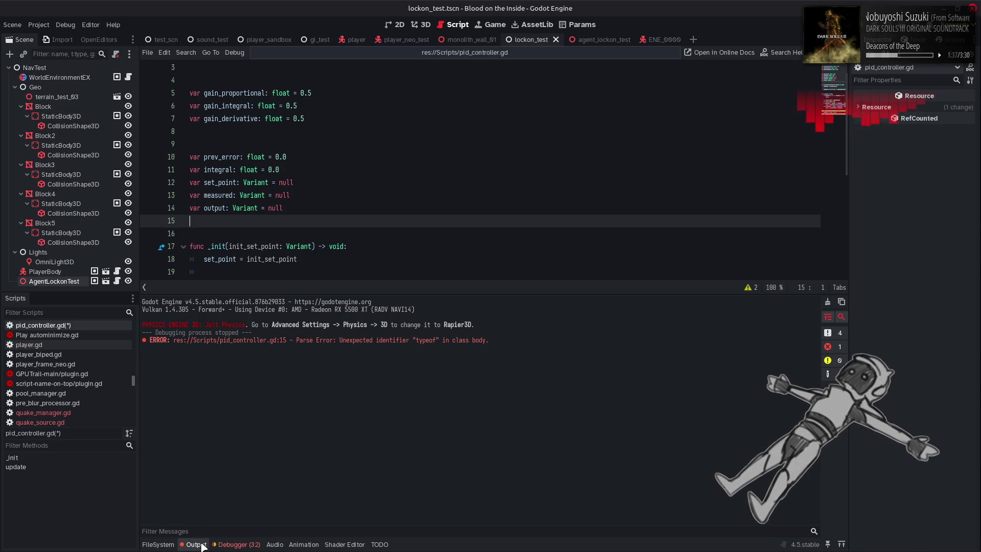
left_click(202, 544)
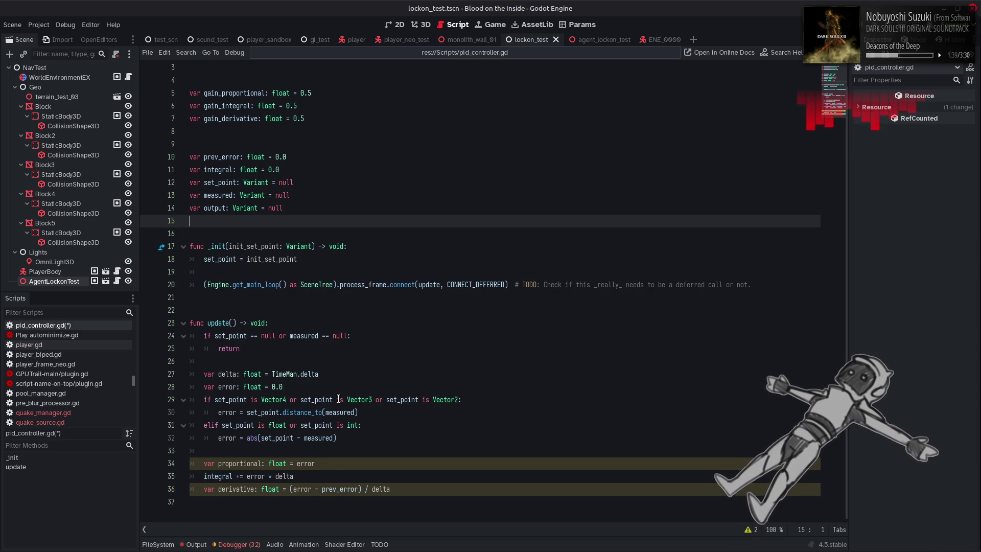
scroll(338, 399, "up", 1)
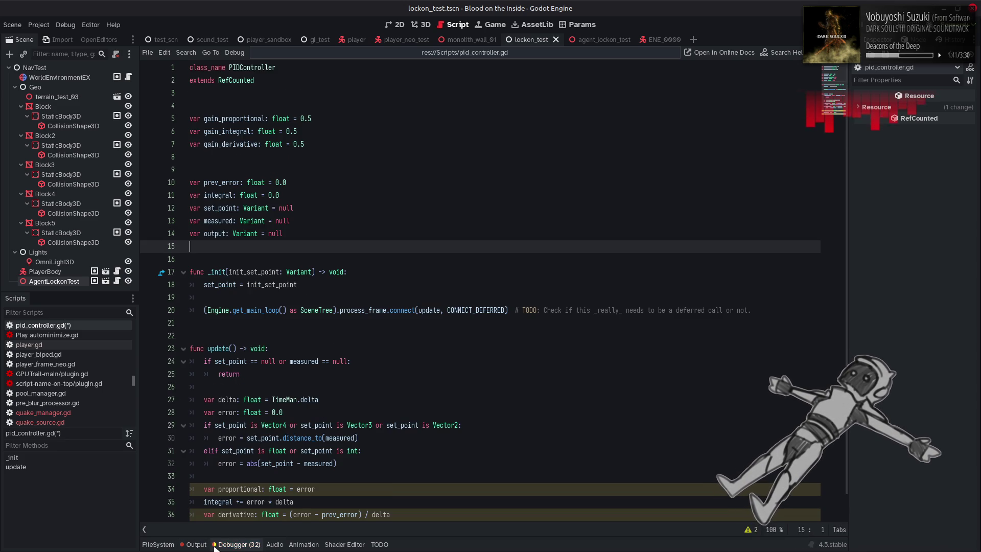
left_click(195, 544)
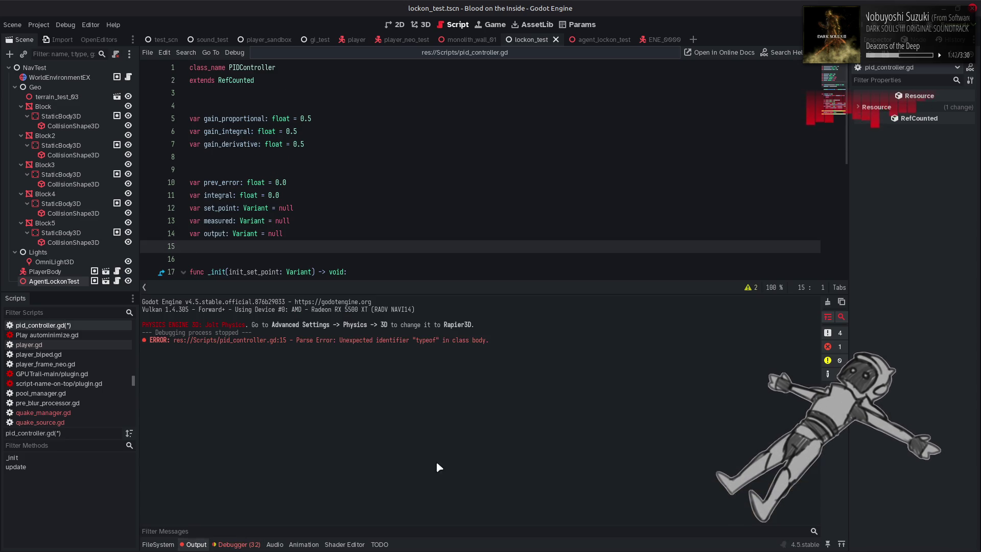
left_click(192, 545)
left_click(380, 257)
key("ctrl+s")
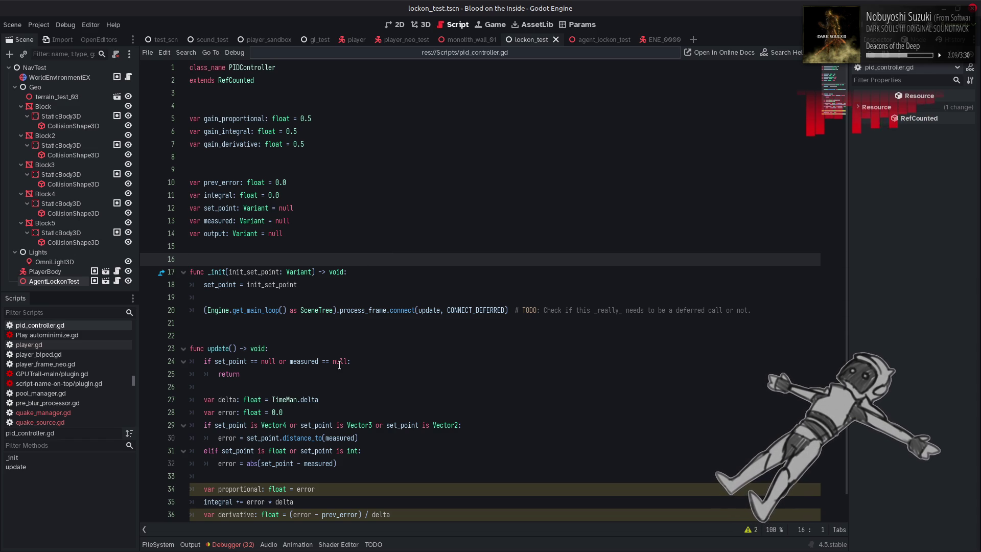
Search the docs for 'variant', read the Variant class page, then close it and reopen Search Help
key("F1")
type("v")
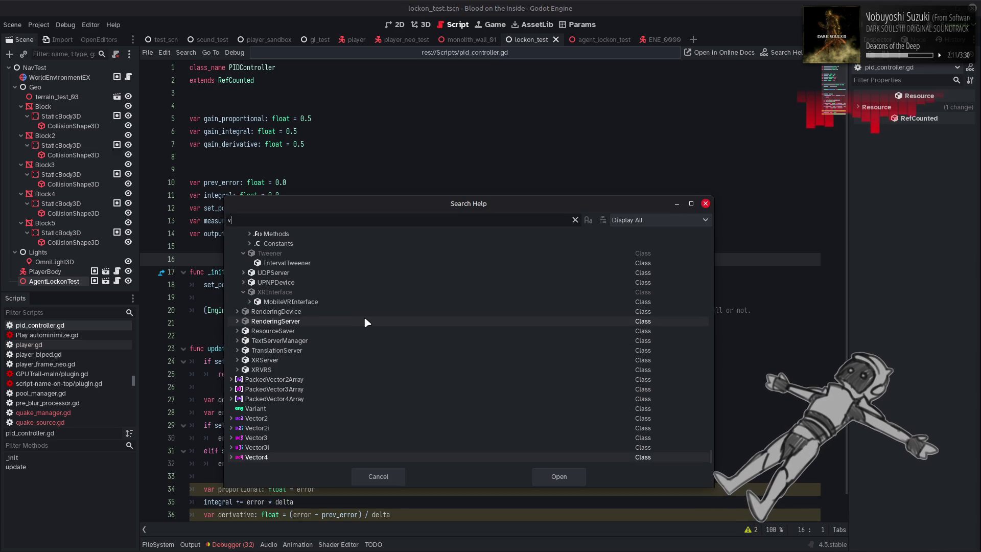
type("ariant")
left_click(275, 447)
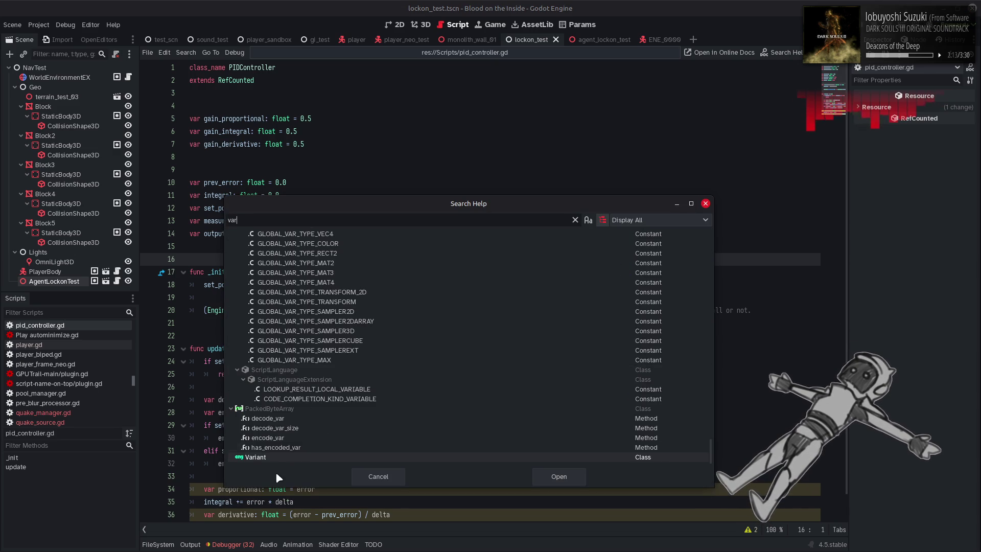
double_click(275, 447)
scroll(268, 282, "down", 8)
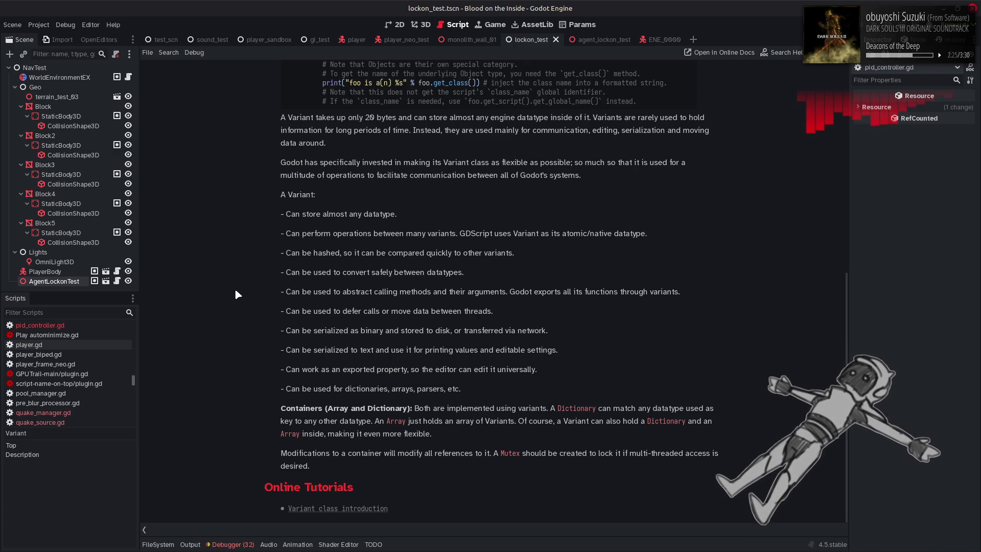
scroll(235, 291, "up", 8)
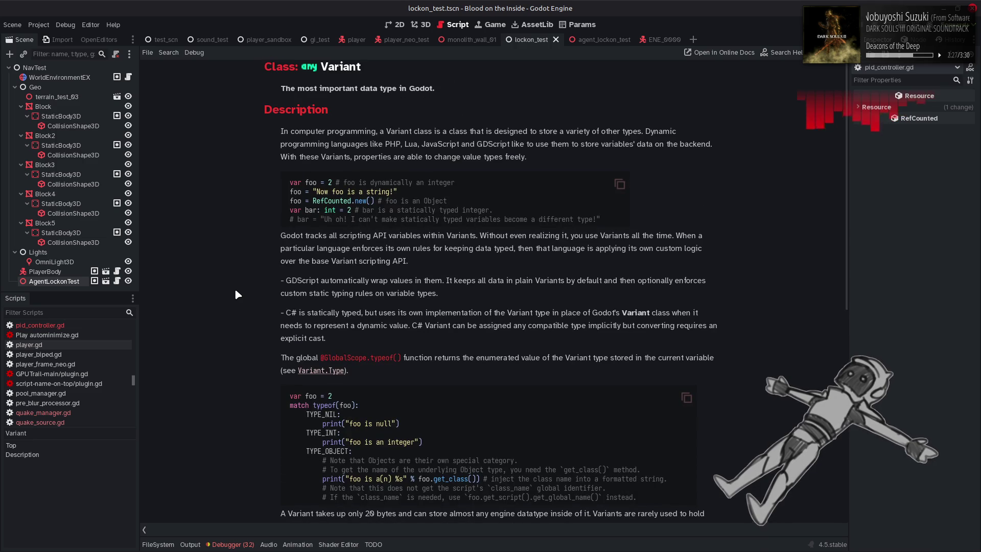
scroll(236, 290, "down", 8)
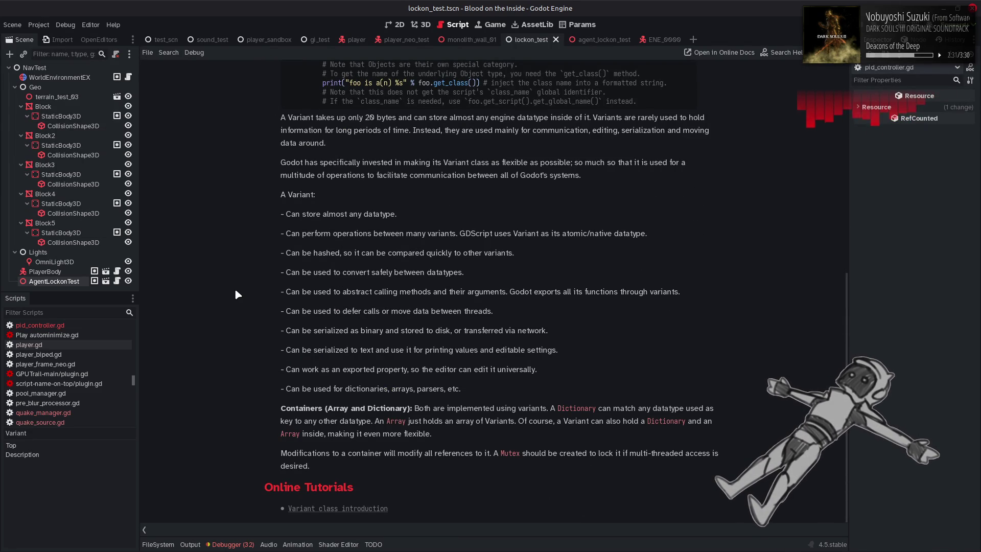
key("ctrl+w")
key("F1")
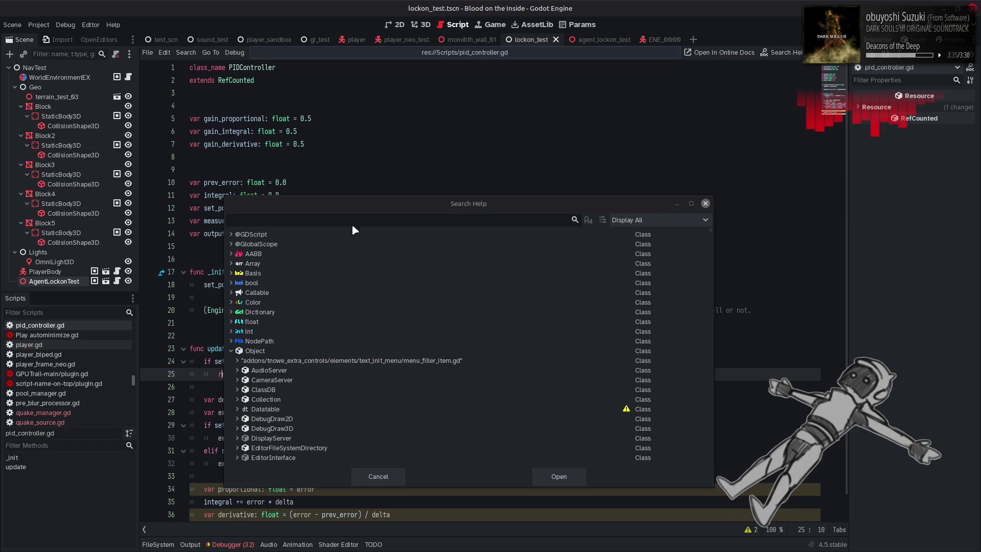
Open the typeof documentation and scroll through the Variant.Type enum constants
type("typeof")
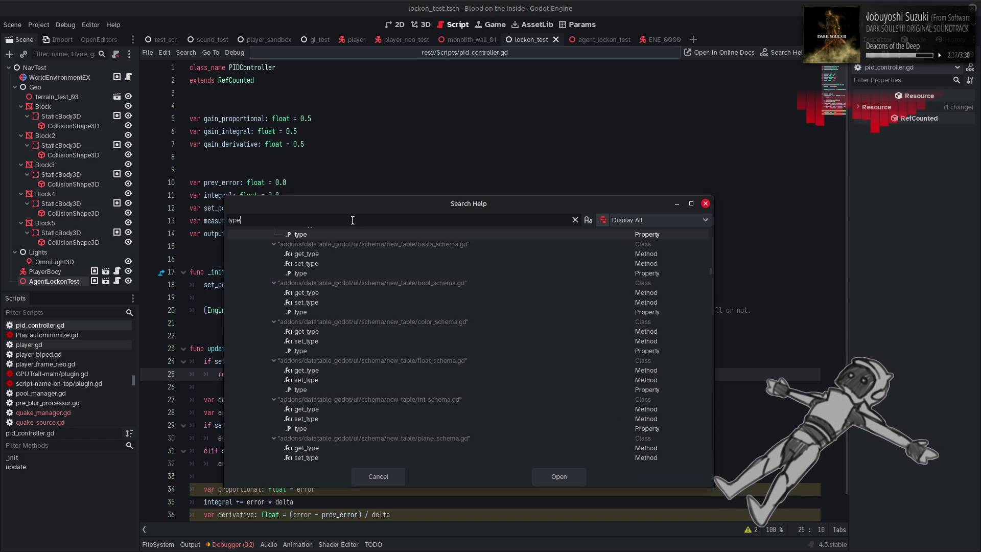
double_click(333, 244)
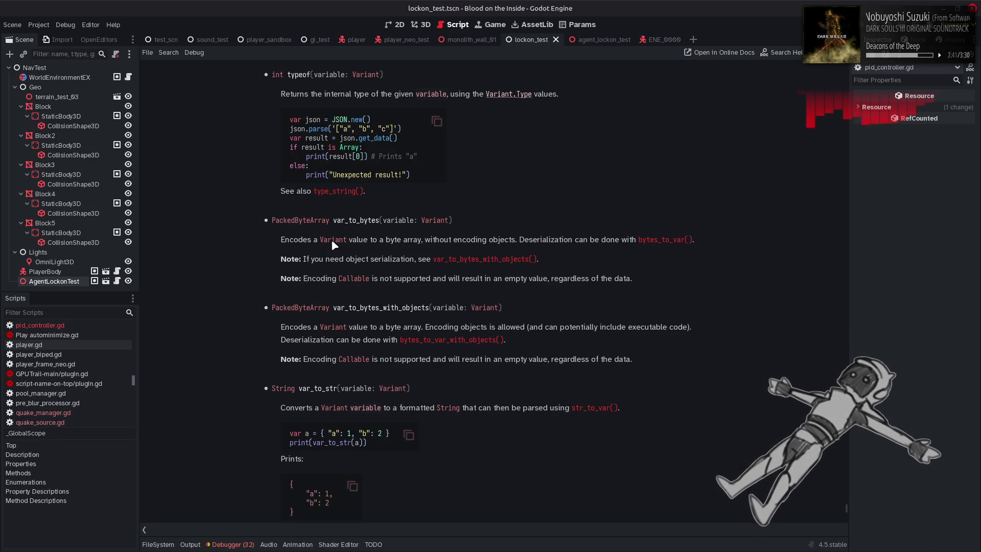
left_click(523, 95)
scroll(459, 179, "up", 5)
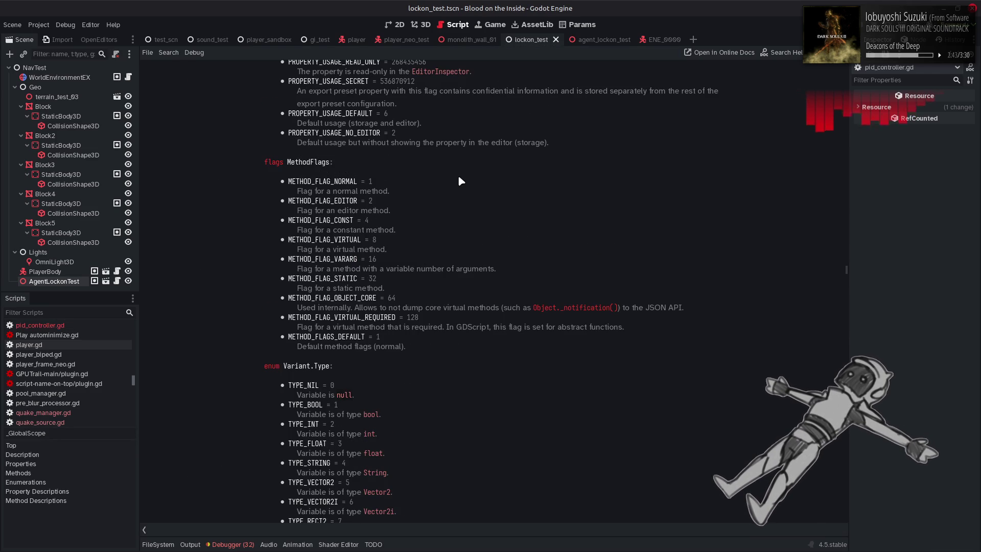
scroll(796, 279, "down", 5)
scroll(774, 279, "down", 15)
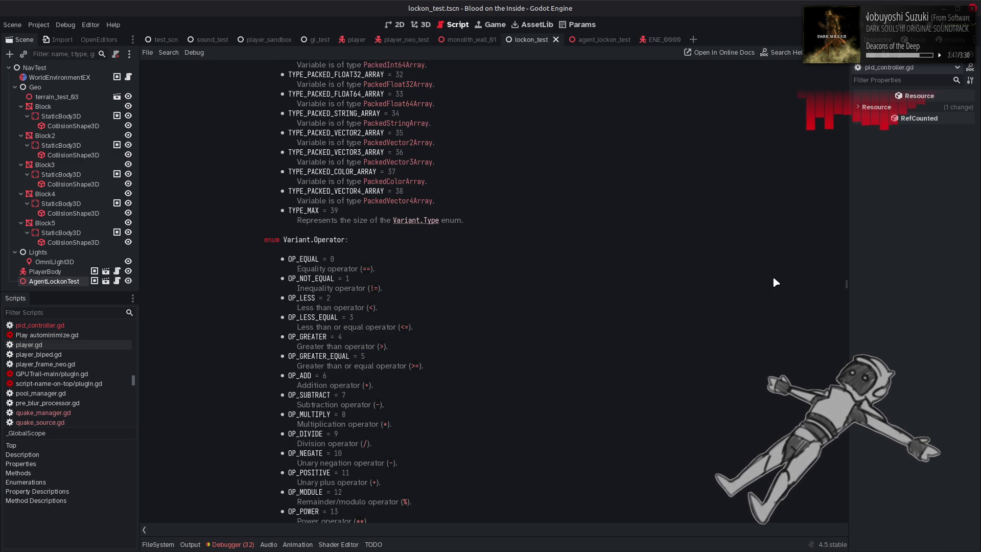
scroll(600, 261, "down", 8)
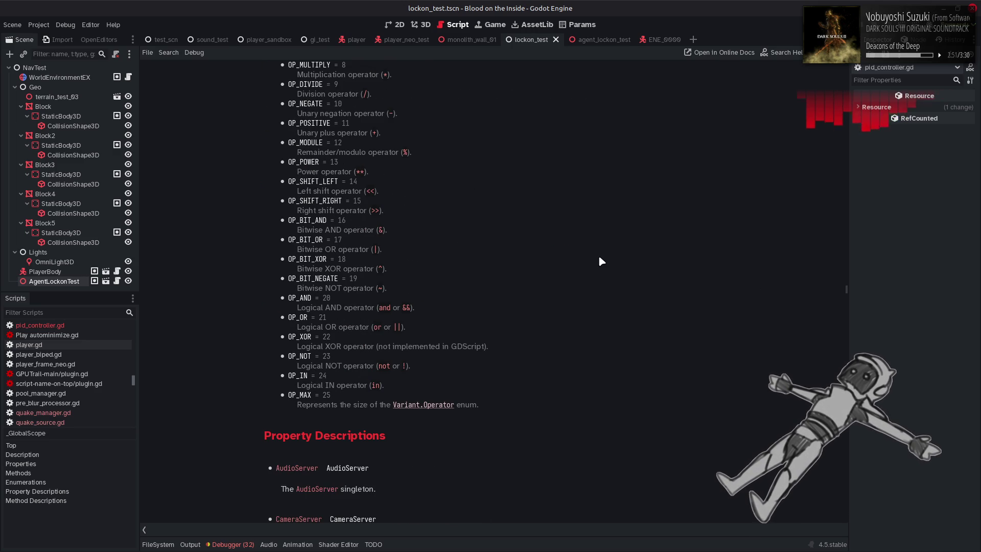
scroll(600, 261, "up", 10)
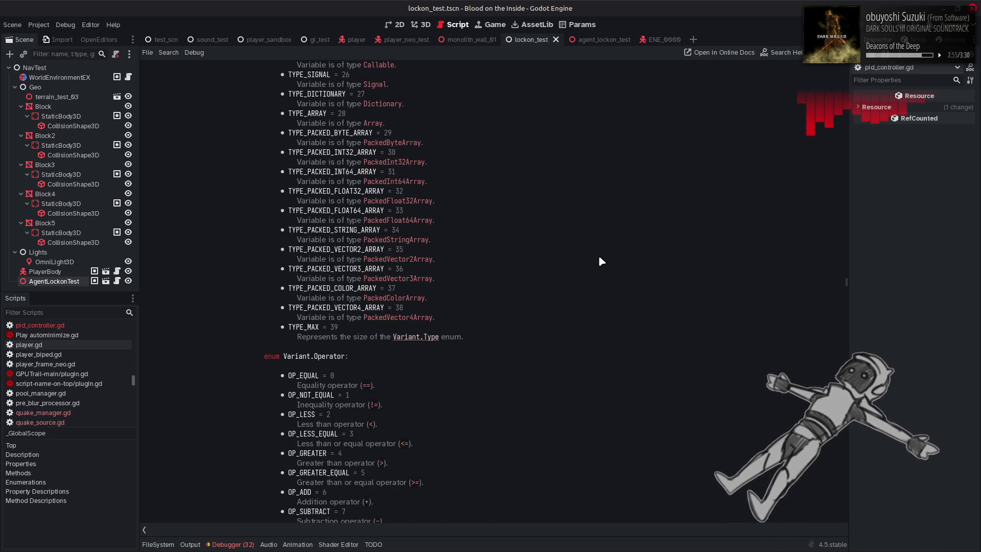
scroll(600, 258, "down", 4)
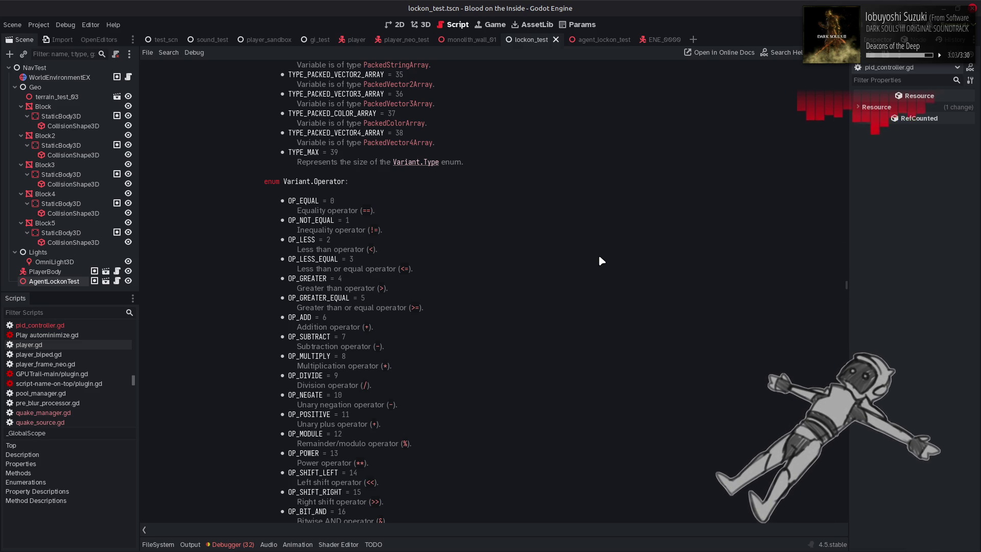
scroll(599, 258, "down", 3)
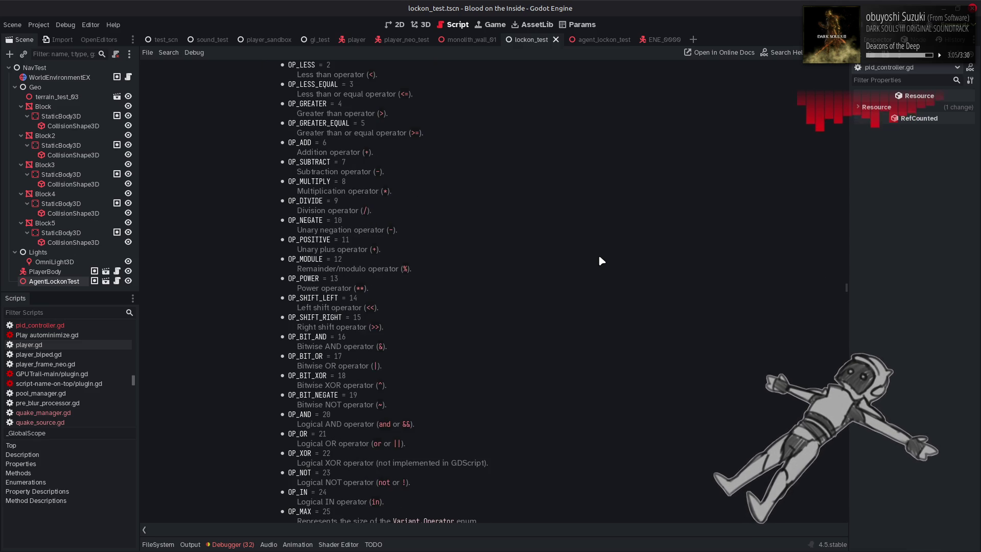
scroll(592, 270, "down", 2)
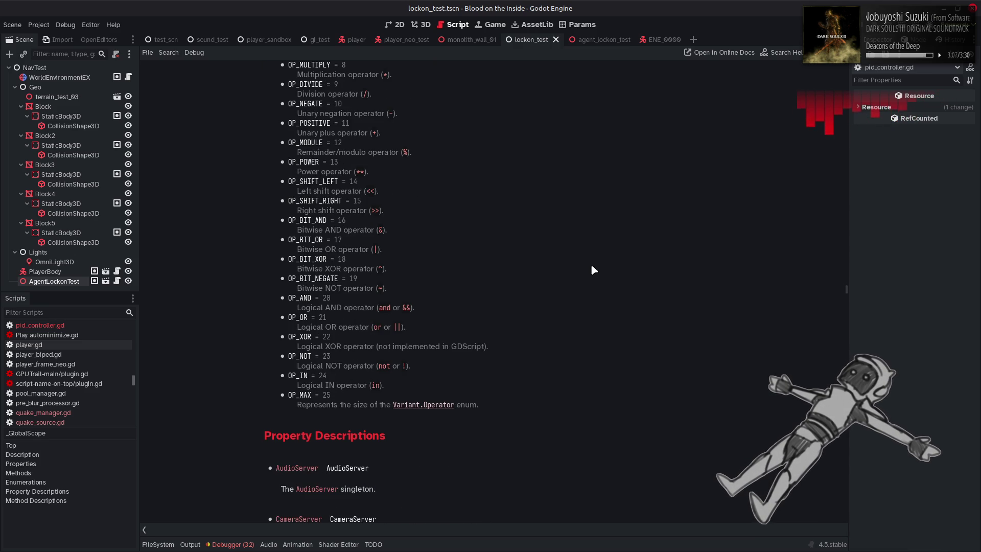
scroll(588, 268, "up", 10)
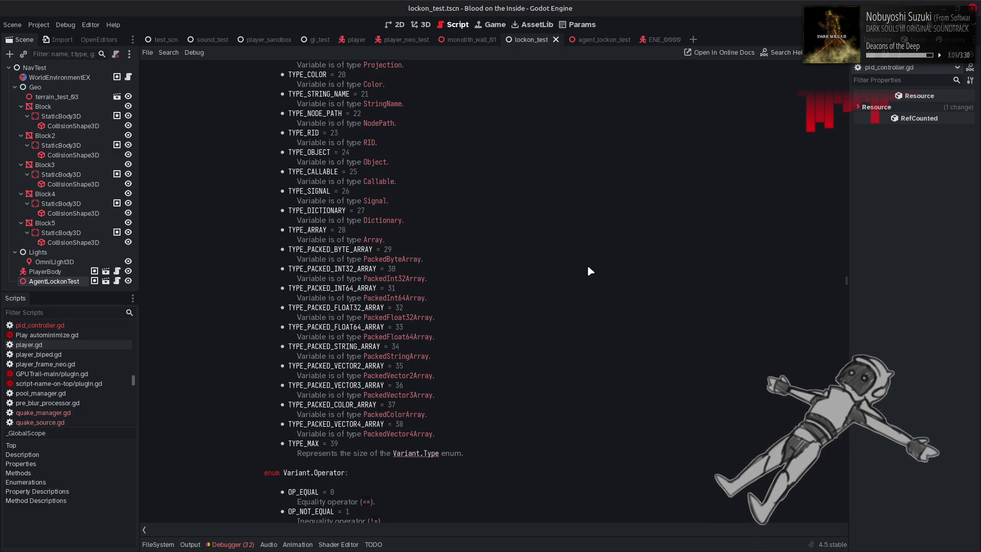
scroll(588, 267, "up", 10)
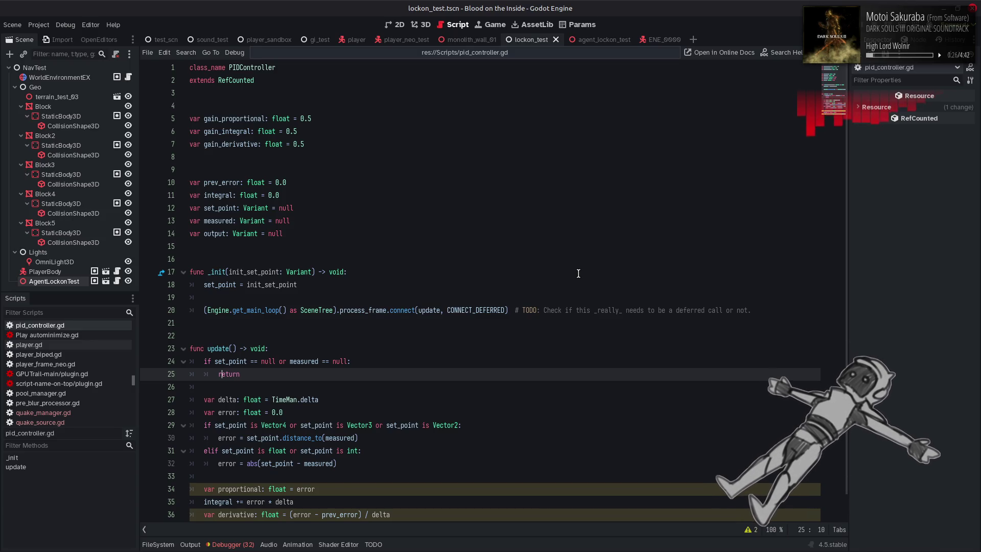
scroll(578, 273, "down", 1)
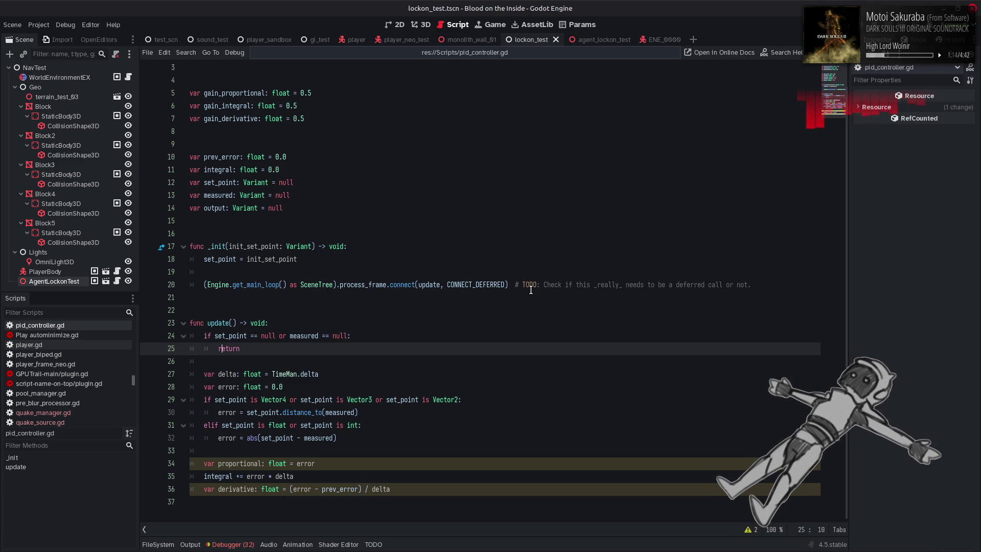
left_click(473, 311)
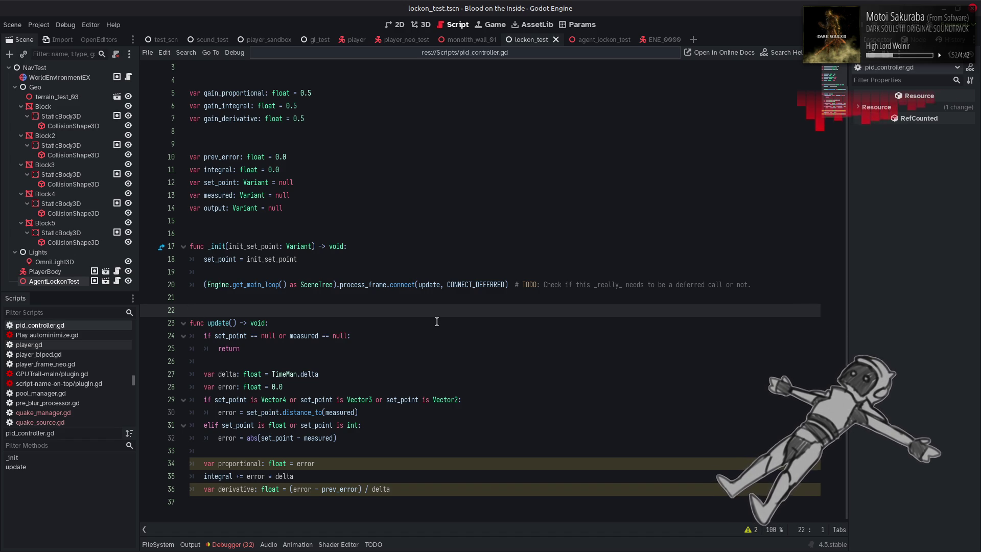
scroll(437, 321, "up", 1)
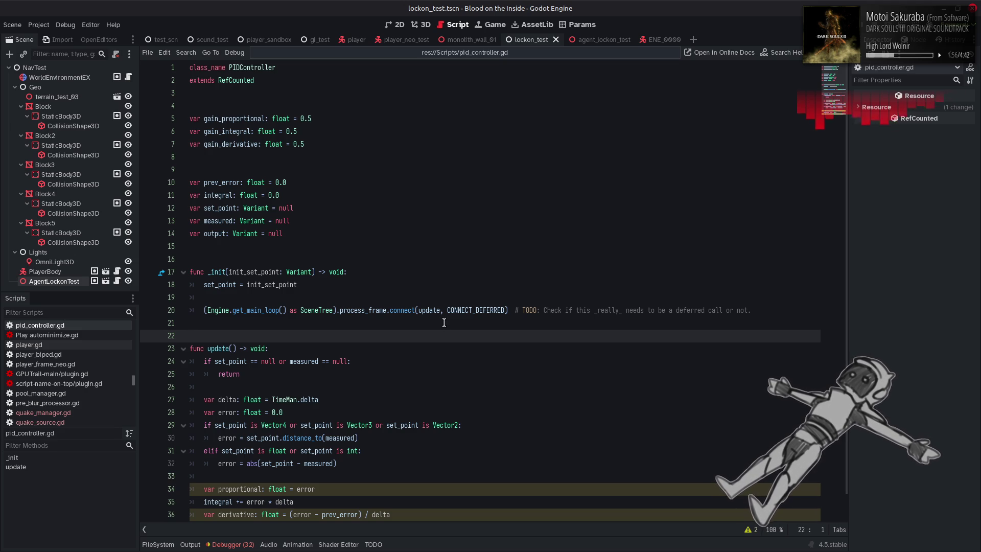
scroll(444, 322, "down", 1)
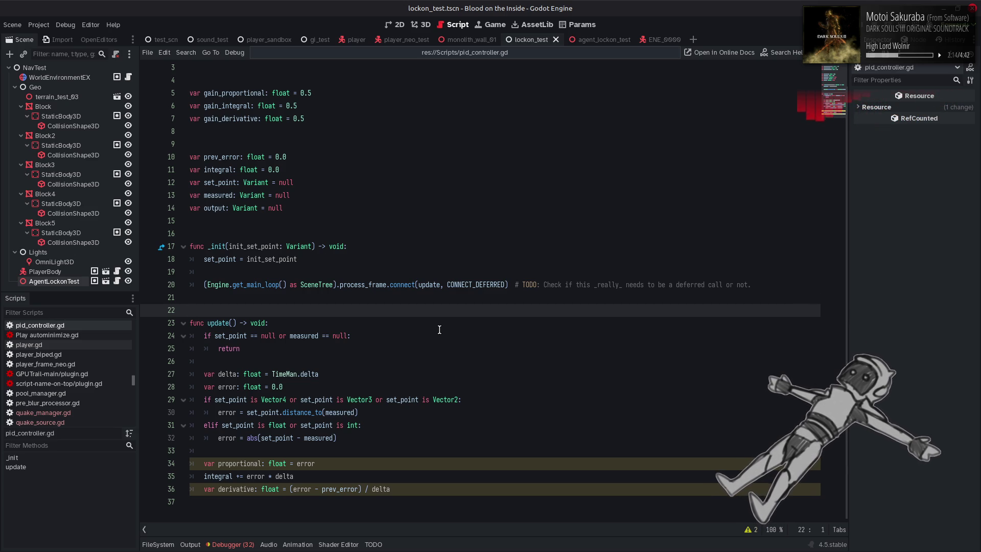
Retype prev_error and integral from float to Variant and change their 0.0 defaults to null
left_click(260, 184)
left_click(253, 170)
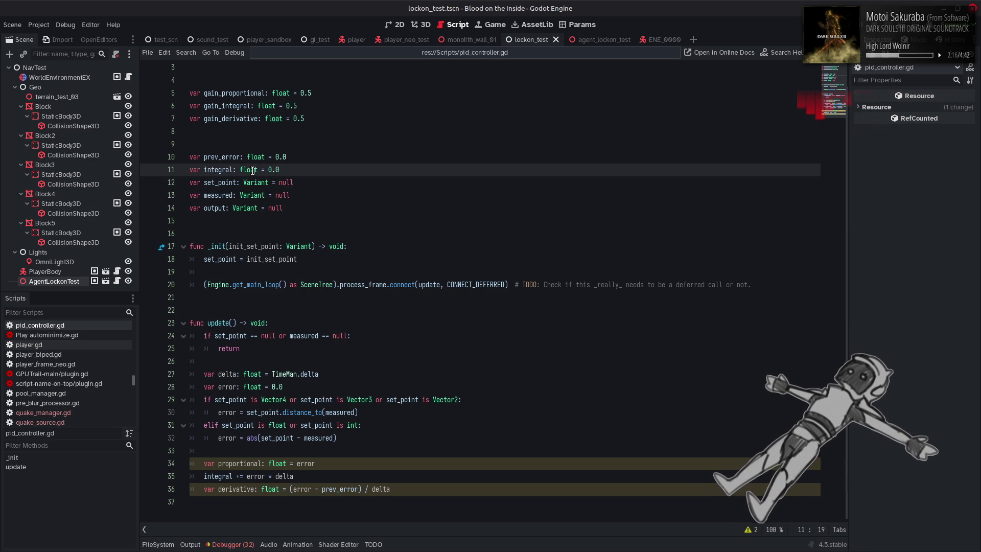
double_click(249, 170)
type("Variant")
double_click(256, 157)
type("Variant")
left_click(294, 182)
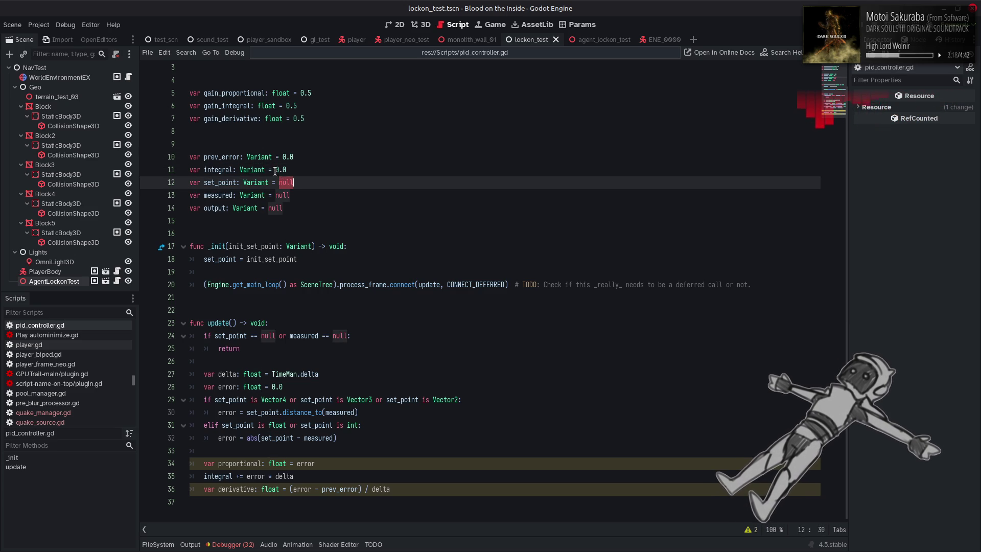
double_click(280, 170)
type("null")
double_click(288, 157)
type("null")
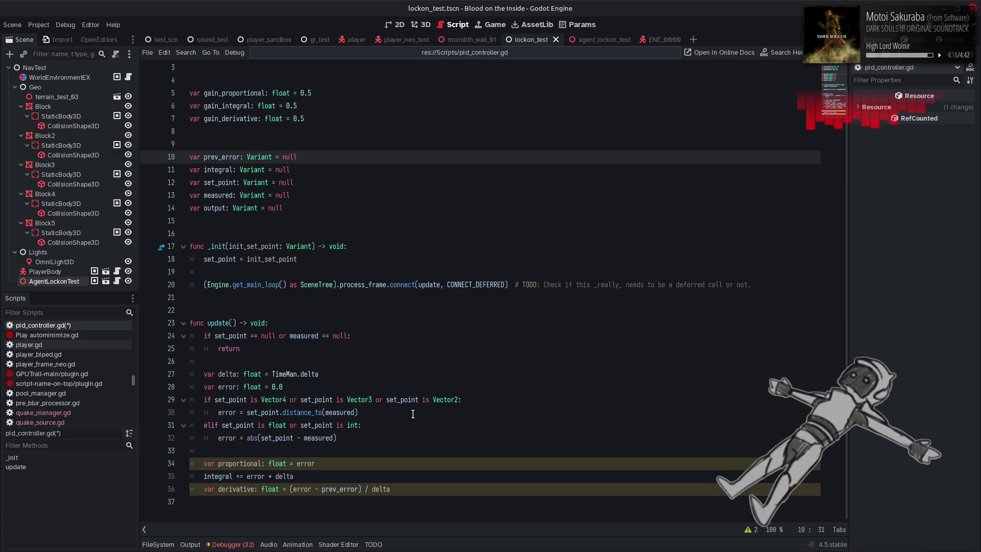
Remove abs() from the error calculation and delete the if/elif type-check block
double_click(253, 437)
key("BackSpace")
key("BackSpace")
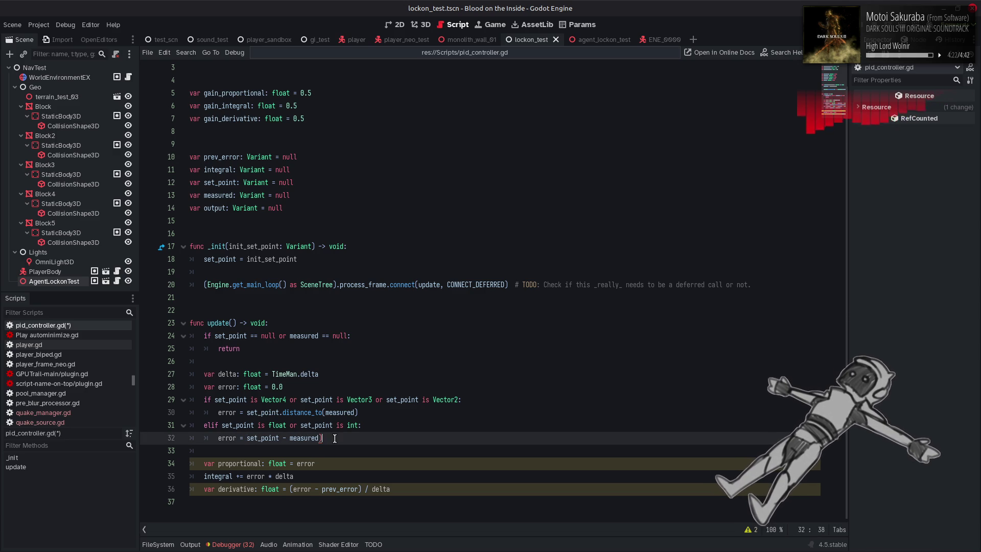
left_click(218, 438)
key("shift+Tab")
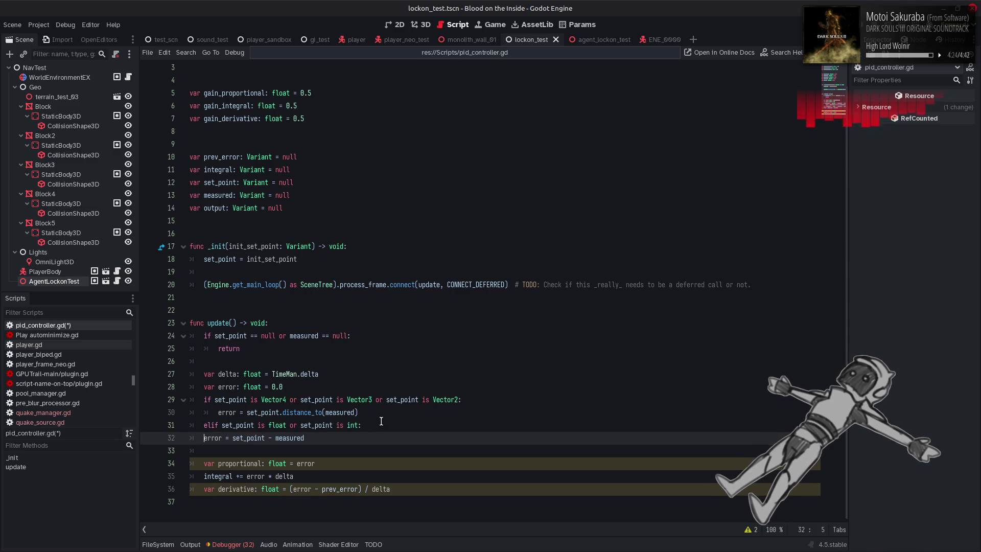
left_click_drag(374, 425, 337, 387)
key("BackSpace")
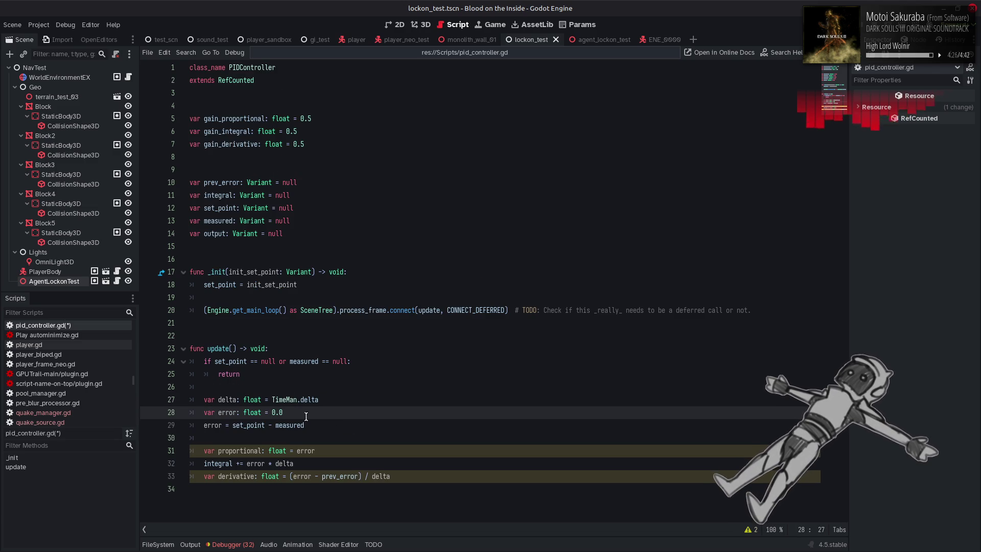
Retype error as Variant and merge it into 'var error: Variant = set_point - measured'
double_click(251, 412)
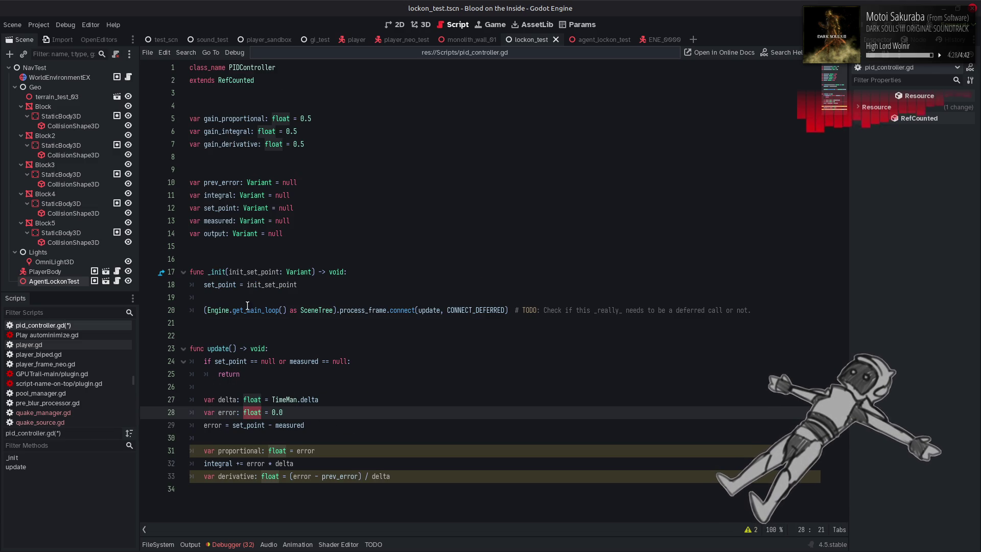
double_click(252, 220)
key("ctrl+c")
double_click(253, 413)
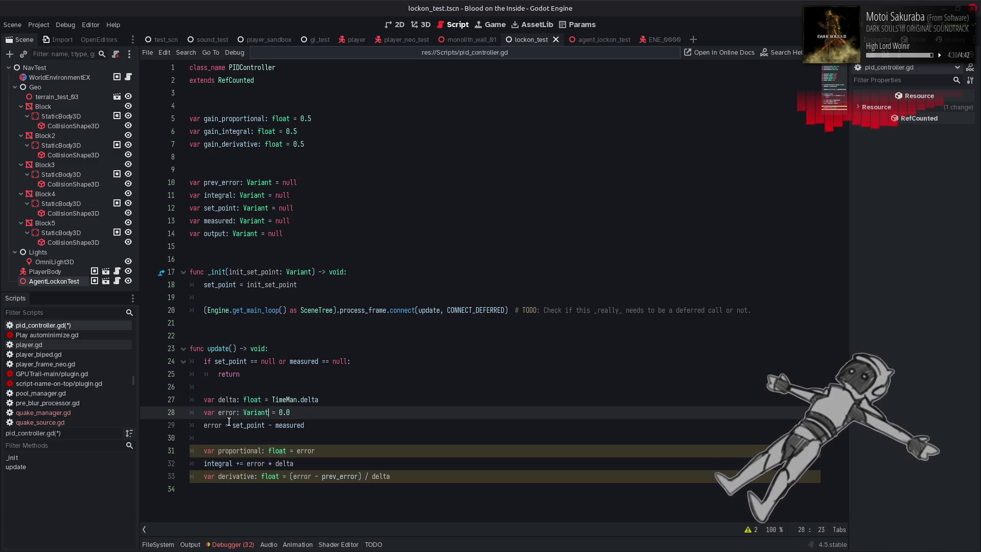
key("ctrl+v")
left_click(221, 427, "shift")
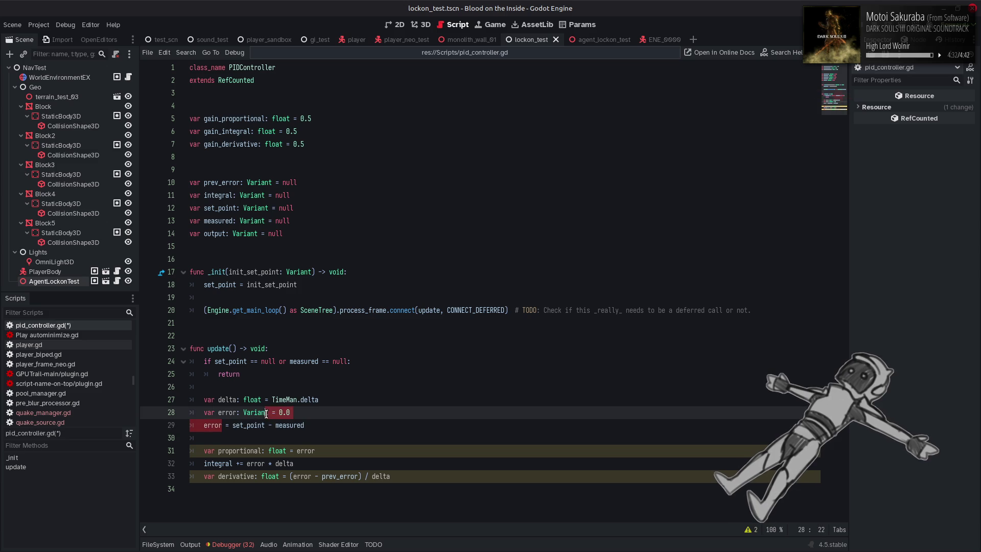
key("BackSpace")
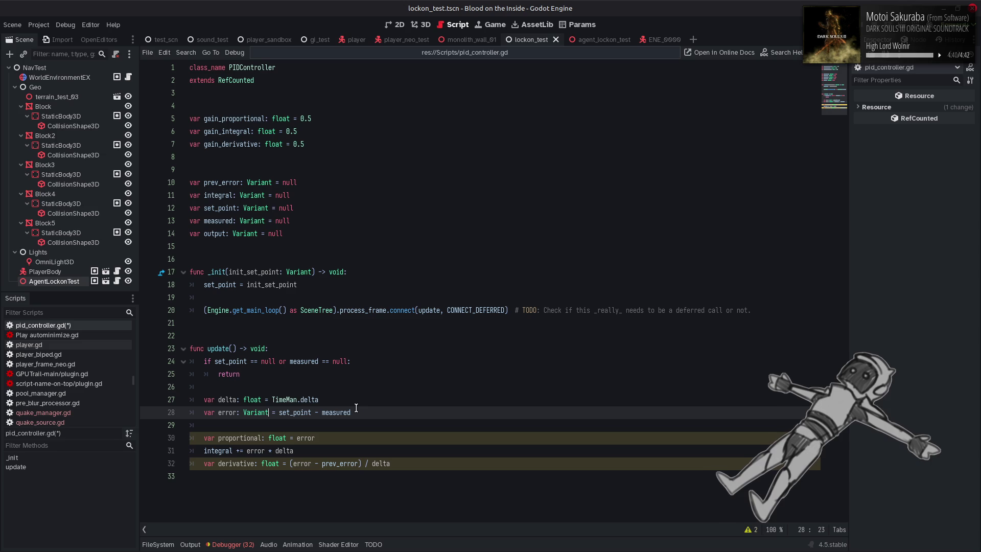
Change the proportional declaration's type from float to Variant
double_click(258, 410)
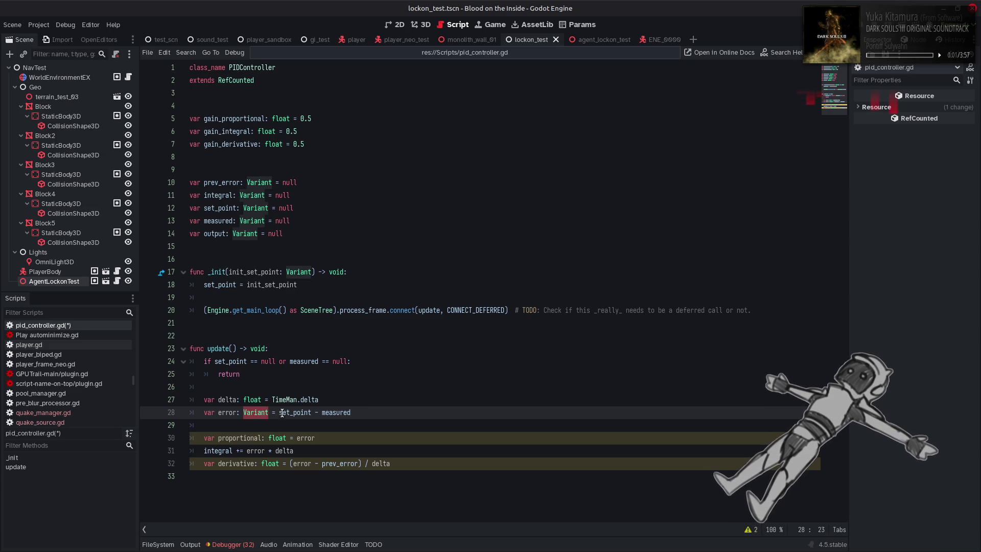
double_click(279, 433)
key("ctrl+v")
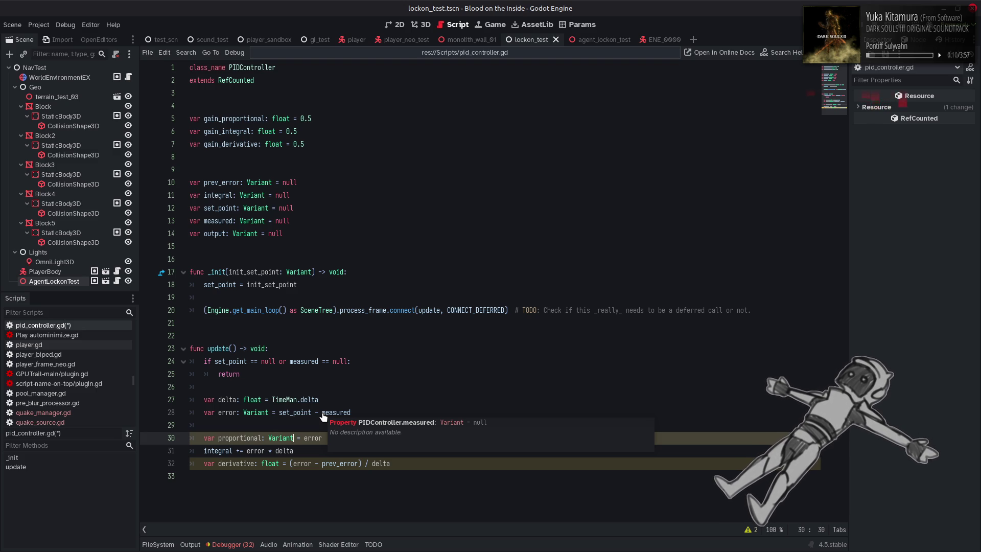
Copy the output formula from the PID article's pseudocode in the browser
left_click(369, 387)
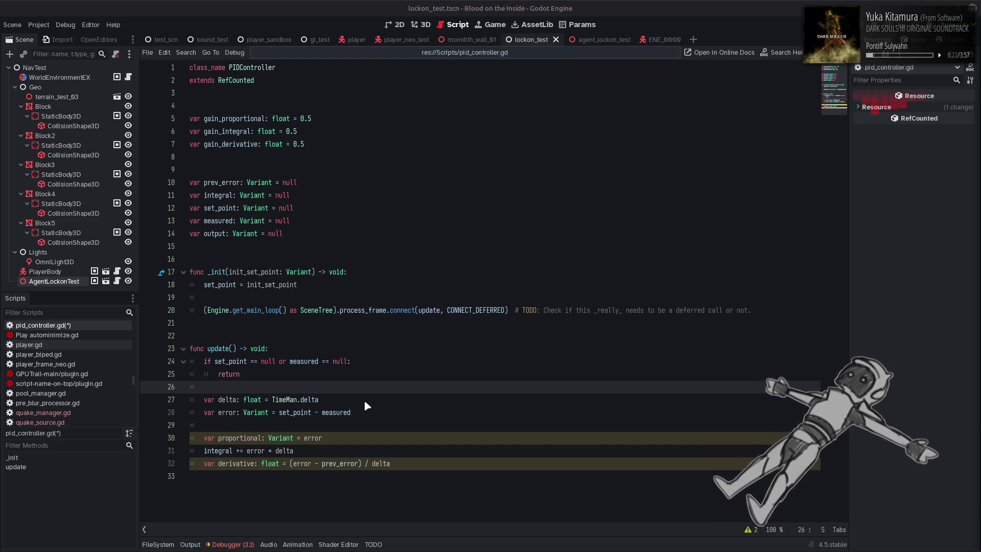
key("alt+Tab")
key("alt+Tab")
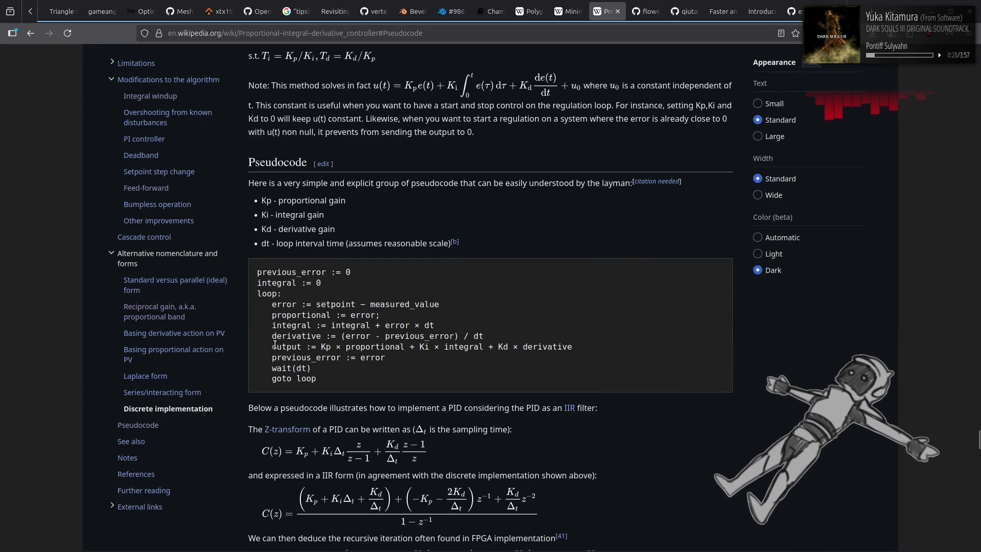
left_click_drag(583, 343, 273, 348)
key("alt+Tab")
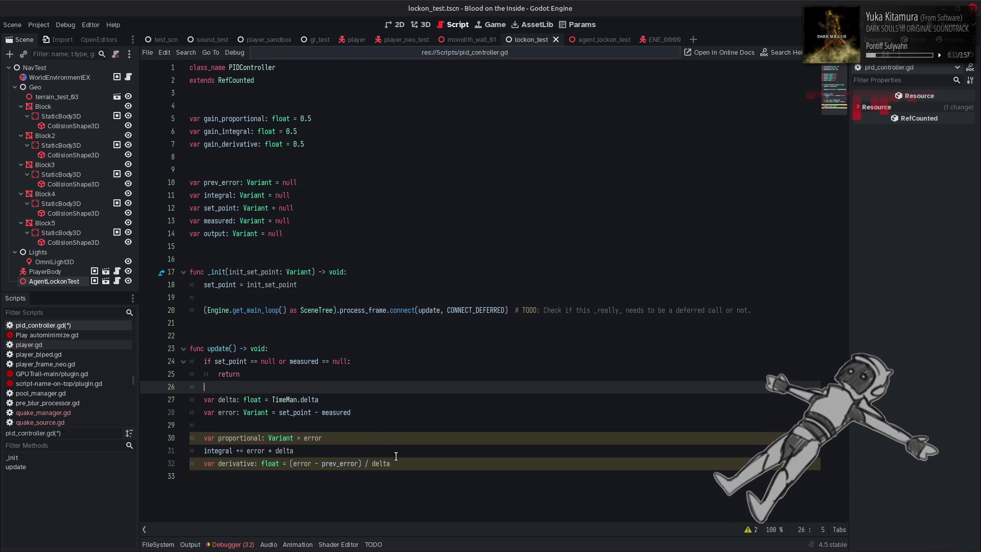
Paste the output formula on a new line after derivative, using plain = assignment
left_click(411, 462)
key("Down")
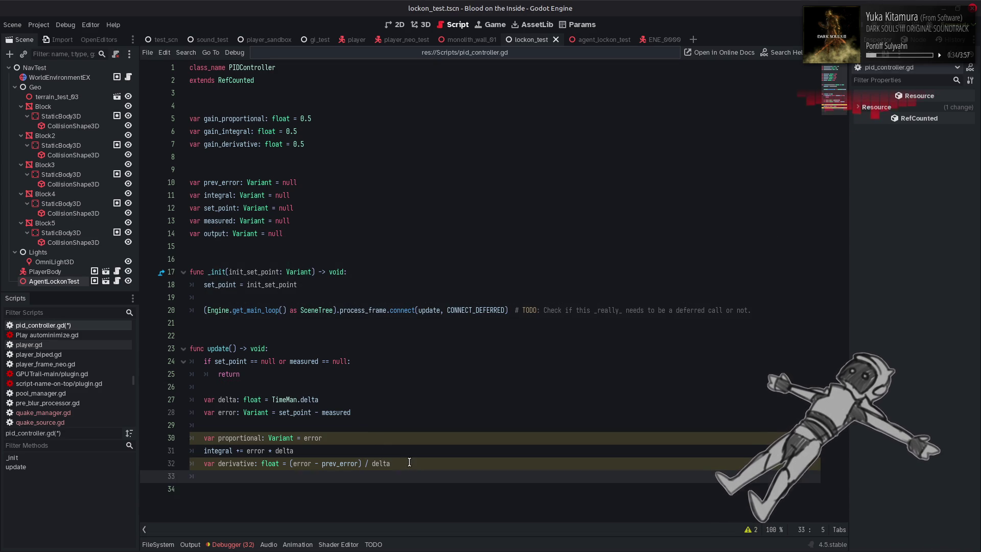
key("Return")
key("ctrl+v")
left_click(231, 489)
key("BackSpace")
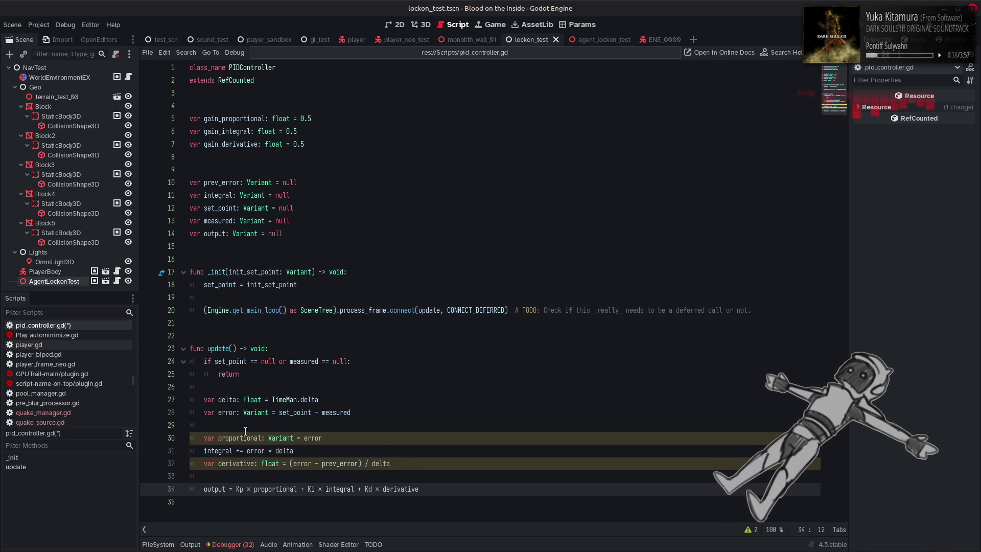
Check the term variable names and replace Kd with gain_derivative in the output line
double_click(243, 438)
double_click(216, 450)
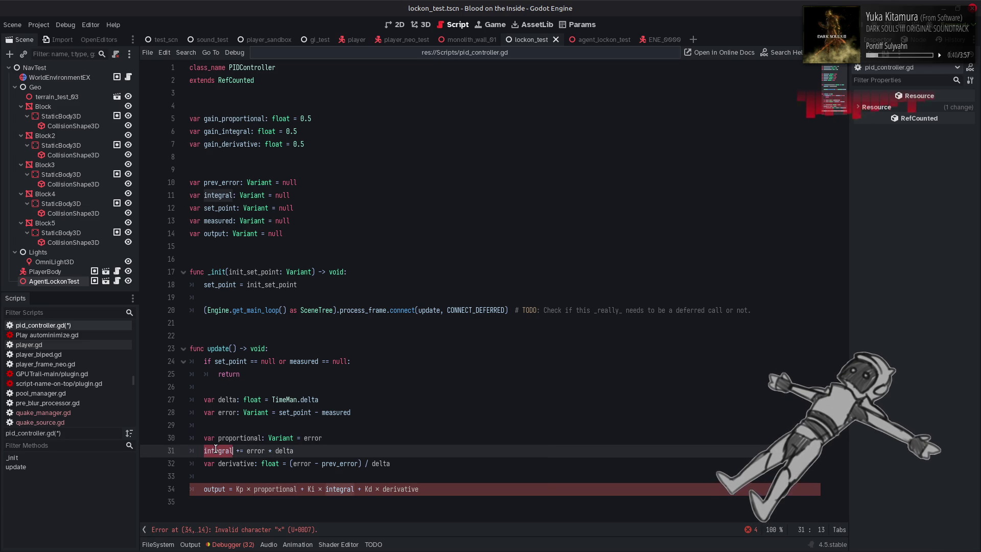
left_click(377, 414)
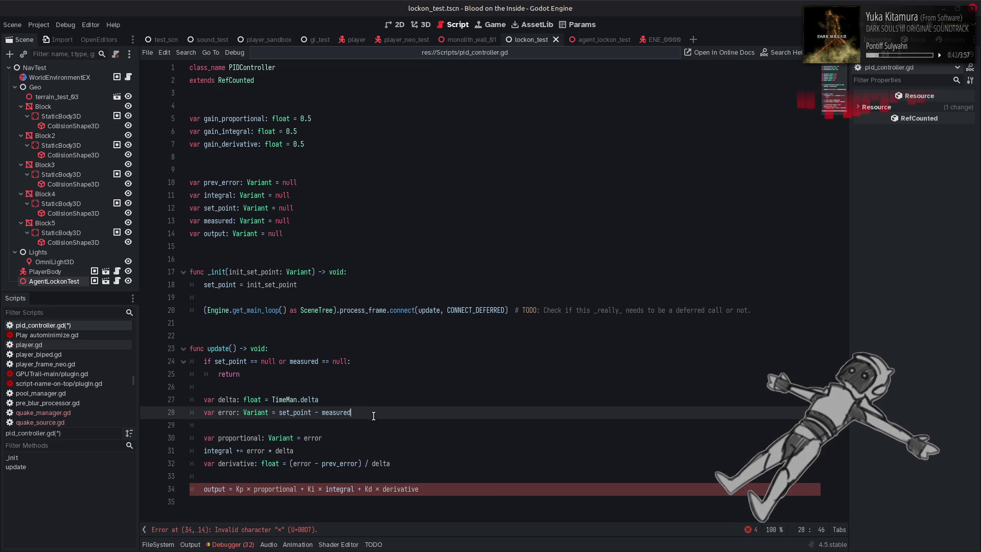
double_click(246, 462)
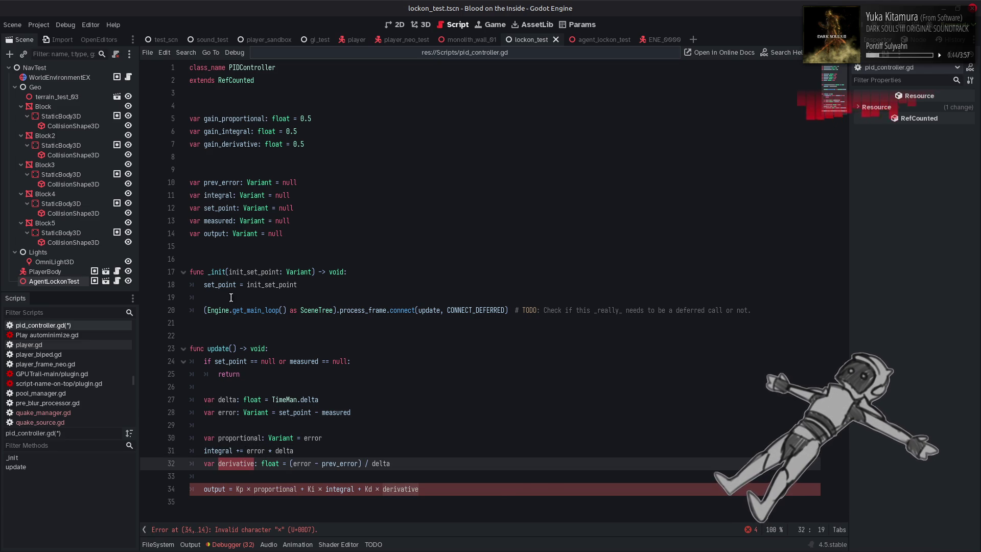
double_click(228, 144)
double_click(368, 489)
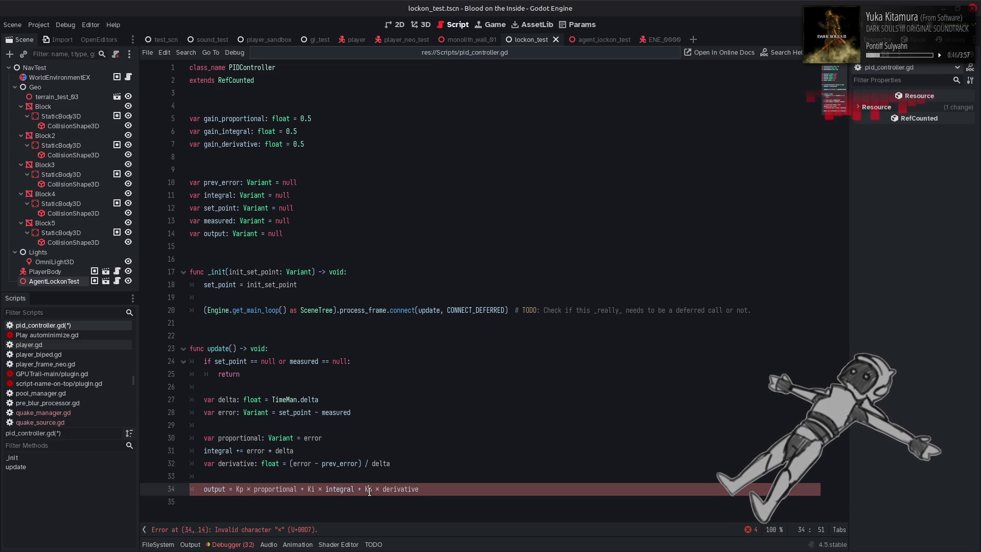
key("ctrl+v")
Replace Ki with gain_integral and Kp with gain_proportional in the output line
double_click(235, 132)
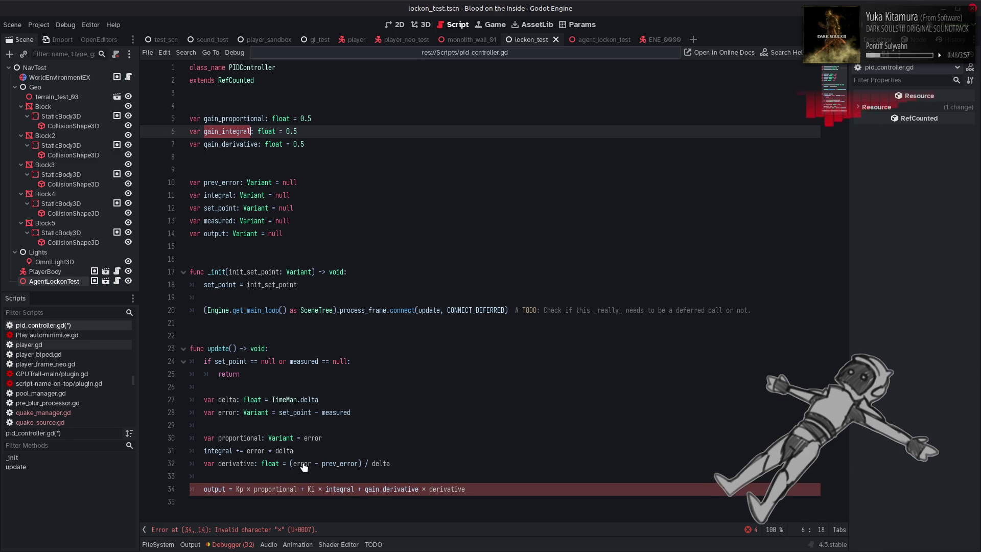
key("ctrl+c")
double_click(311, 489)
key("ctrl+v")
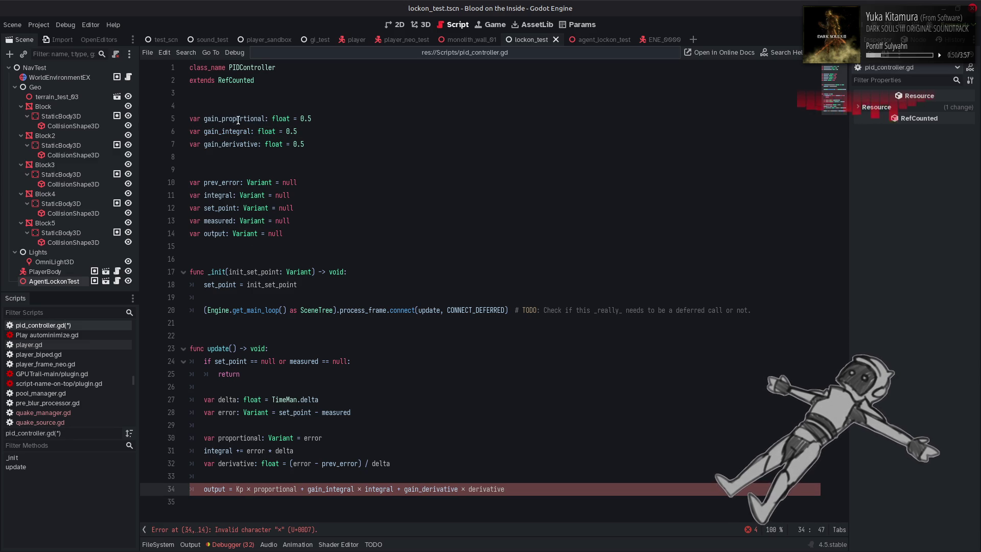
double_click(238, 119)
key("ctrl+c")
double_click(239, 489)
key("ctrl+v")
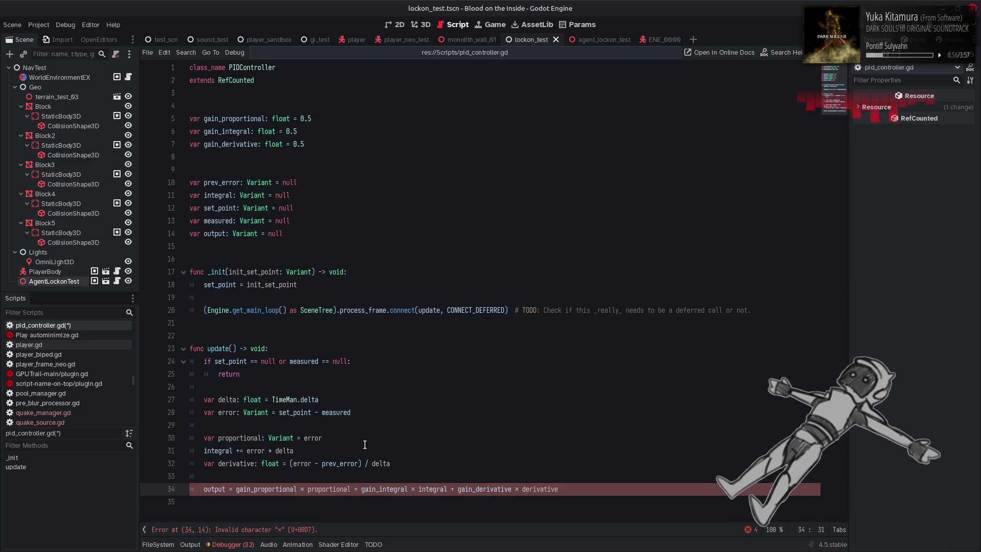
Replace the three × signs in the output formula with * operators
left_click(305, 490)
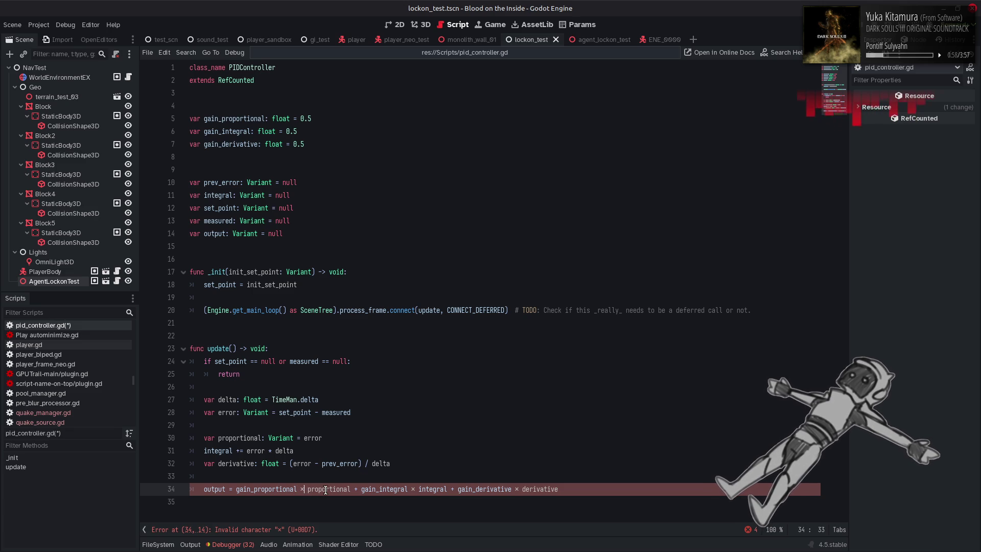
key("Delete")
type("*")
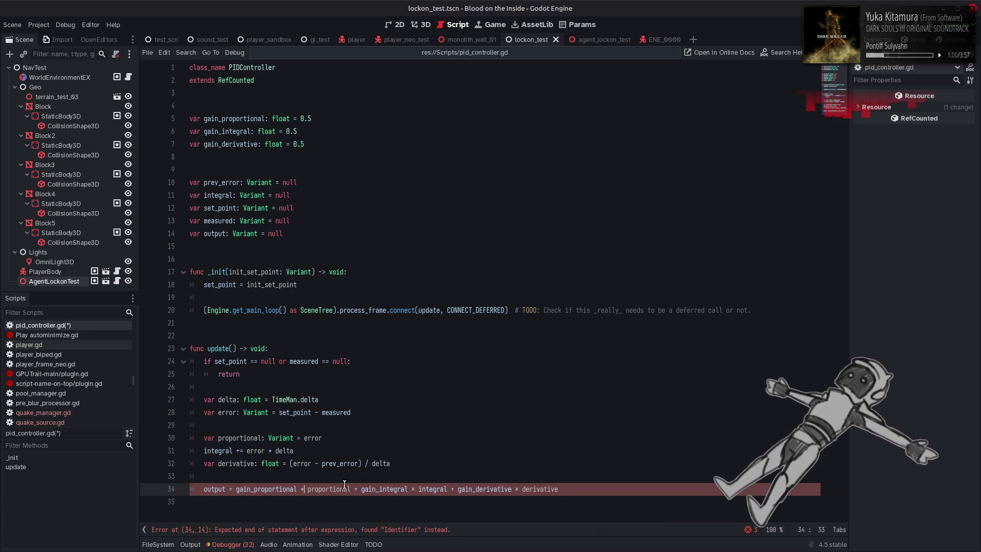
left_click(415, 491)
key("BackSpace")
type("*")
left_click(521, 489)
key("BackSpace")
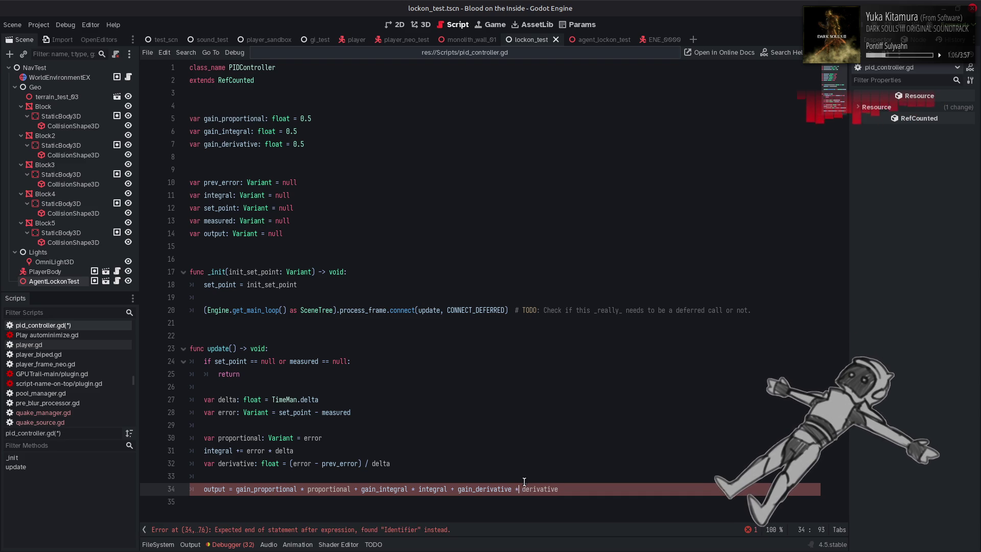
type("*")
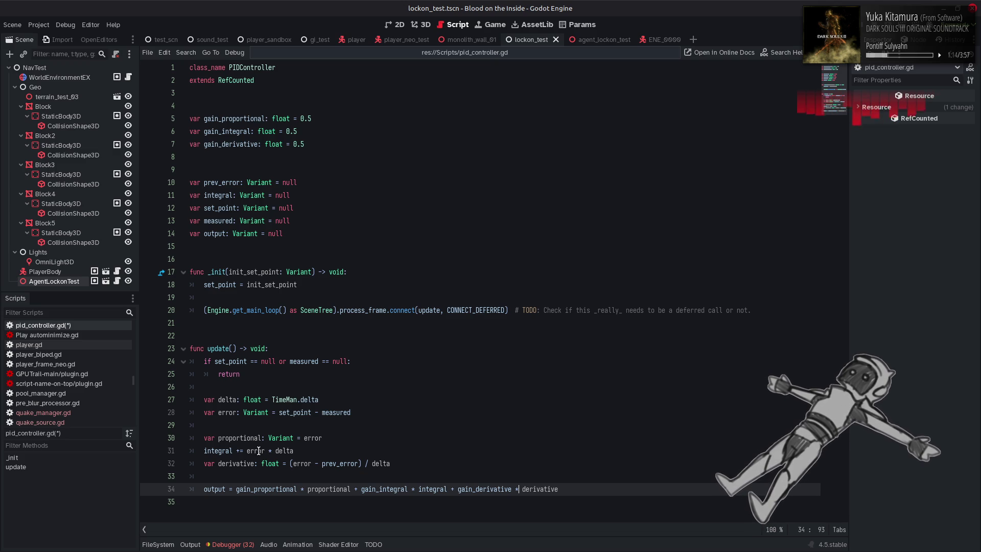
mouse_move(259, 450)
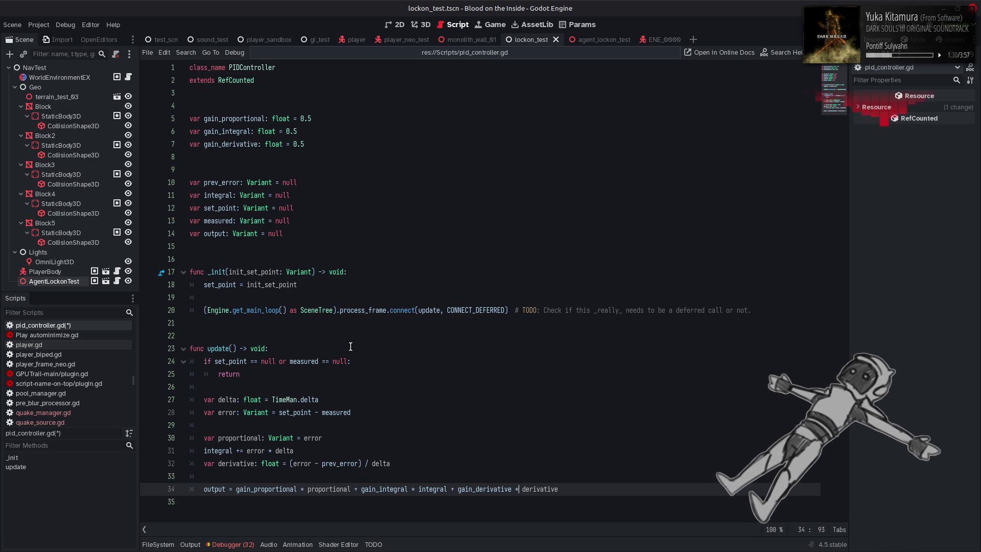
Add 'match typeof(init_set_point):' below the set_point assignment in _init
left_click(323, 285)
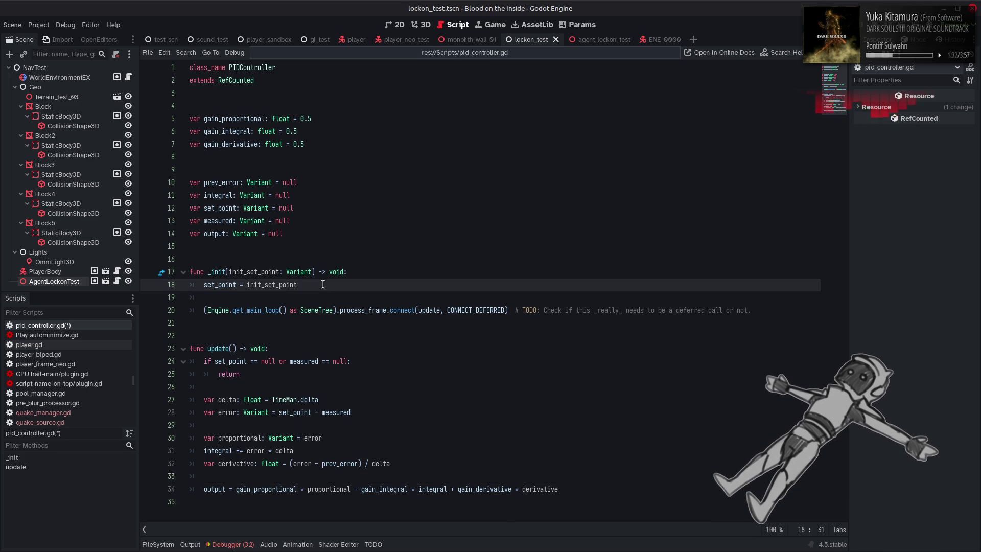
key("Return")
key("Return")
type("s")
key("BackSpace")
type("match")
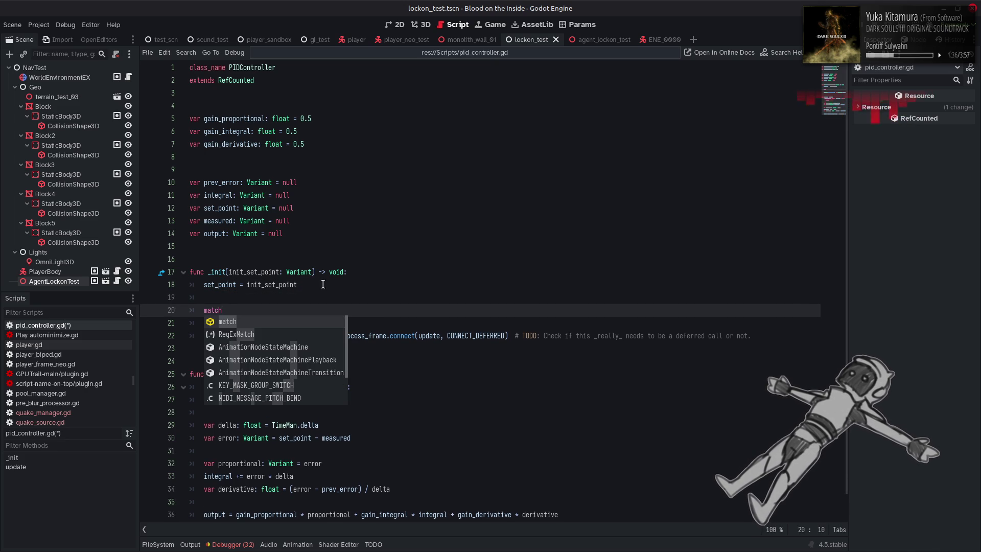
type(" typeof")
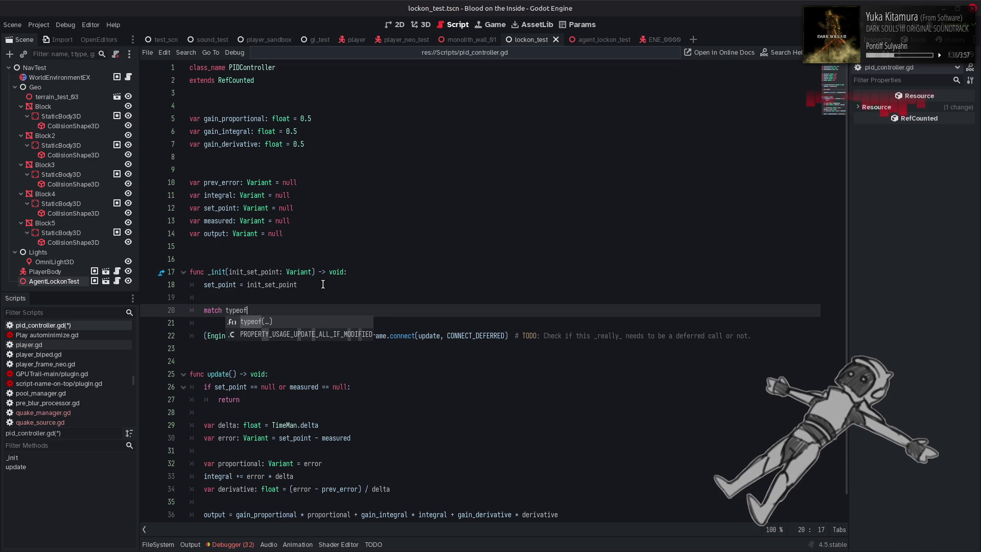
type("()")
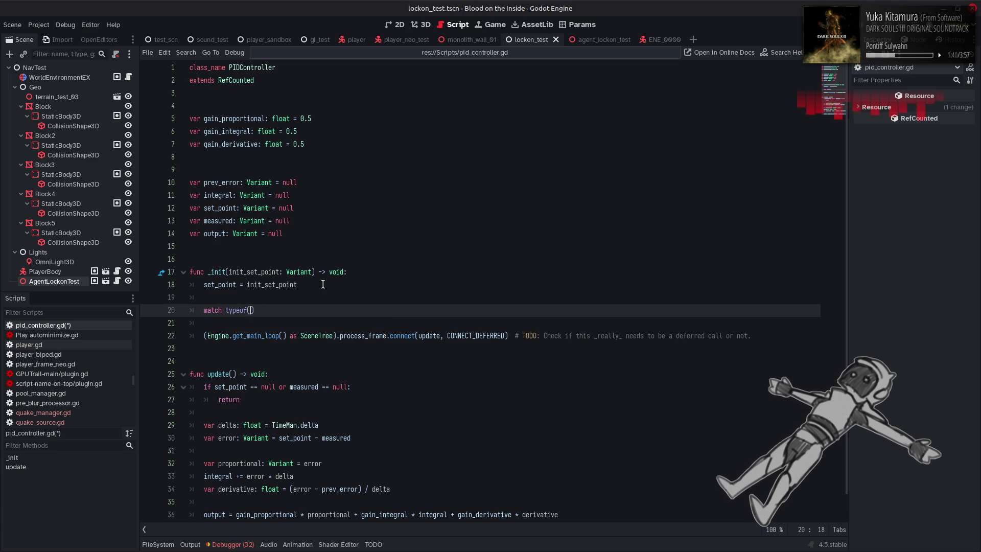
type("init_")
key("Return")
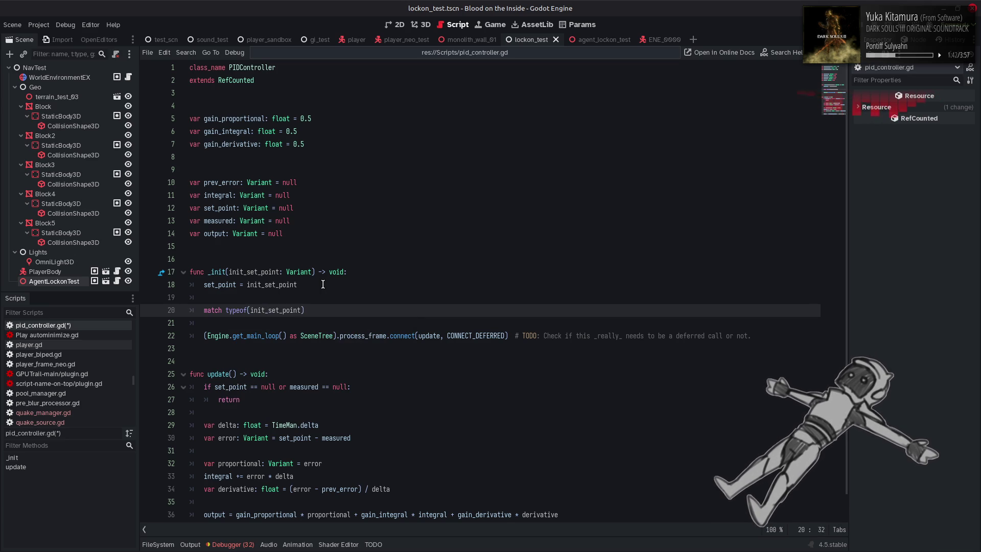
type(":")
key("Return")
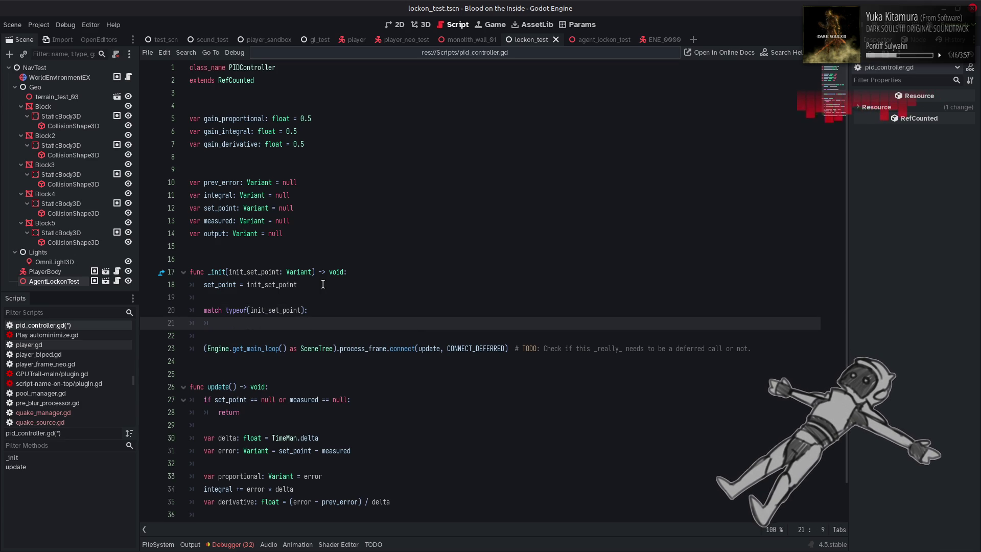
Begin the first match case with Variant.Type from autocomplete
type("Var")
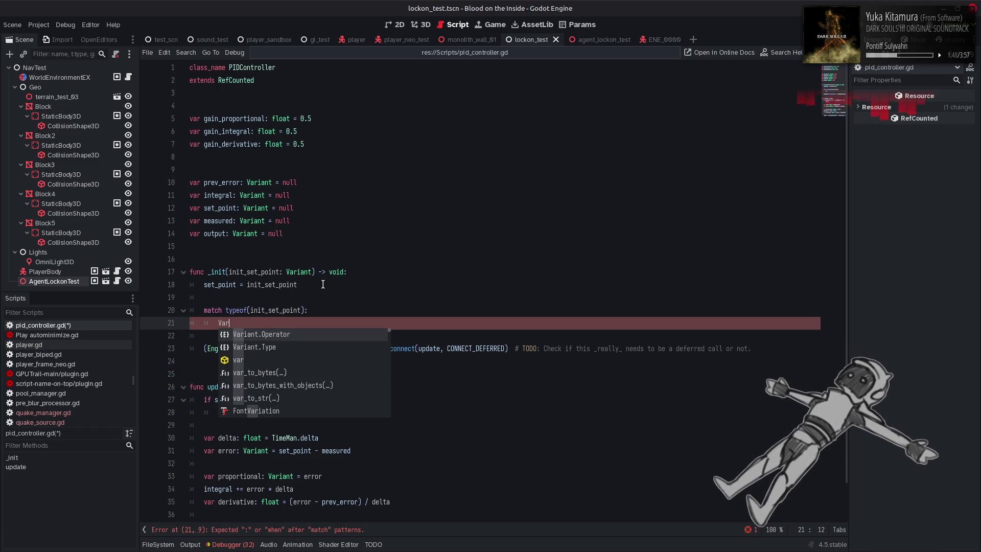
key("Left")
key("Down")
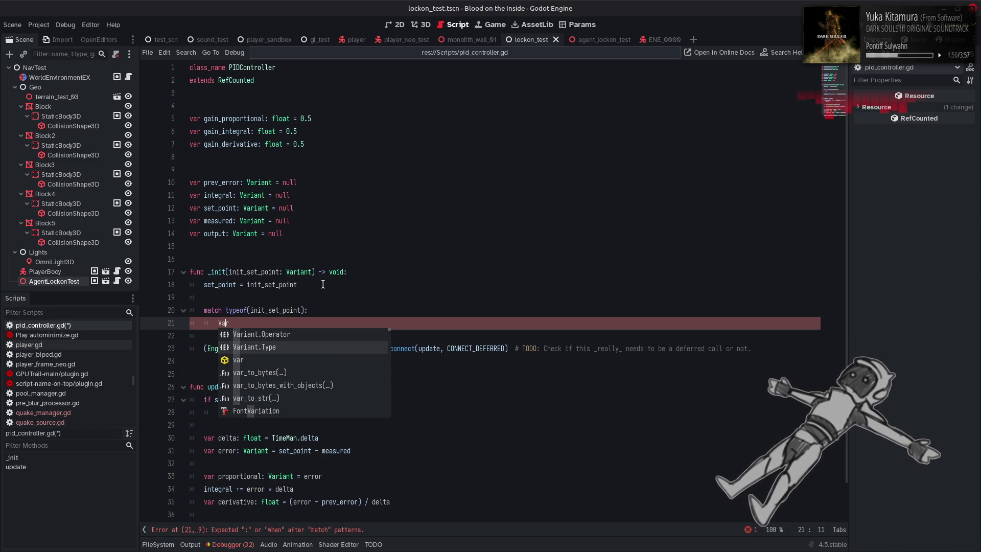
key("Return")
type(".Type")
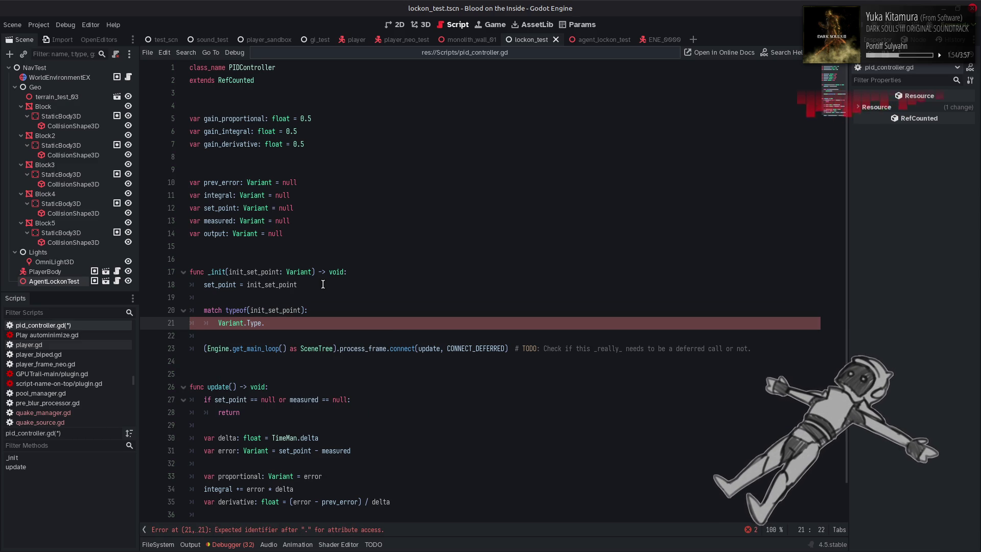
type(".")
type("i")
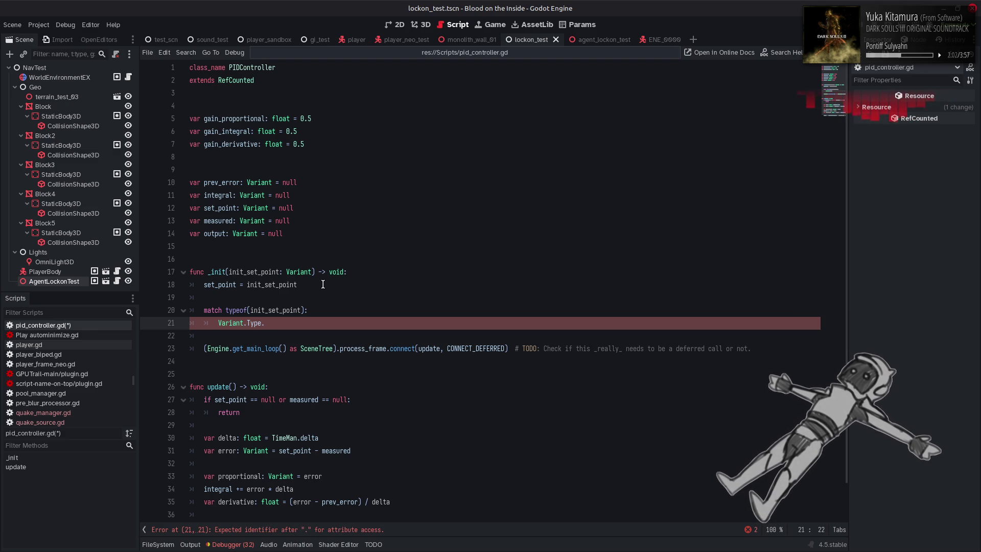
key("BackSpace")
right_click(257, 322)
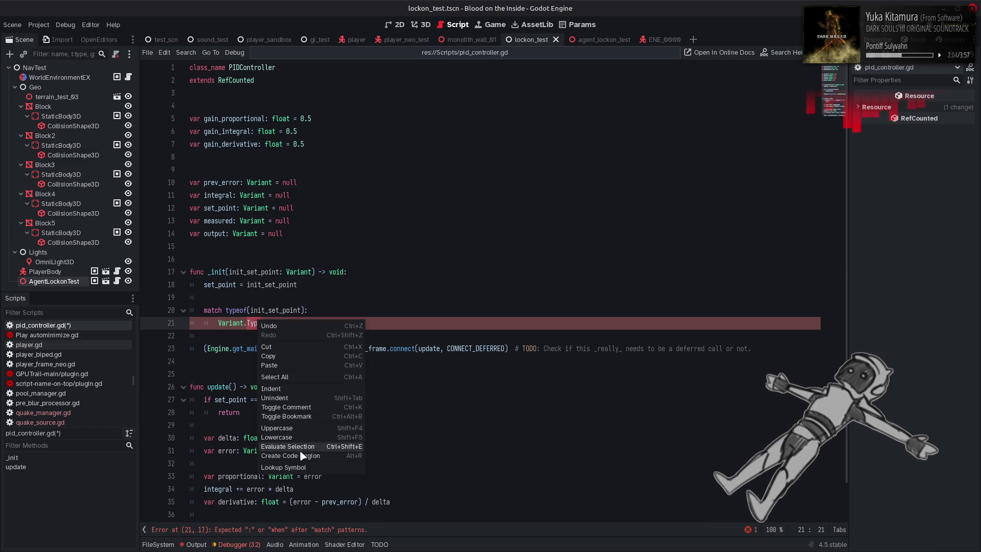
left_click(302, 466)
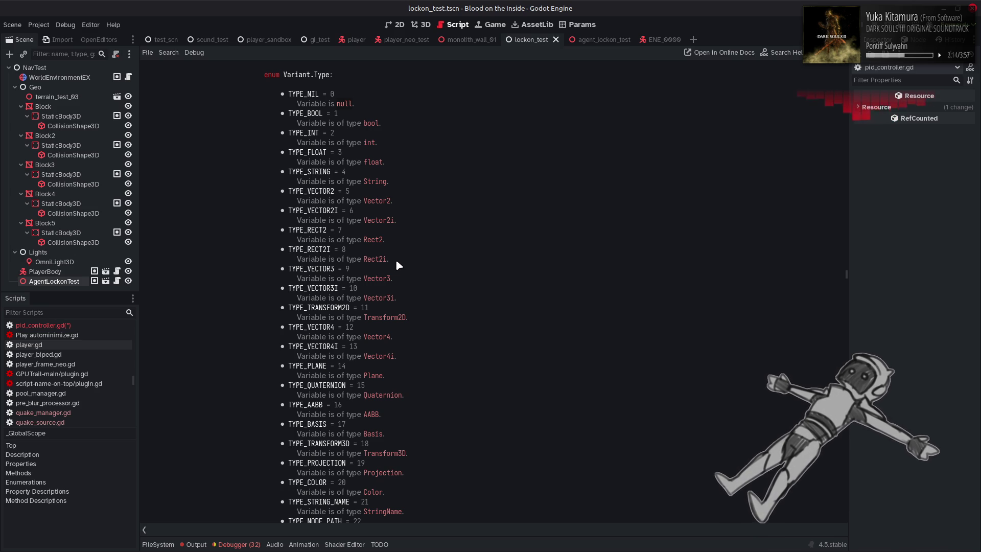
key("alt+Left")
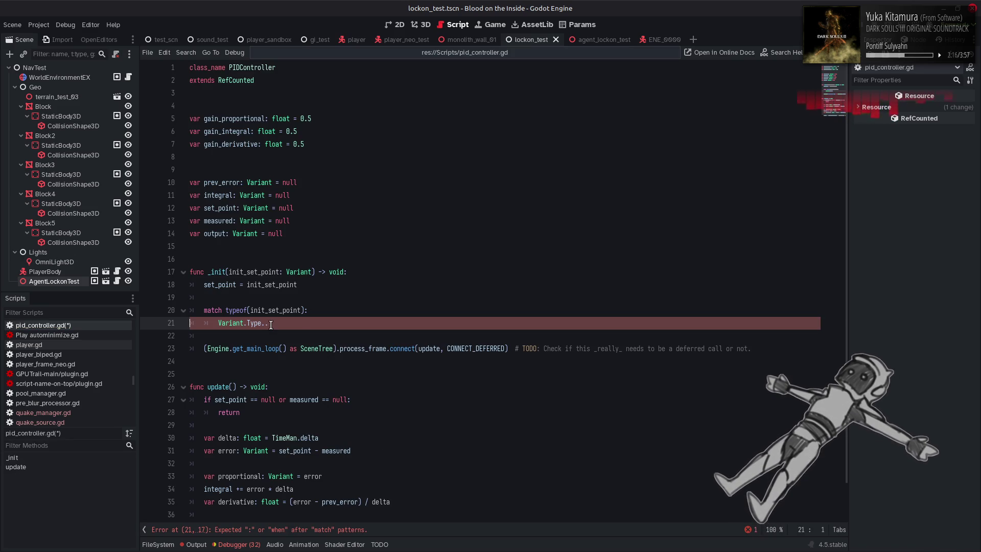
key("BackSpace")
key("BackSpace")
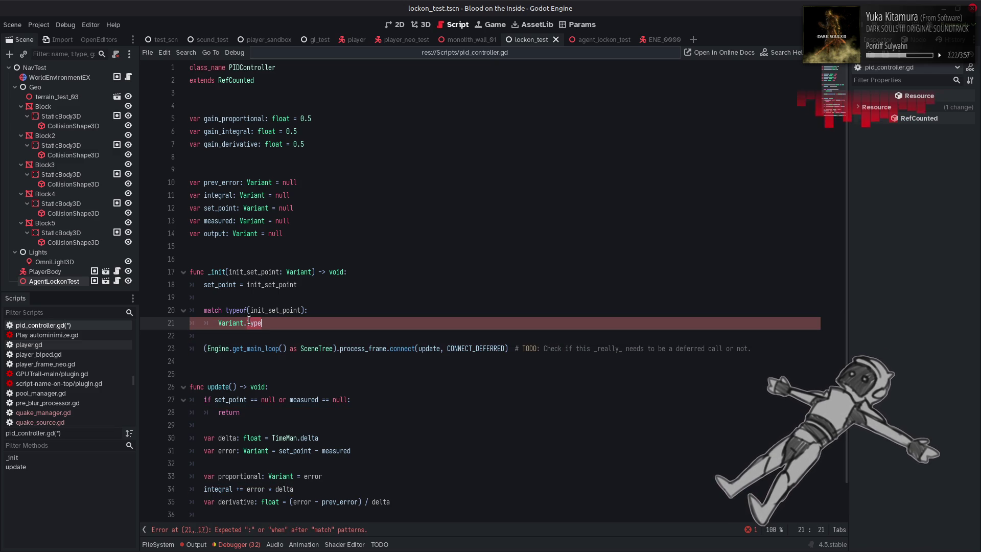
right_click(248, 318)
left_click(294, 464)
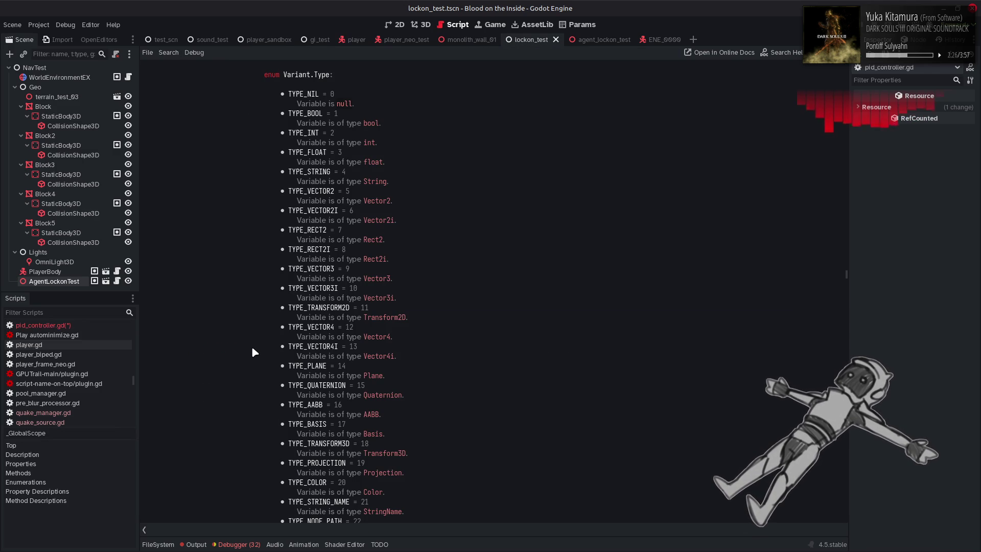
key("alt+Left")
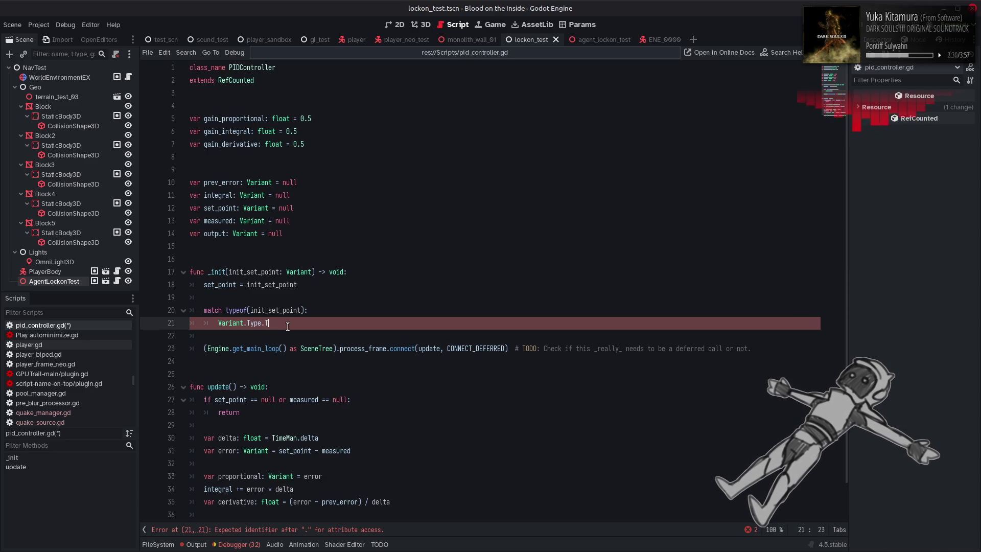
Complete the case pattern as Variant.Type.TYPE_FLOAT:
type("YPE")
key("BackSpace")
key("BackSpace")
key("BackSpace")
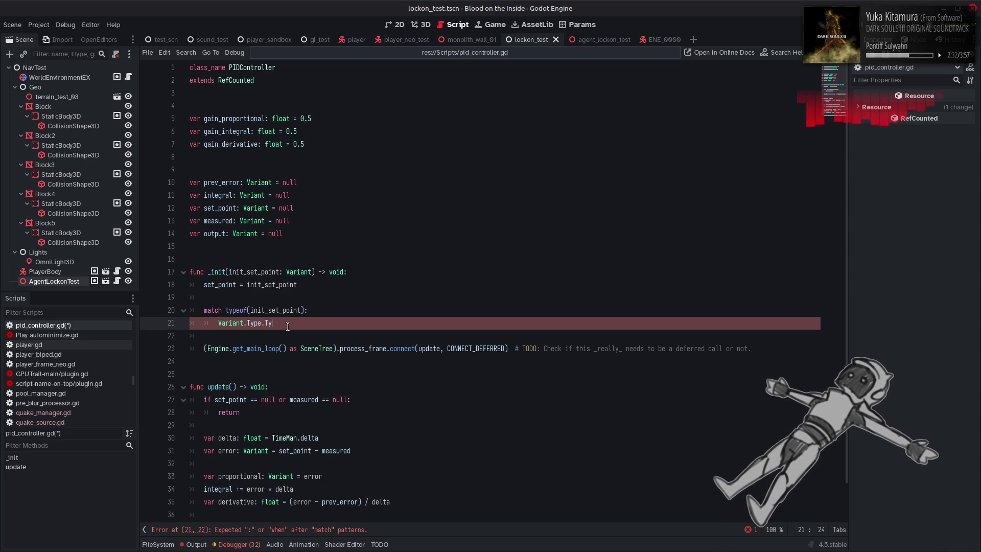
type("YPE_FLOAT:")
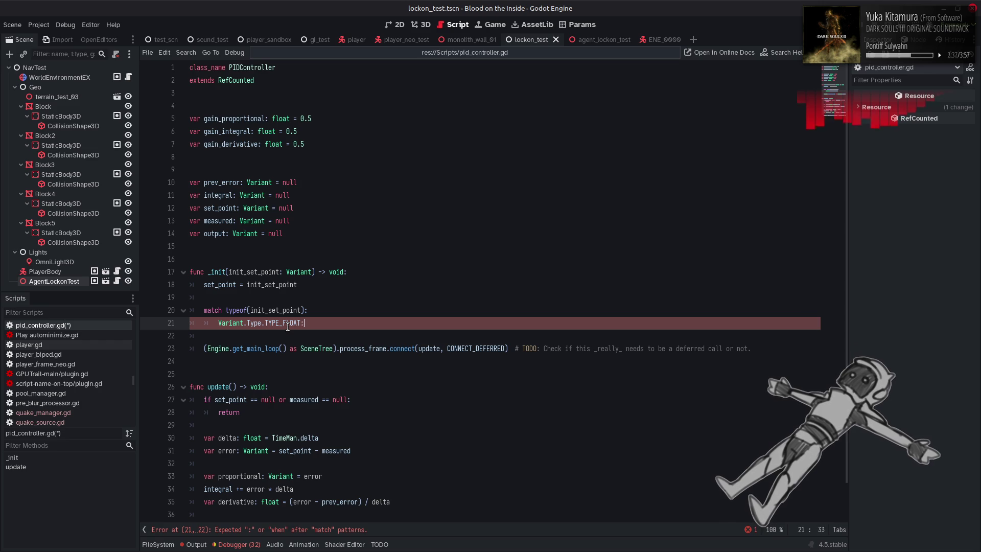
key("Return")
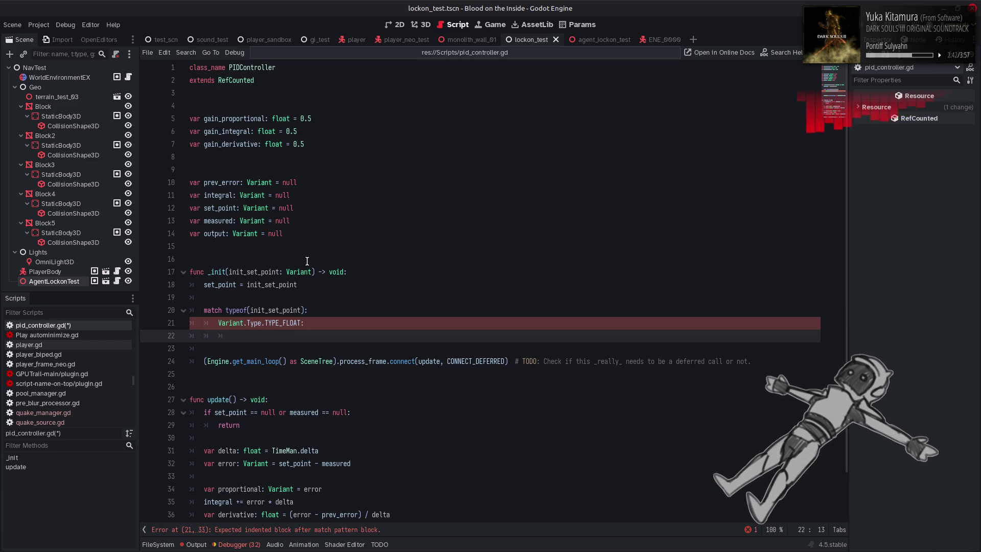
Set prev_error = 0.0 in the TYPE_FLOAT case body
left_click(228, 197)
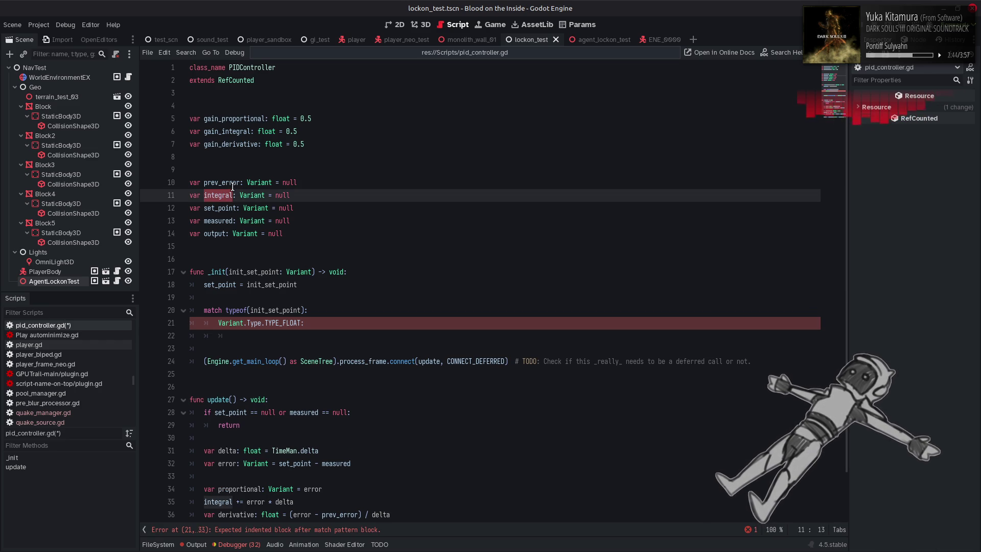
left_click(233, 185)
left_click(316, 325)
key("Return")
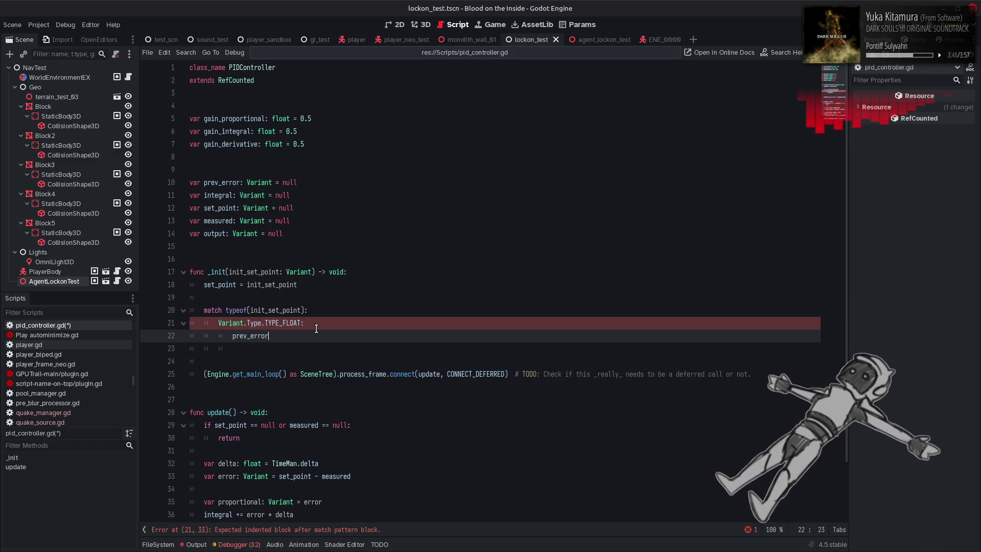
type("prev_error = 0.0")
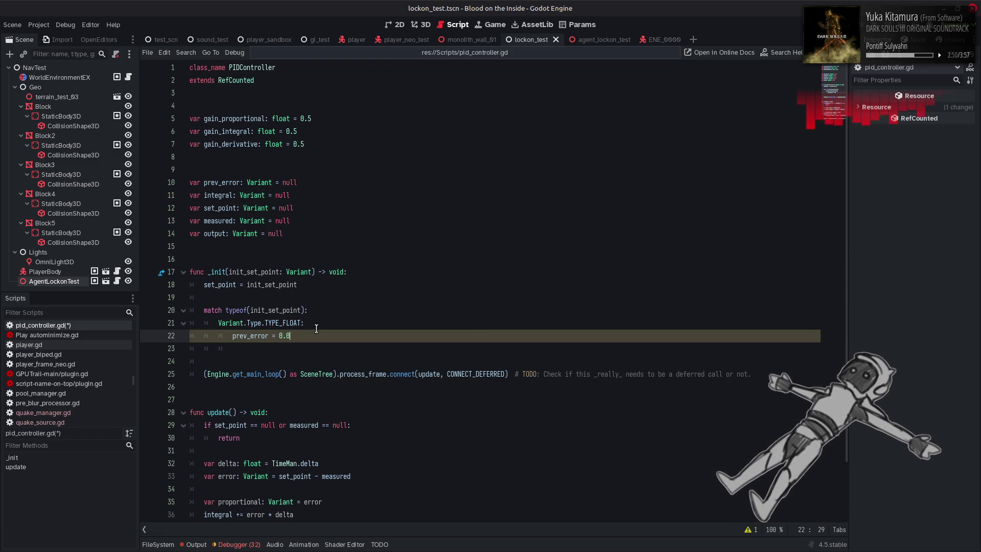
scroll(316, 328, "down", 1)
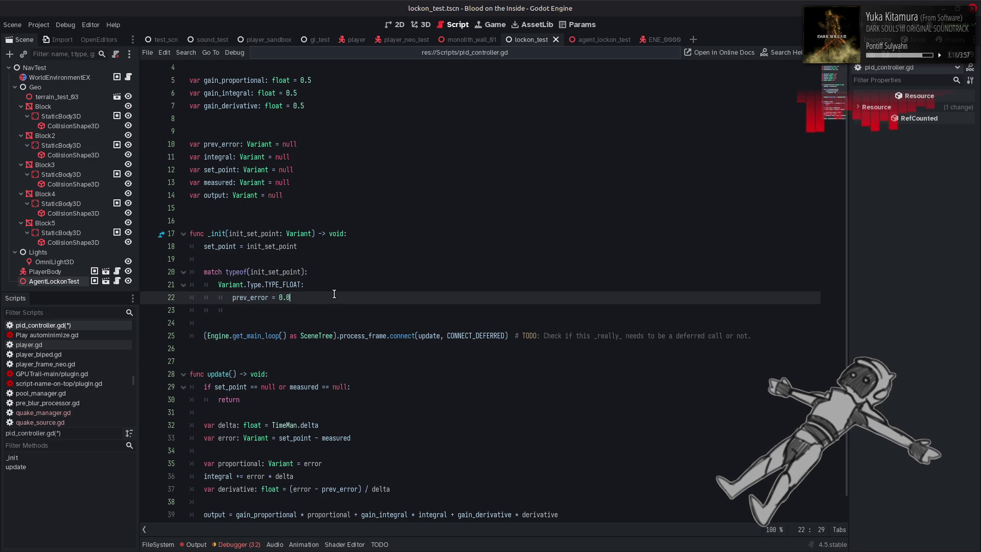
double_click(228, 156)
key("ctrl+c")
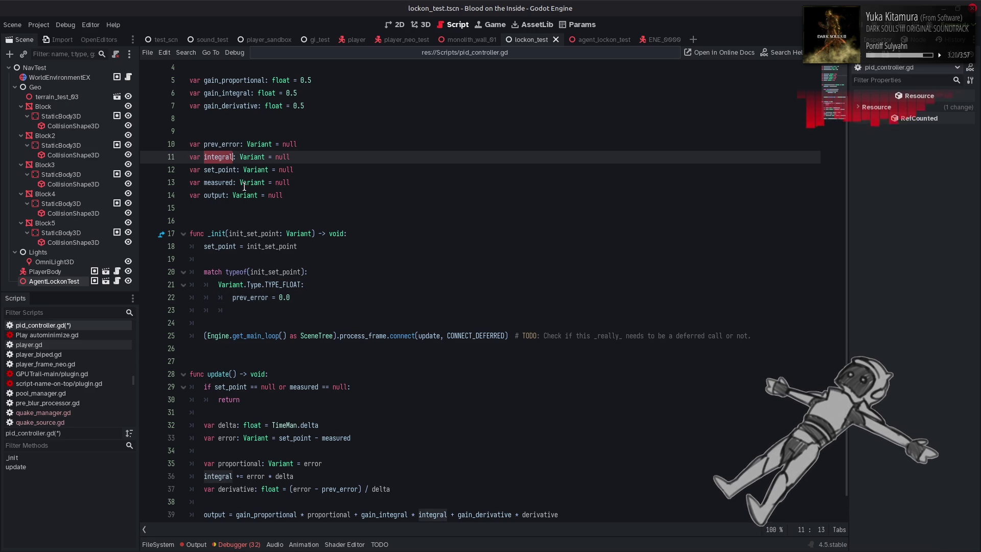
Add 'integral = 0.0' under the prev_error reset in the TYPE_FLOAT case
left_click(300, 298)
key("Return")
key("ctrl+v")
type("= 0.0")
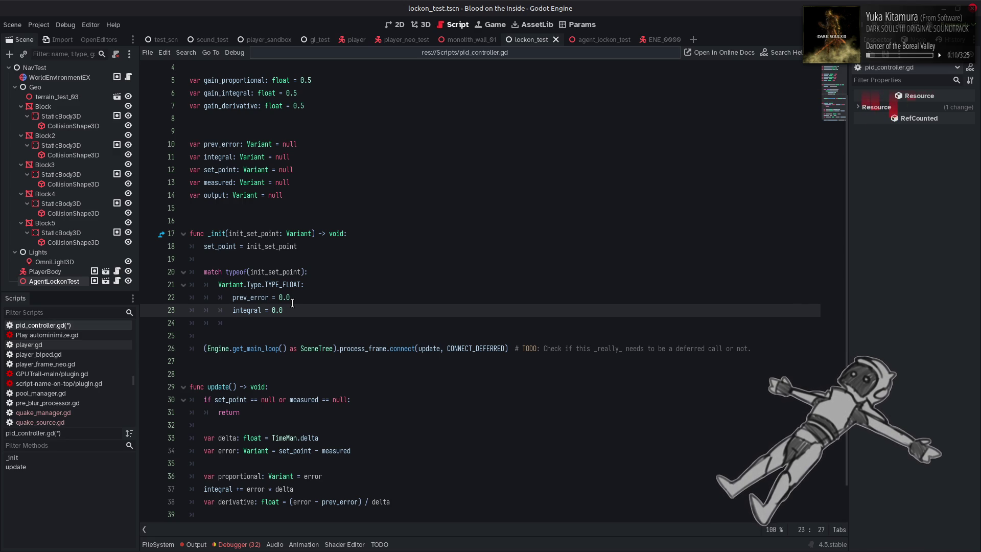
mouse_move(258, 344)
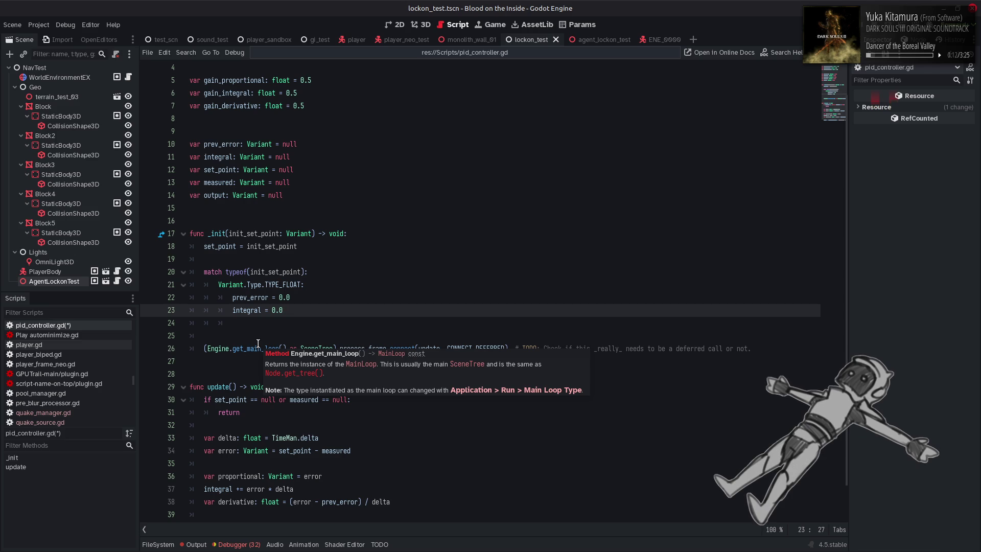
Move 'measured: Variant' into update()'s parameters and delete the measured member line
left_click(210, 183)
left_click_drag(212, 183, 265, 187)
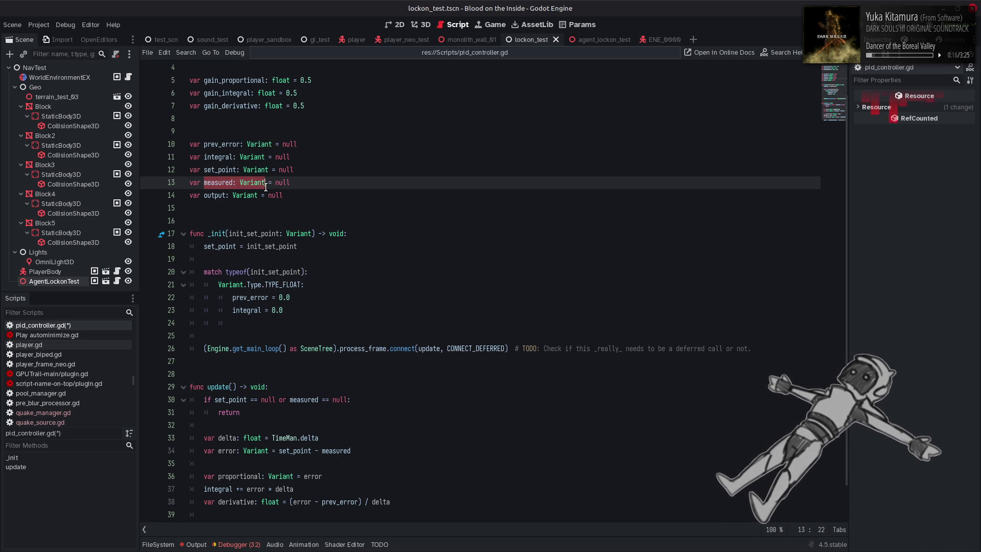
key("ctrl+c")
left_click(234, 387)
key("ctrl+v")
left_click(296, 183)
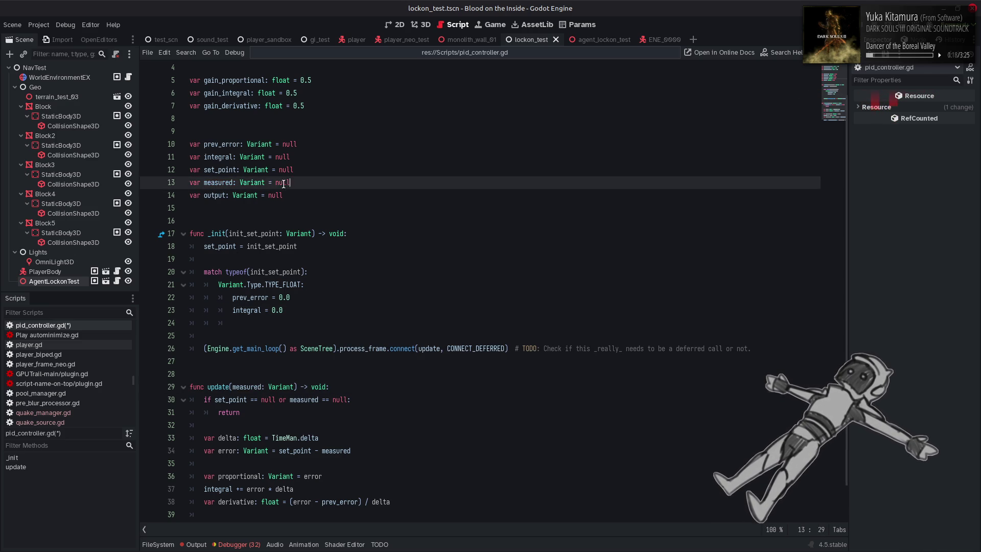
key("shift+Home")
key("BackSpace")
key("BackSpace")
mouse_move(249, 185)
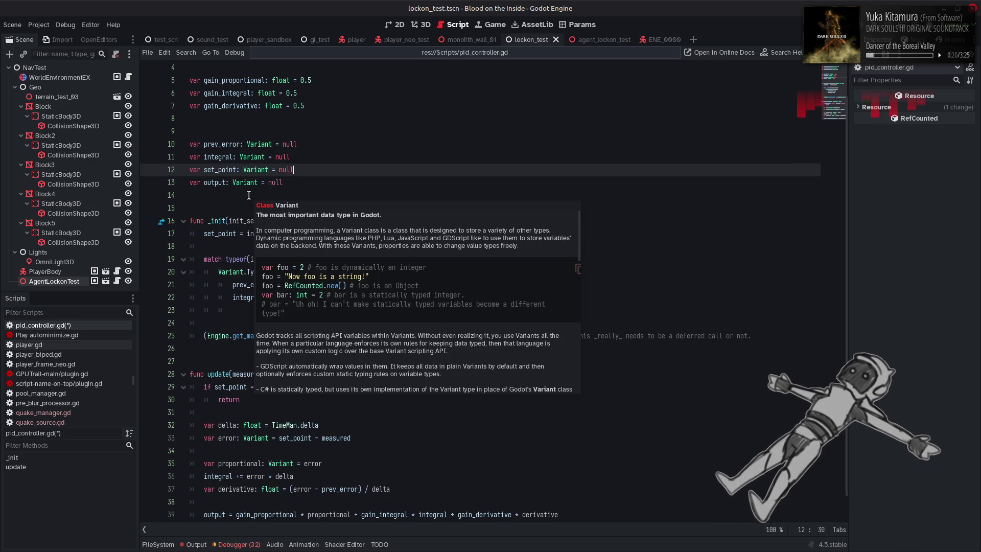
mouse_move(243, 303)
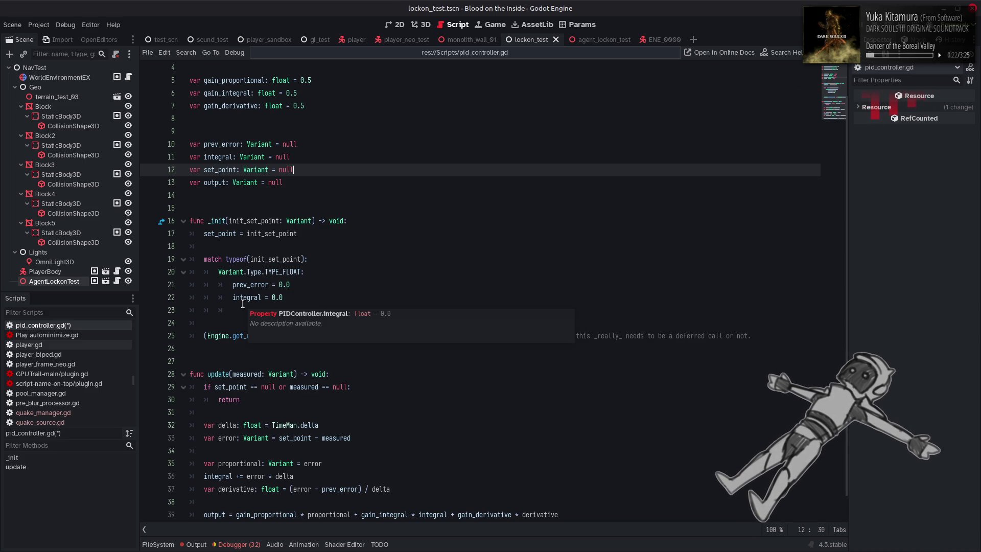
left_click(333, 297)
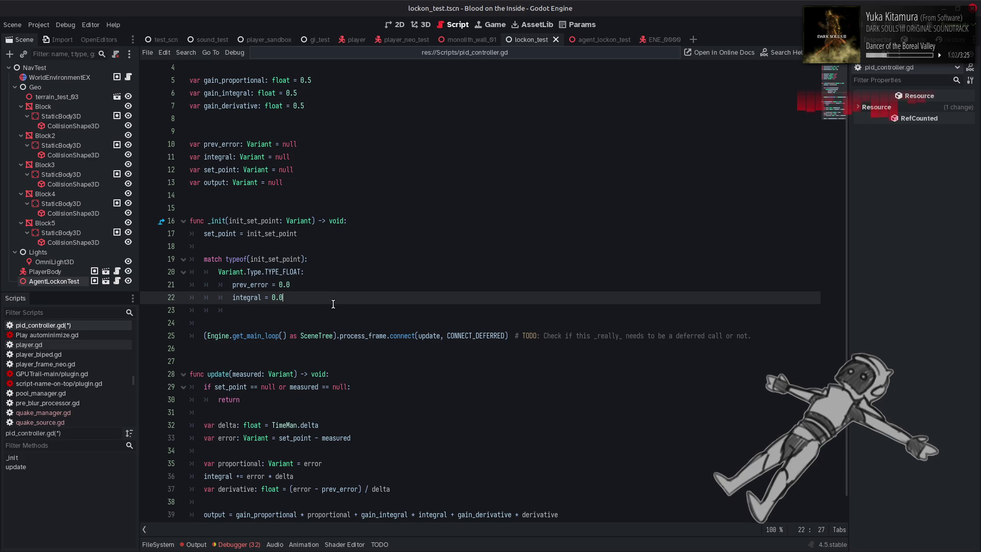
Place the caret on the blank line after the TYPE_FLOAT case
left_click(333, 307)
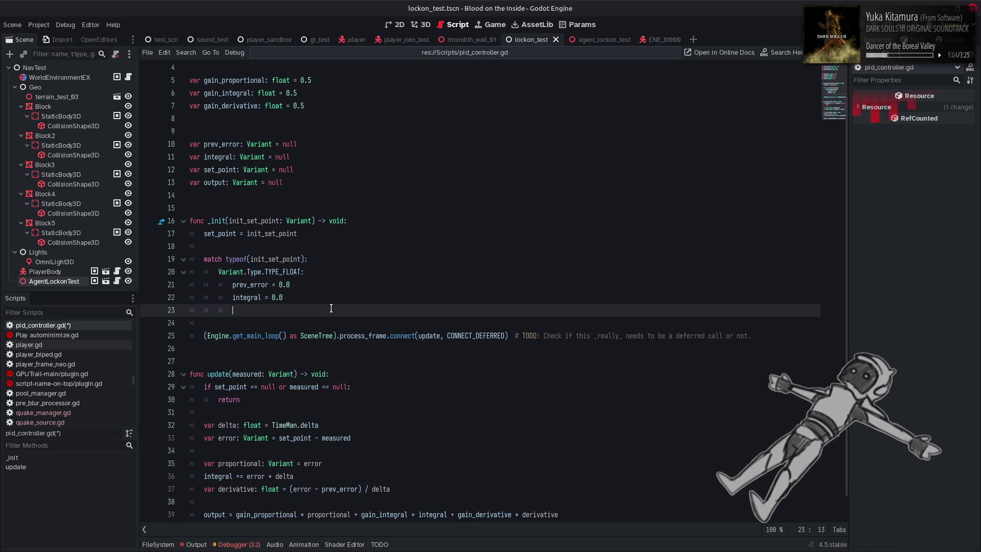
Save pid_controller.gd and review the output member and update()'s void return type
key("ctrl+s")
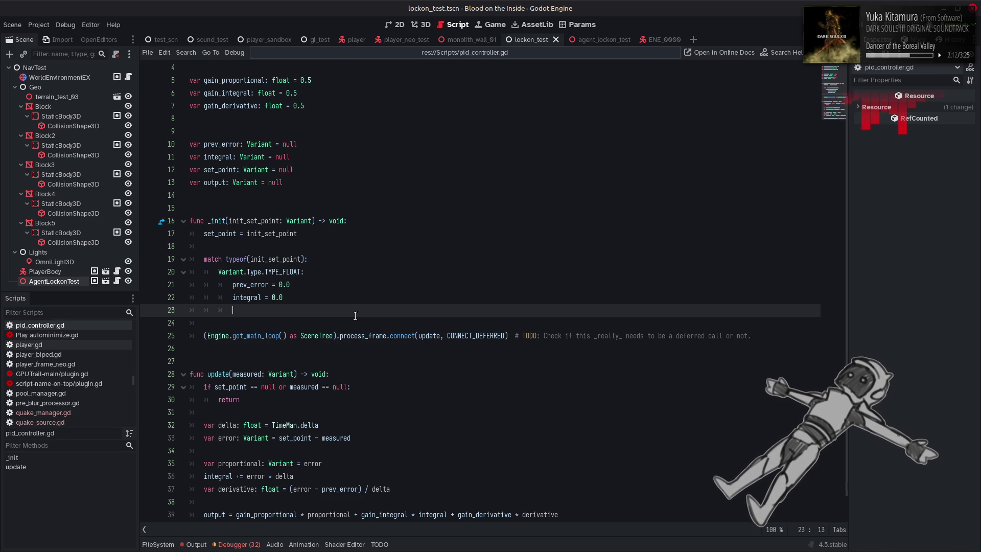
double_click(215, 182)
scroll(328, 303, "down", 1)
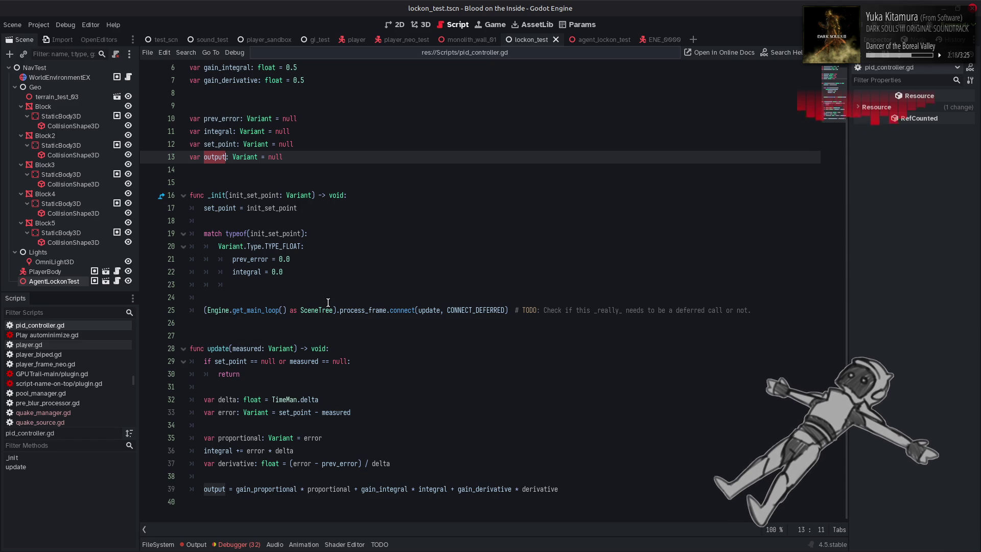
left_click(291, 348)
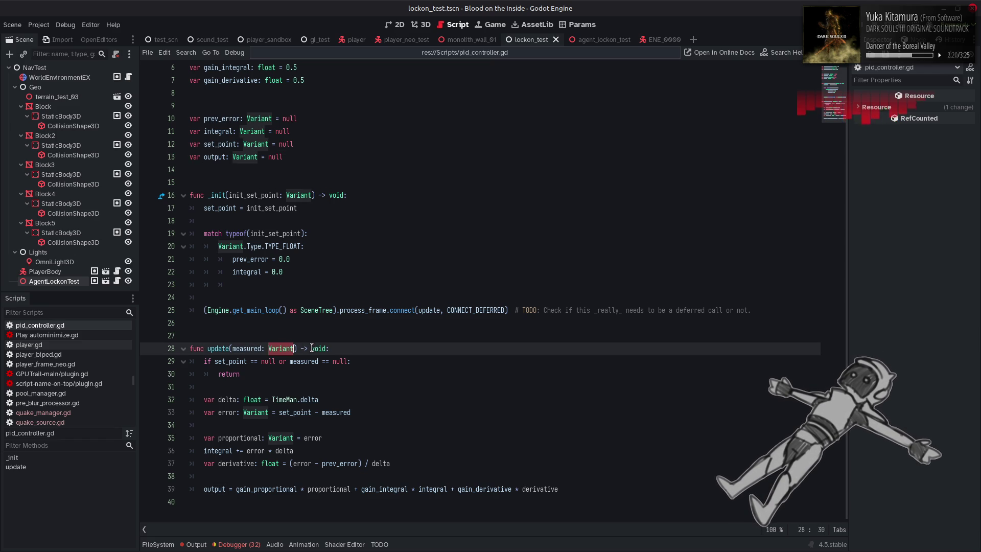
left_click(326, 347)
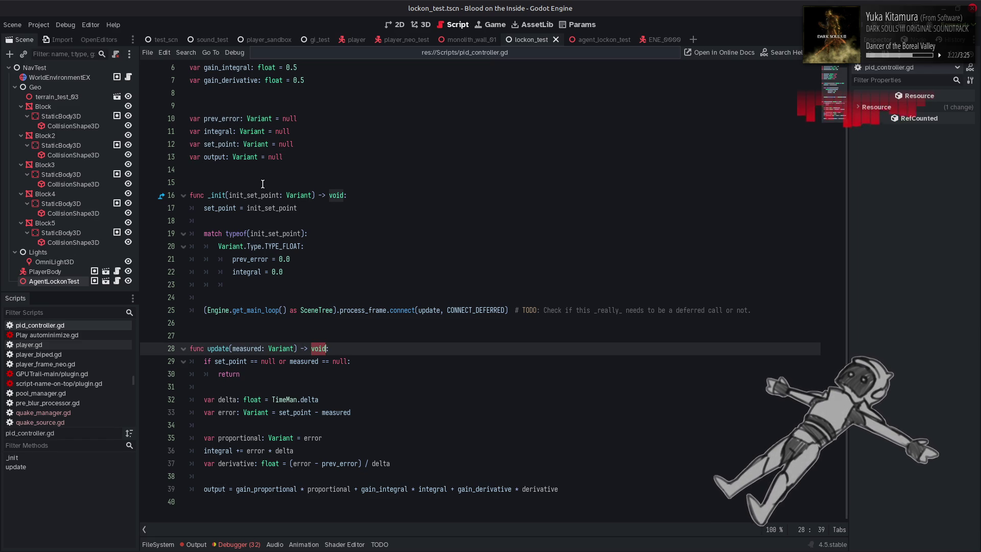
Give update() a Variant return type and return output at the early exit and the end
key("ctrl+v")
left_click(225, 156)
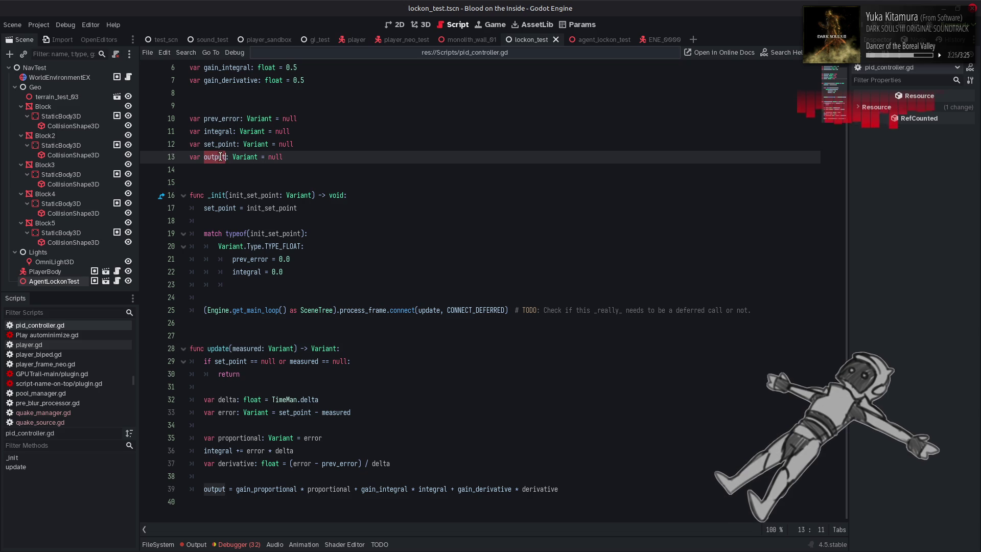
left_click(261, 373)
type("output")
left_click(240, 374)
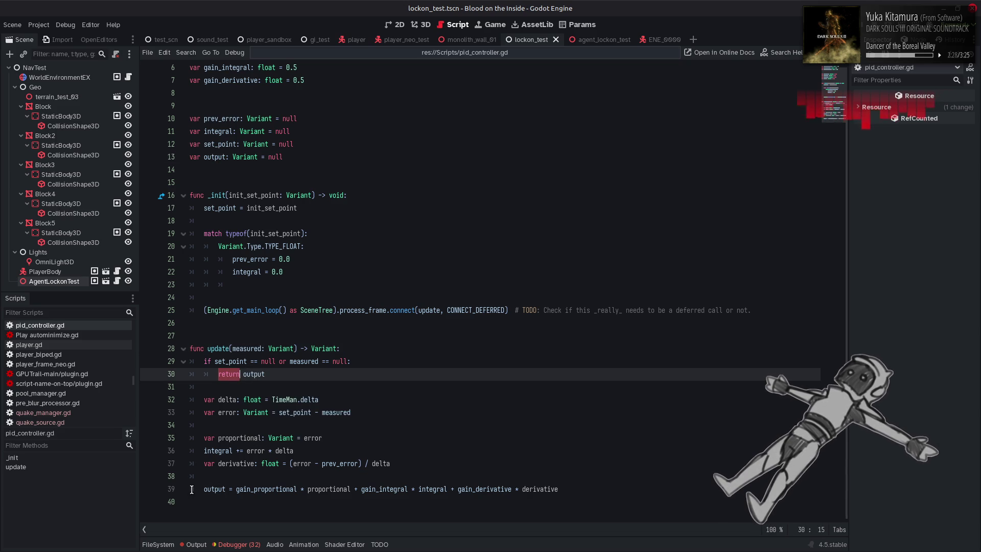
left_click(271, 373)
key("shift+Home")
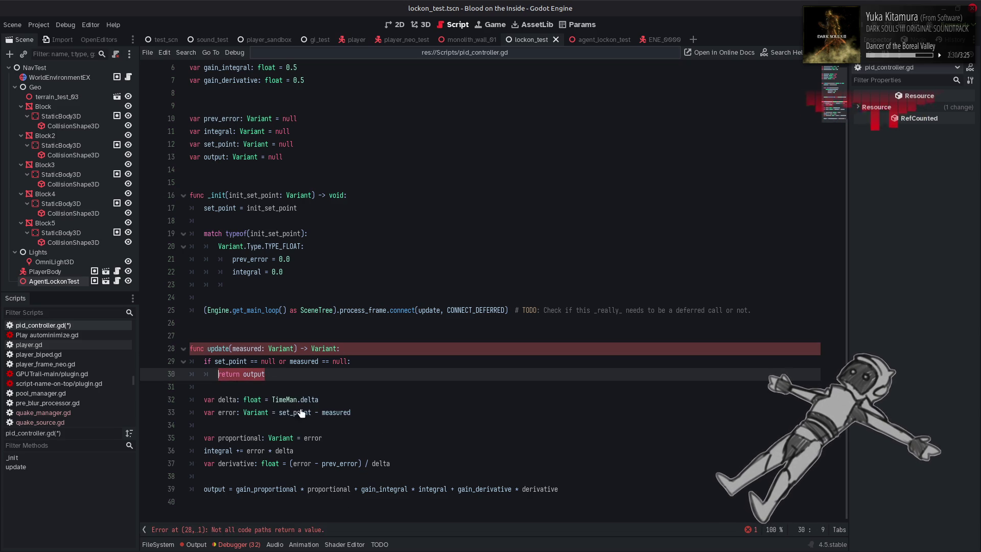
key("ctrl+c")
left_click(571, 488)
key("Return")
key("ctrl+v")
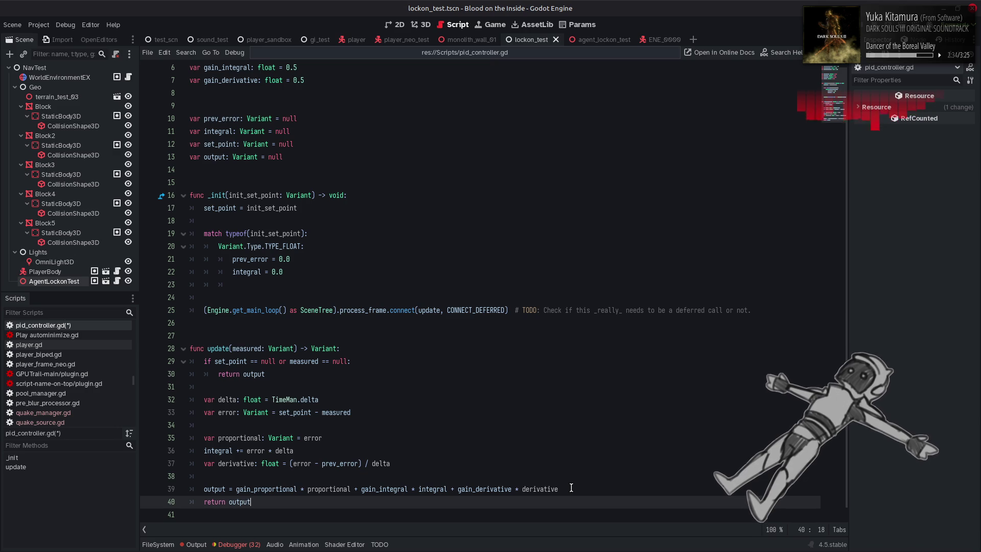
Make the early return give null instead of output
double_click(340, 361)
key("ctrl+c")
double_click(254, 374)
key("ctrl+v")
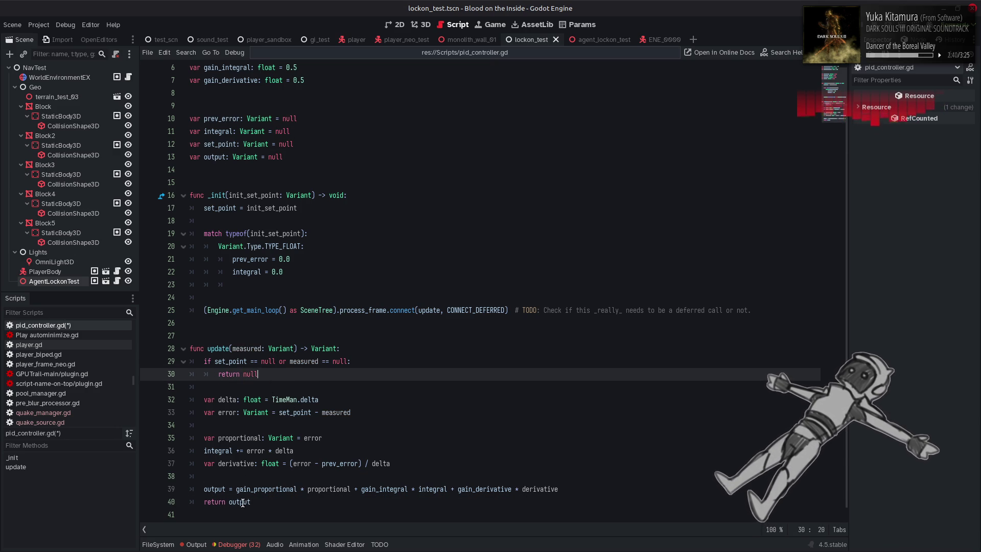
Return the gain-weighted PID sum directly and delete the output line and output member
left_click_drag(236, 489, 597, 489)
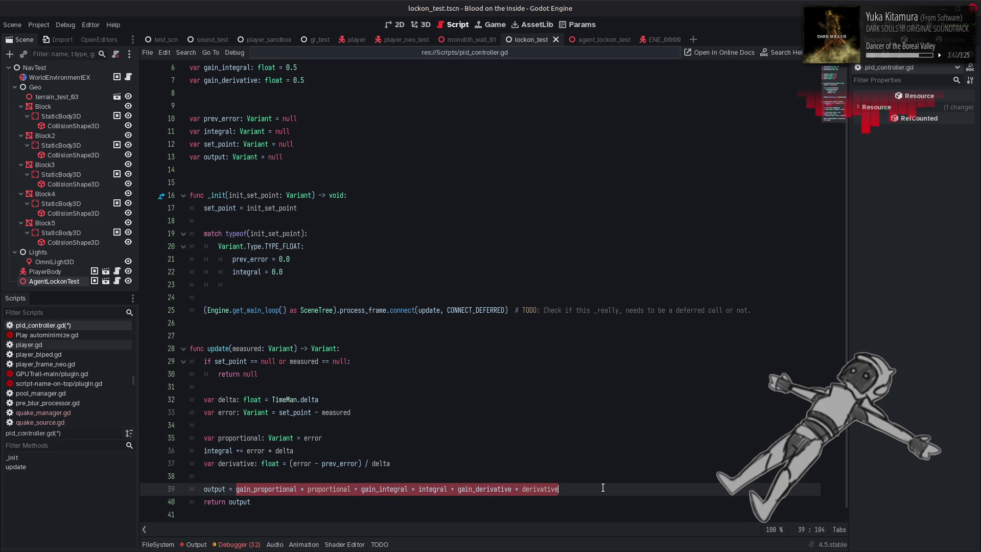
key("ctrl+x")
double_click(240, 502)
key("ctrl+v")
triple_click(245, 494)
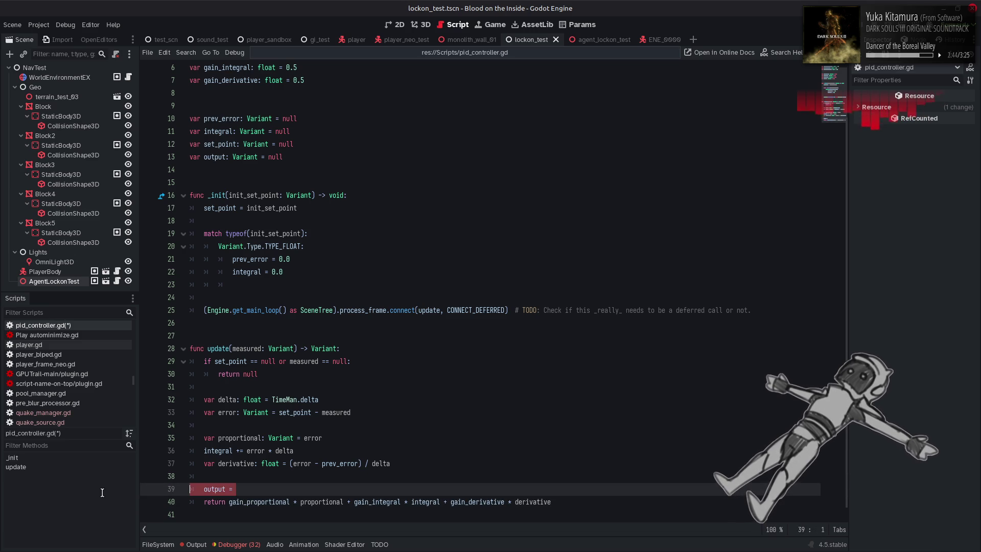
key("BackSpace")
key("BackSpace")
triple_click(291, 157)
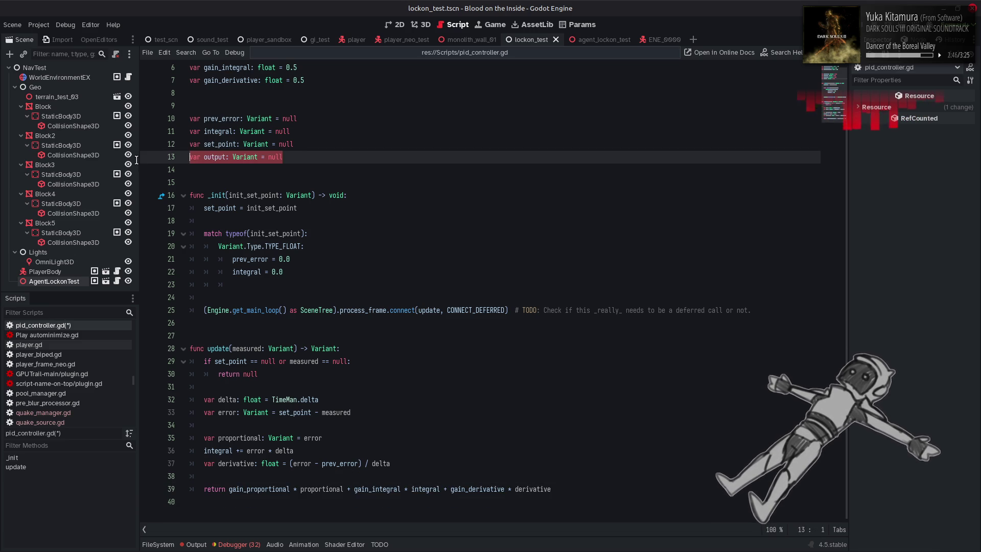
key("BackSpace")
key("BackSpace")
scroll(336, 171, "up", 2)
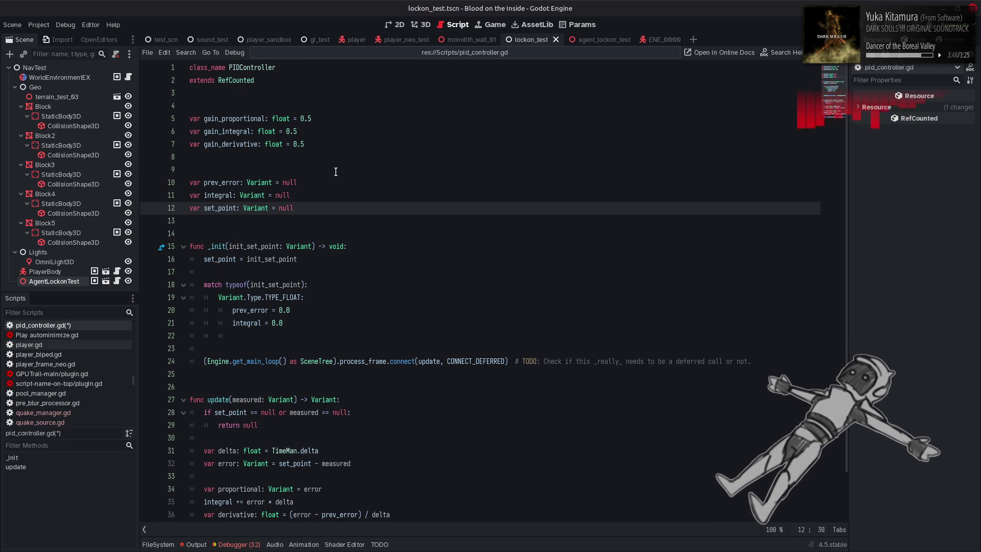
Save the script and type a second case 'Variant.Type.V' below the float case
key("ctrl+s")
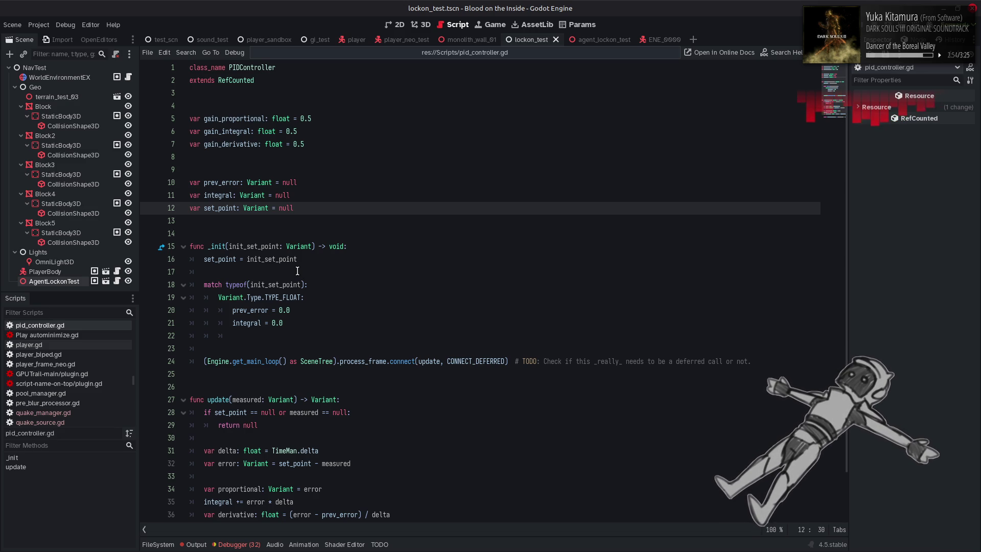
left_click(253, 345)
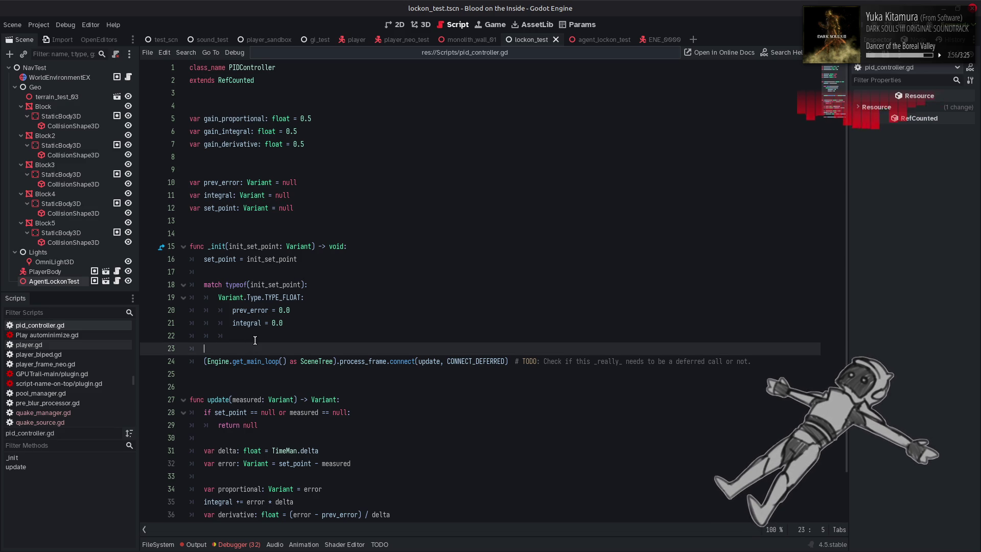
left_click(264, 336)
key("BackSpace")
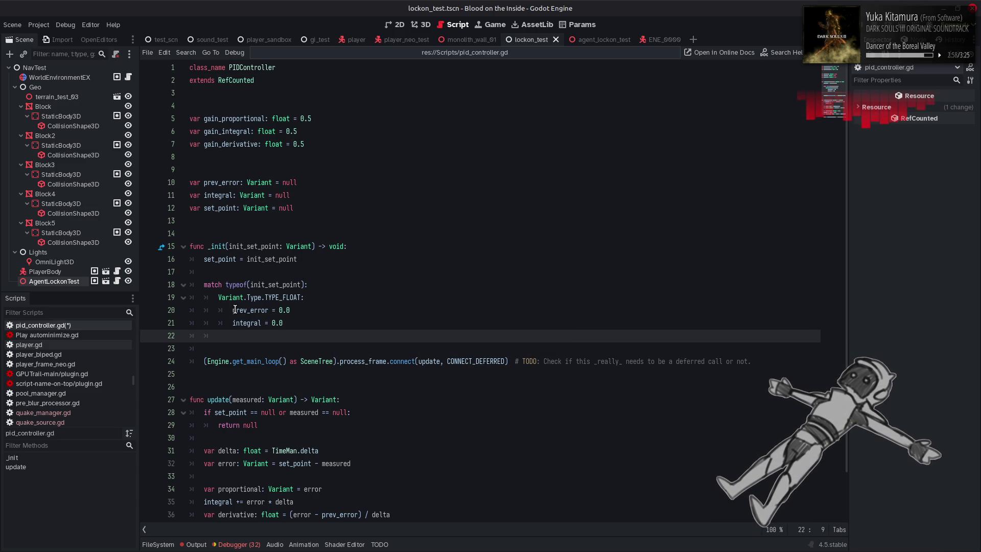
type("Variant.Type.V")
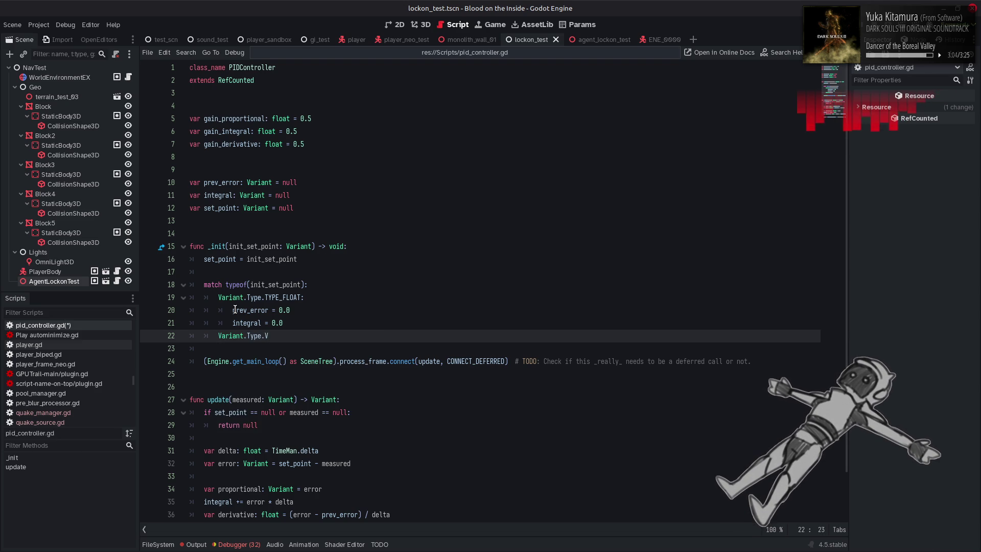
Look up the Variant.Type documentation and return to pid_controller.gd
right_click(252, 337)
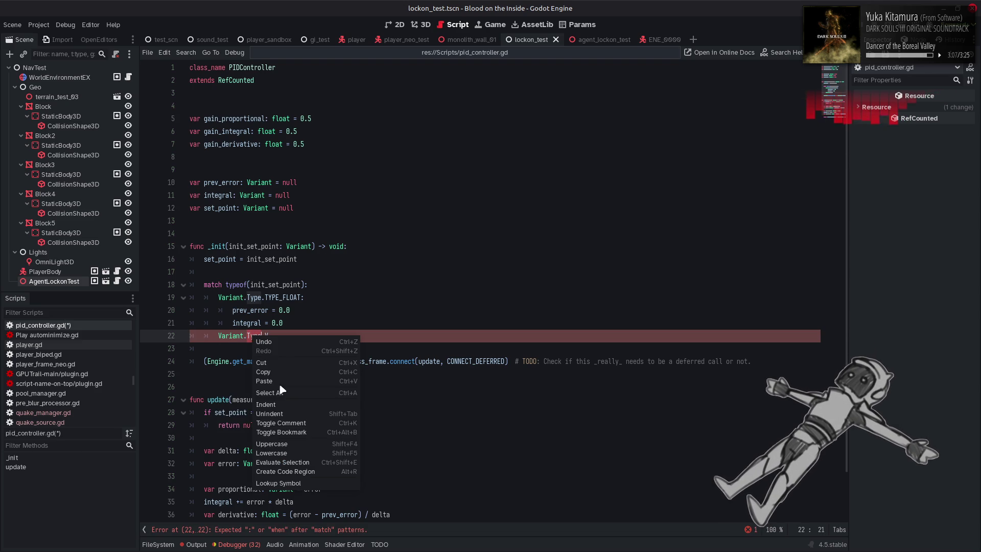
left_click(291, 484)
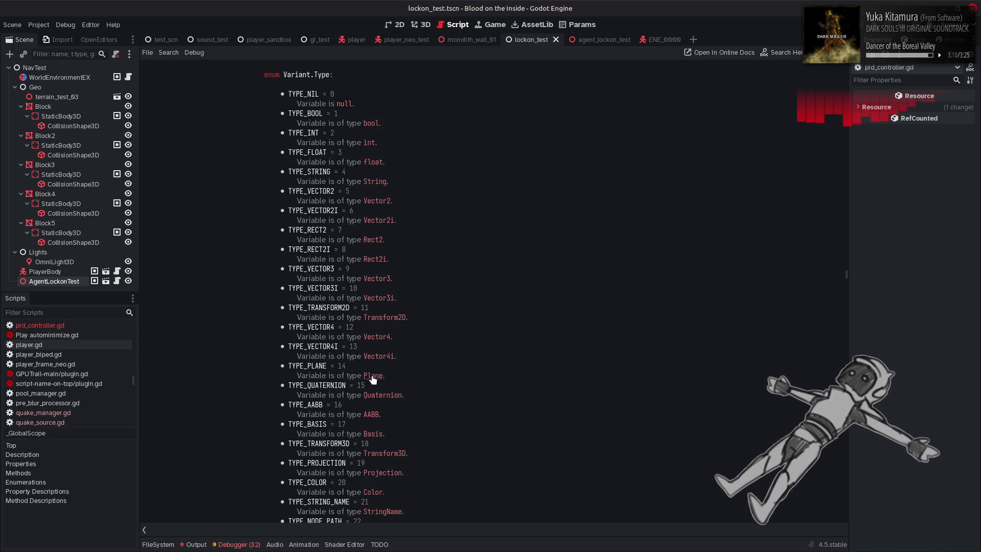
key("alt+Left")
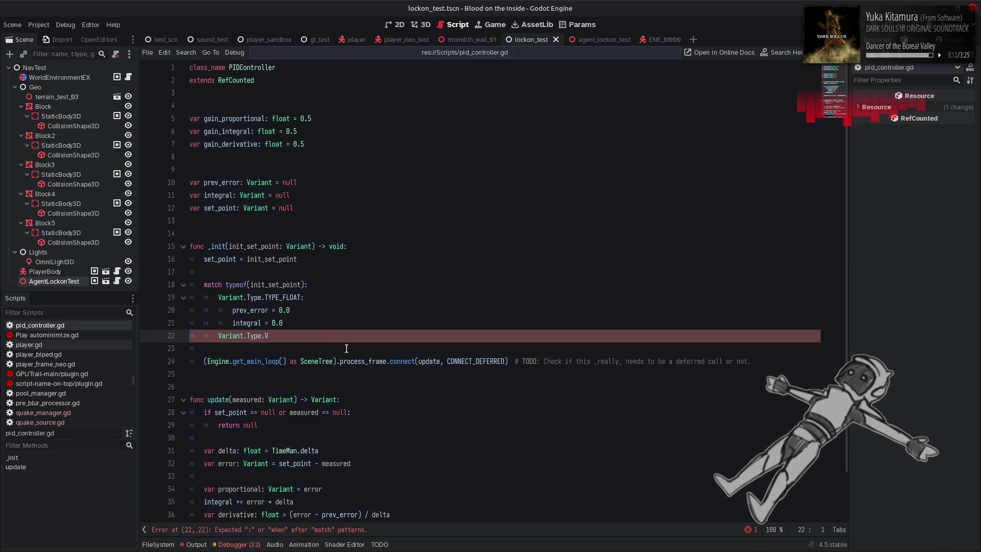
Add a TYPE_VECTOR2 case with a copy of the float case's two reset lines
type("ECTO")
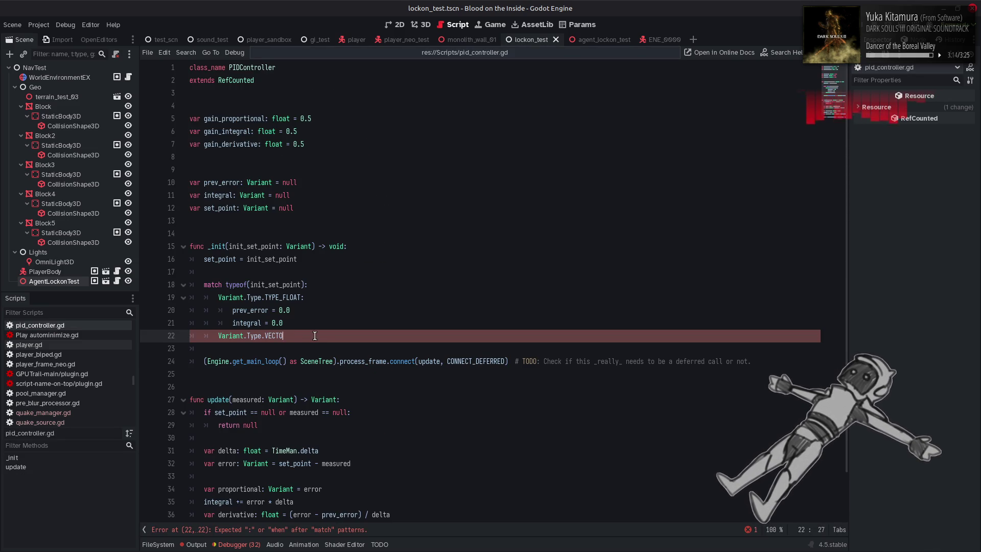
type("R2:")
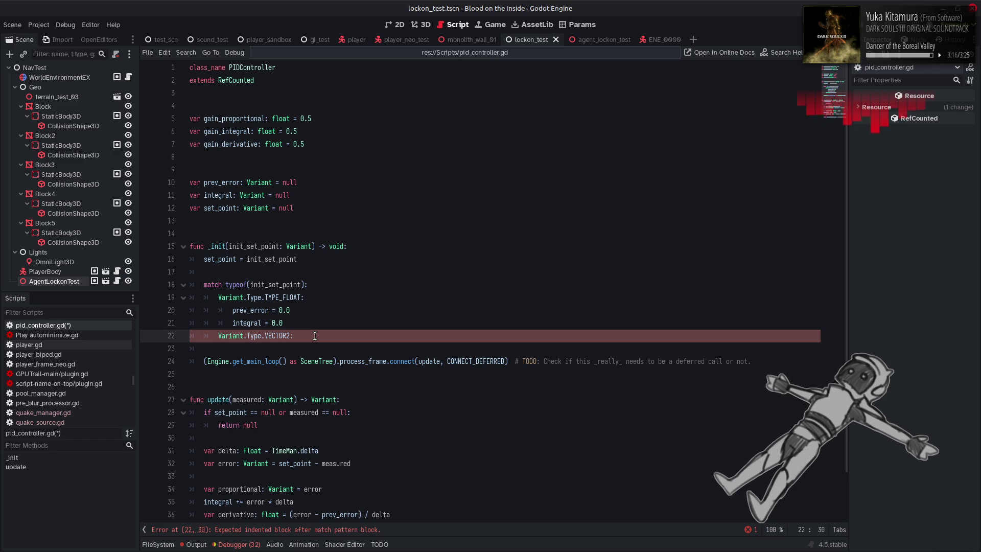
key("Return")
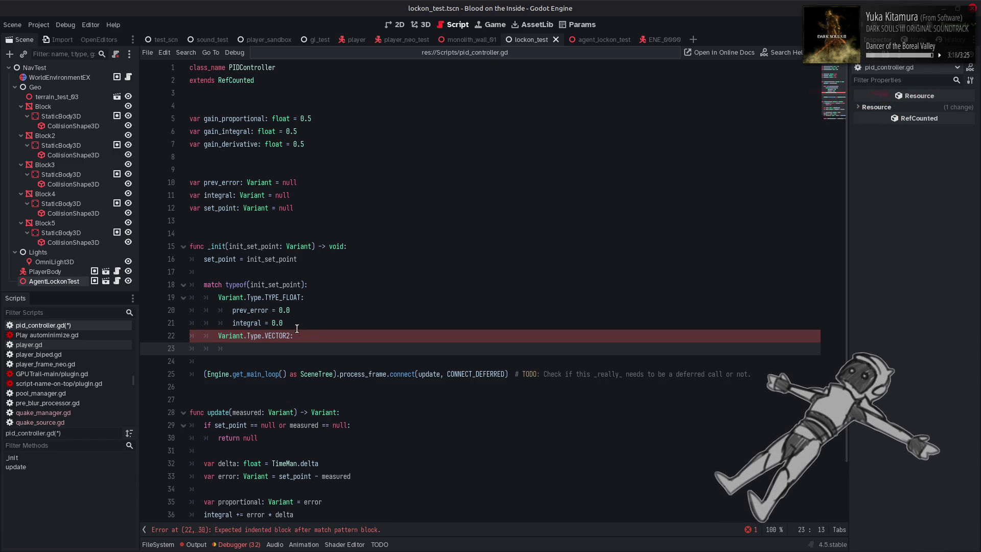
left_click_drag(297, 330, 231, 310)
key("ctrl+c")
left_click(245, 345)
key("ctrl+v")
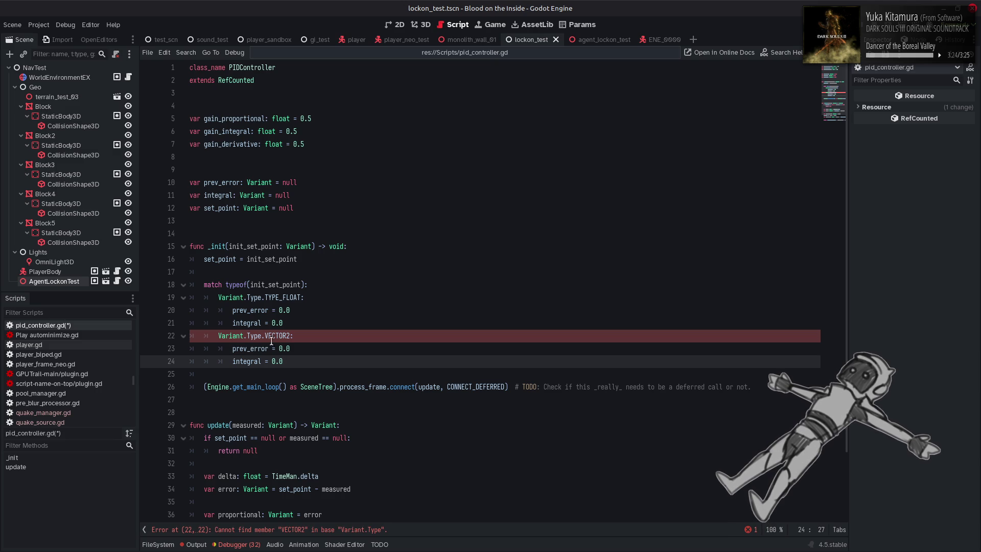
left_click_drag(264, 297, 282, 298)
key("ctrl+c")
left_click(264, 335)
key("ctrl+v")
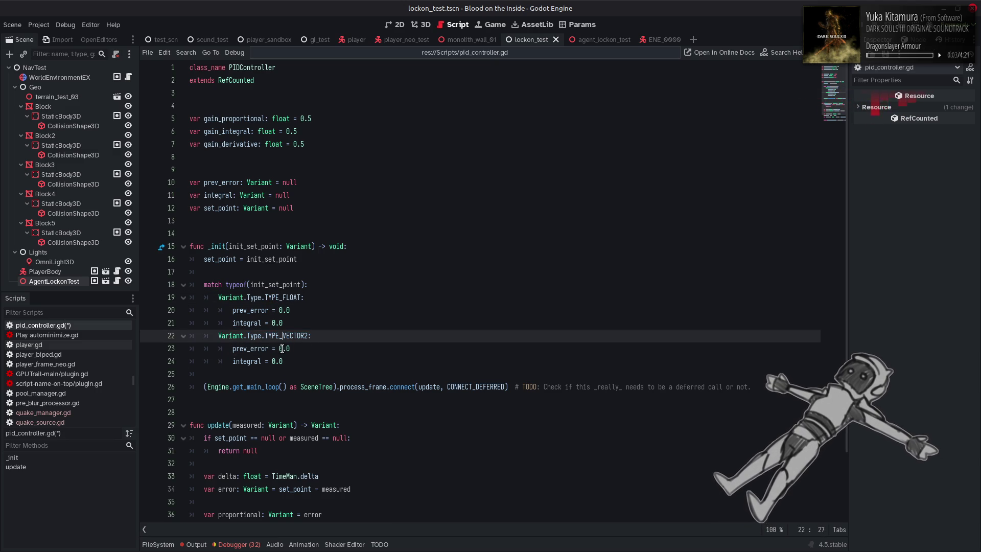
Make the TYPE_VECTOR2 case reset prev_error and integral to Vector2.ZERO
left_click_drag(279, 348, 312, 348)
type("Vect")
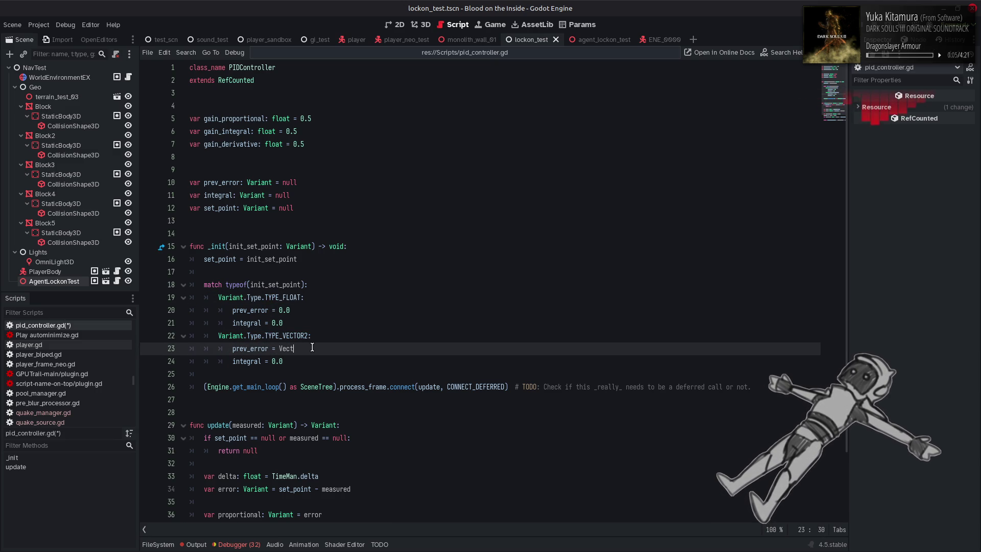
type("or2.ZERO")
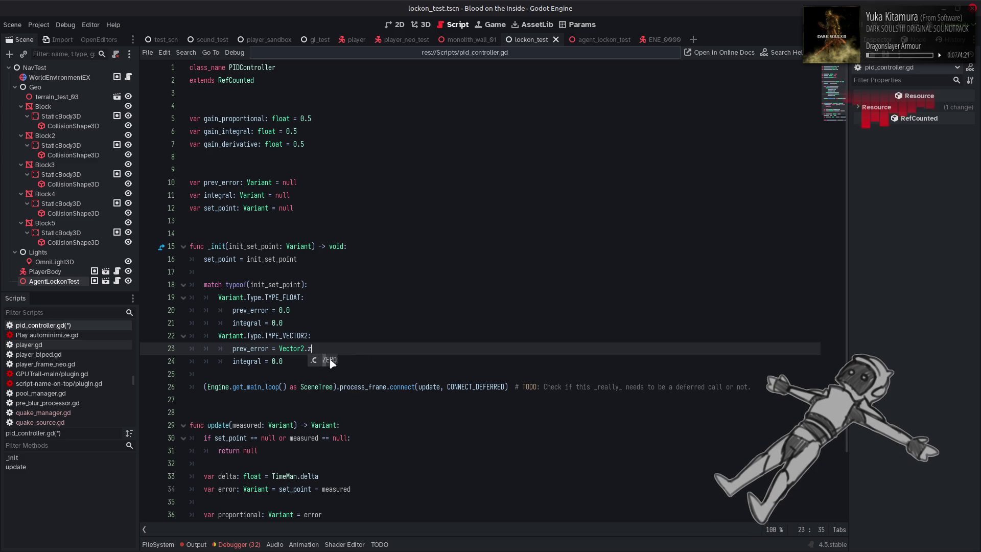
key("ctrl+c")
left_click_drag(271, 362, 284, 361)
key("ctrl+v")
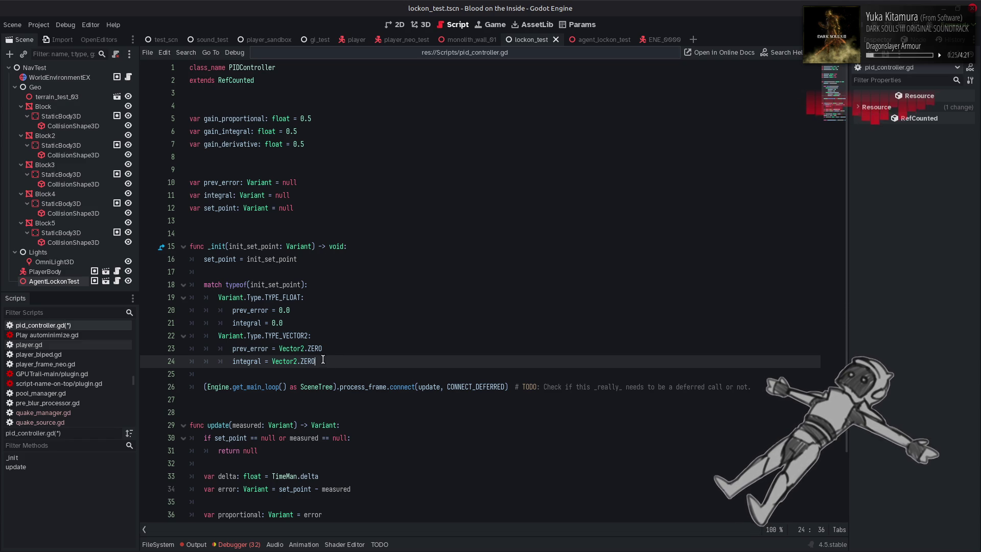
Duplicate the whole TYPE_VECTOR2 case block twice below itself
left_click_drag(323, 358, 223, 333)
left_click(330, 361)
key("Return")
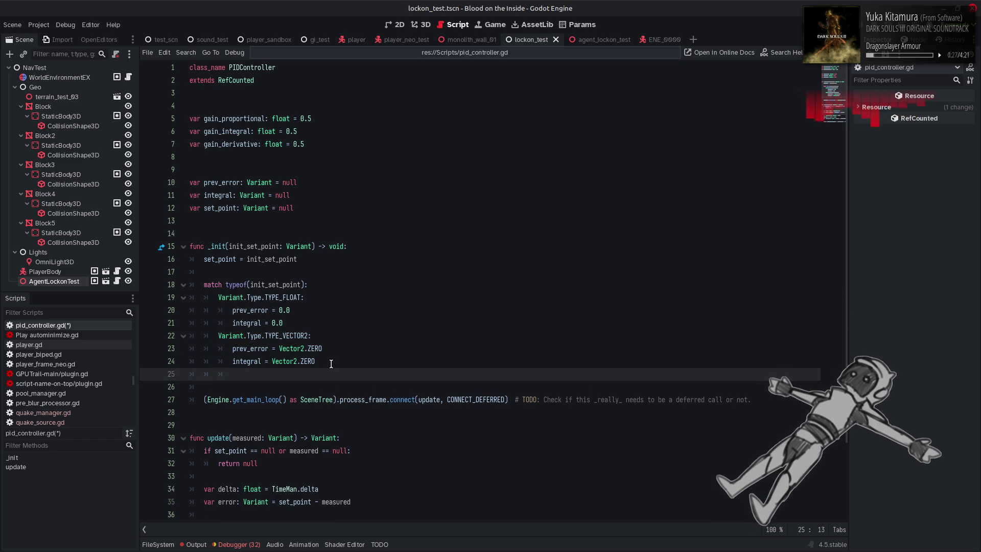
key("ctrl+v")
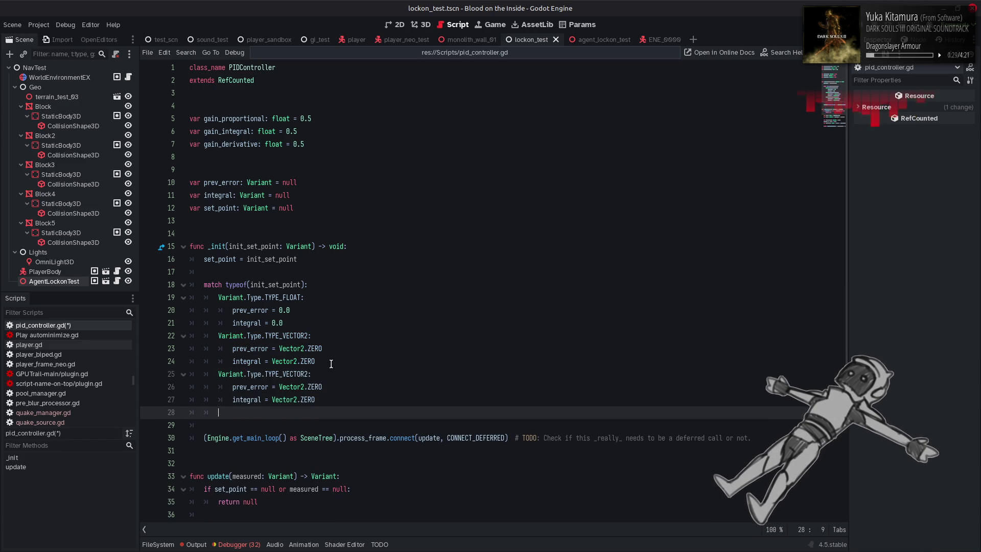
key("ctrl+v")
Turn the first copy into a TYPE_VECTOR3 case that resets to Vector3.ZERO
left_click(308, 374)
key("BackSpace")
type("3")
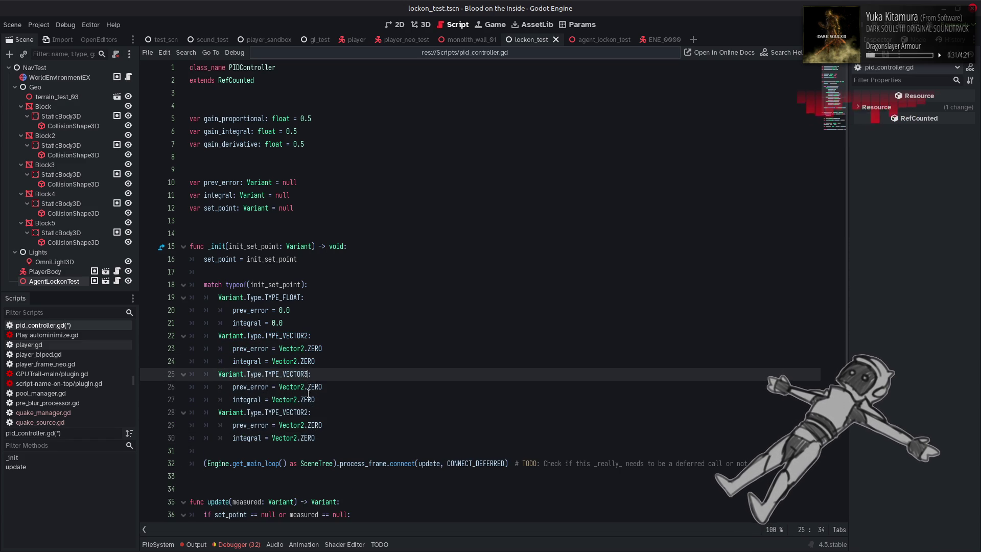
left_click(300, 388)
key("BackSpace")
type("3")
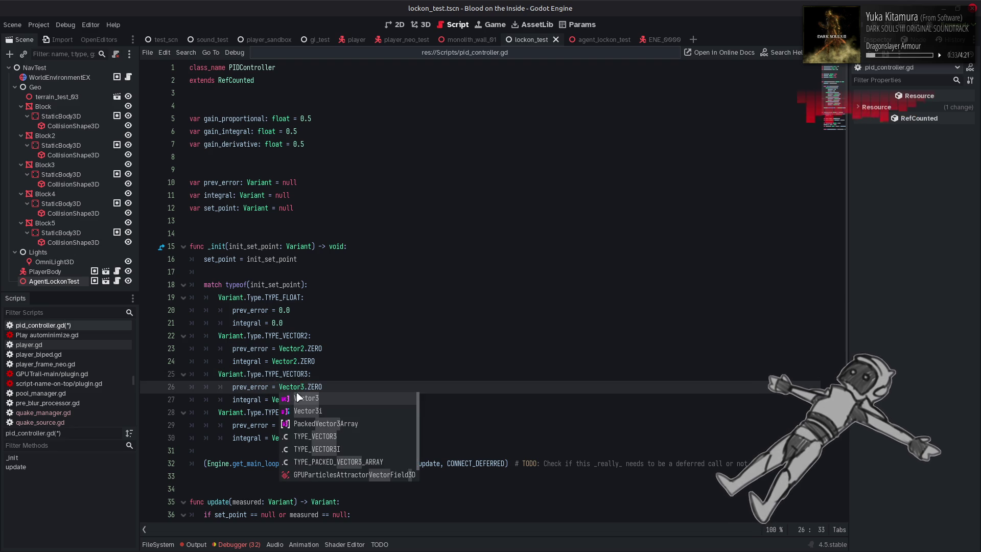
key("Escape")
key("Up")
left_click(294, 399)
key("BackSpace")
type("3")
key("Escape")
key("Up")
key("Up")
Turn the second copy into a TYPE_VECTOR4 case that resets to Vector4.ZERO
scroll(295, 403, "down", 2)
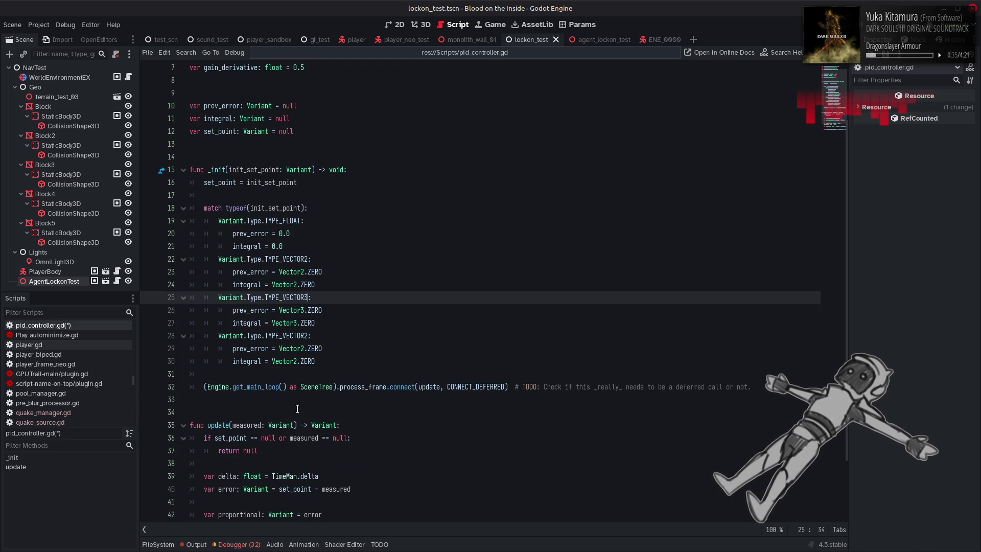
left_click(295, 366)
key("BackSpace")
type("4")
left_click(304, 349)
key("BackSpace")
type("4")
left_click(307, 338)
key("BackSpace")
type("4")
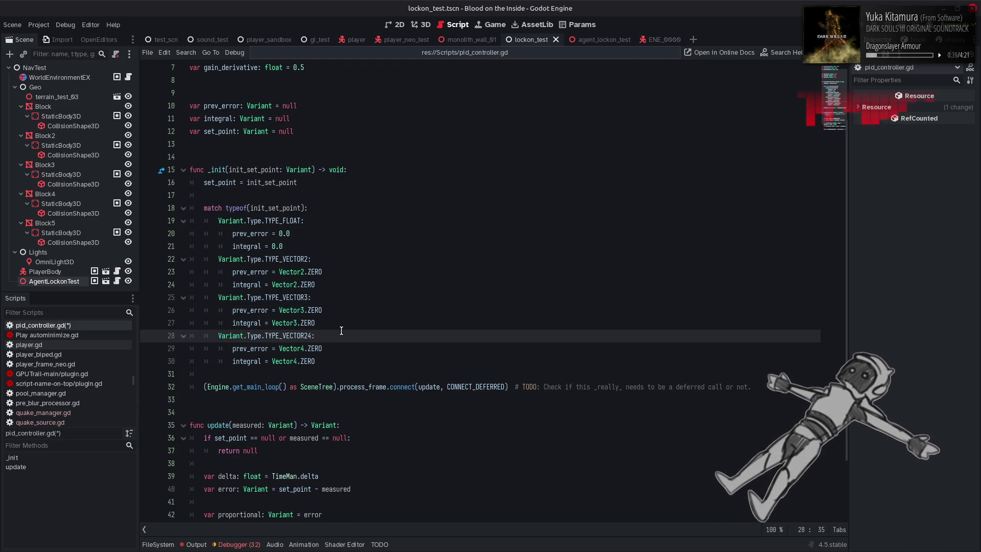
left_click(353, 326)
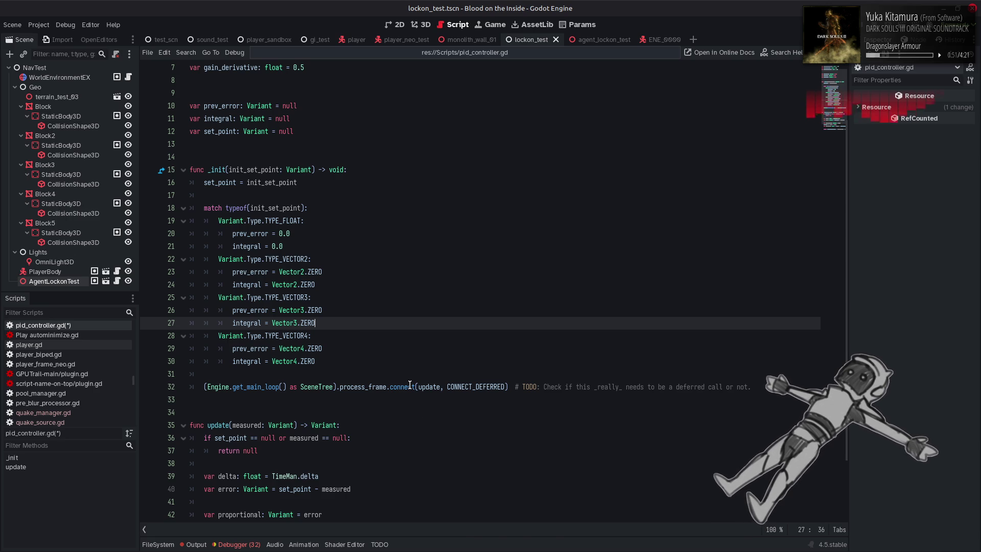
Change the connect call's signal on line 32 from process_frame to physics_frame
mouse_move(410, 384)
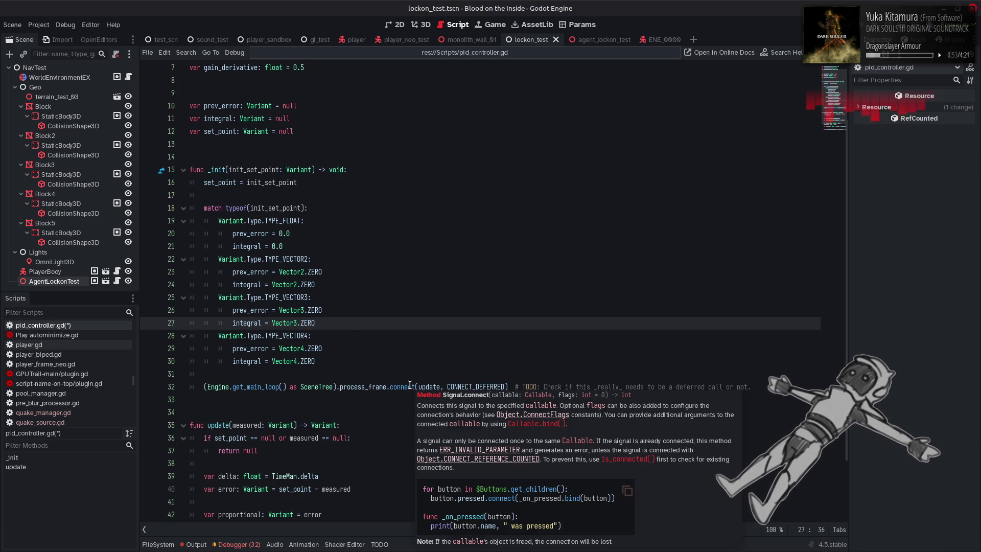
left_click(441, 386)
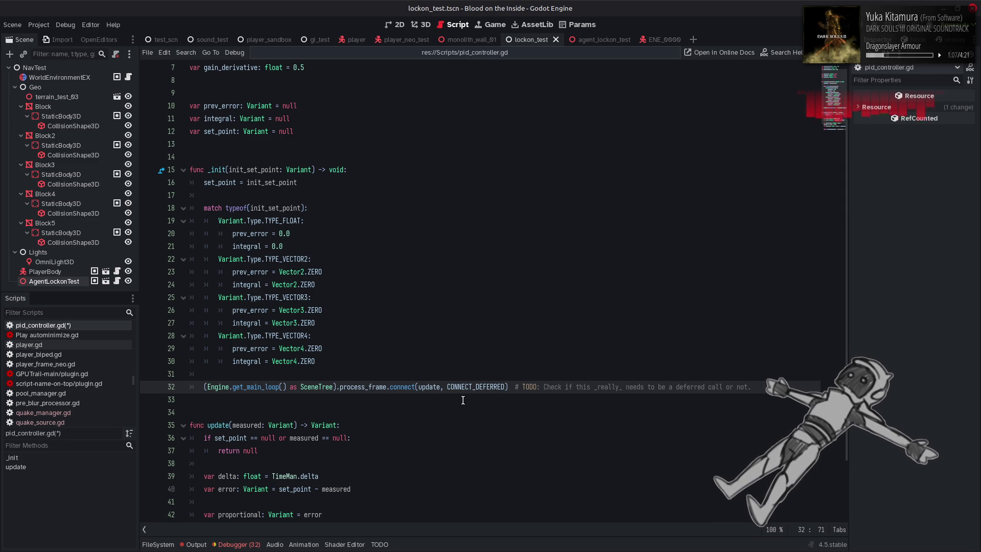
mouse_move(369, 392)
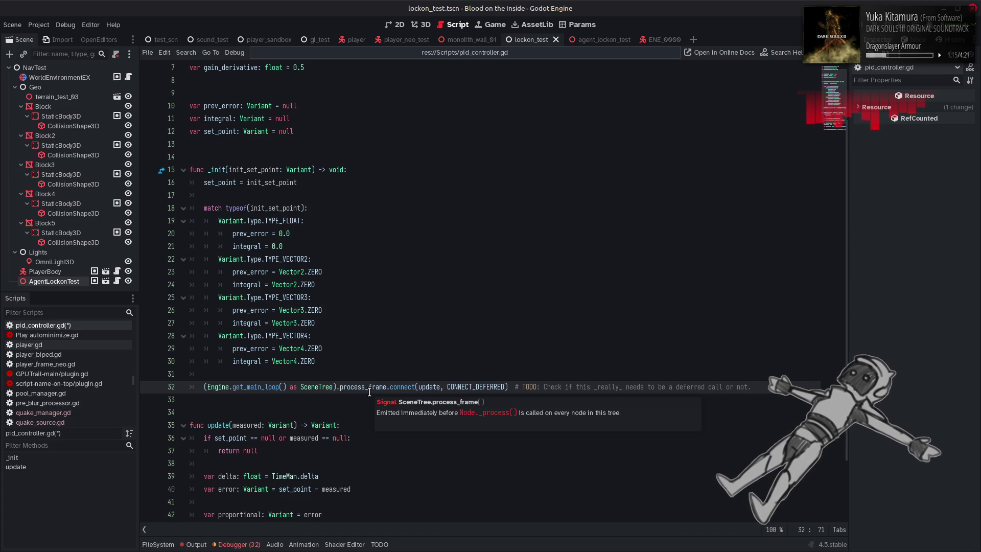
double_click(369, 388)
type("phy")
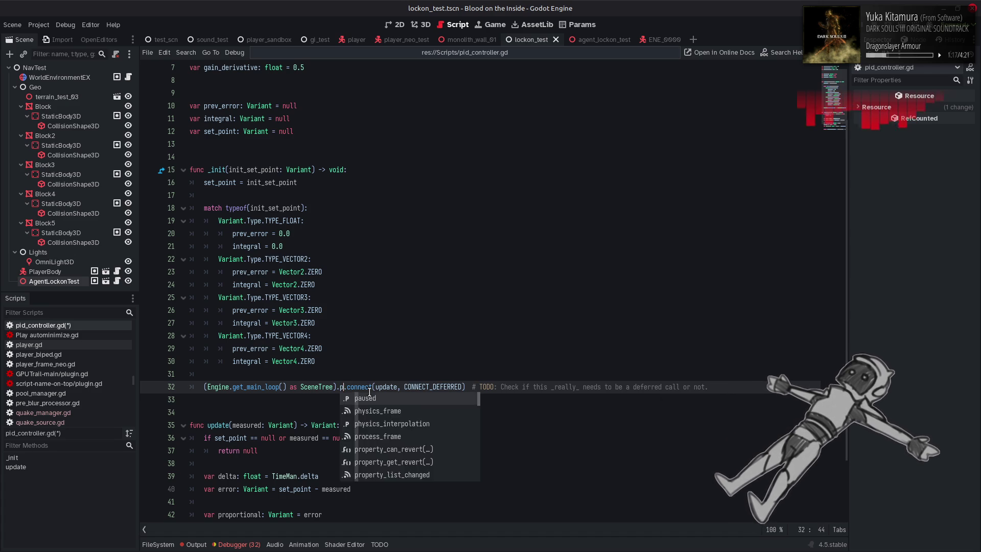
left_click(394, 399)
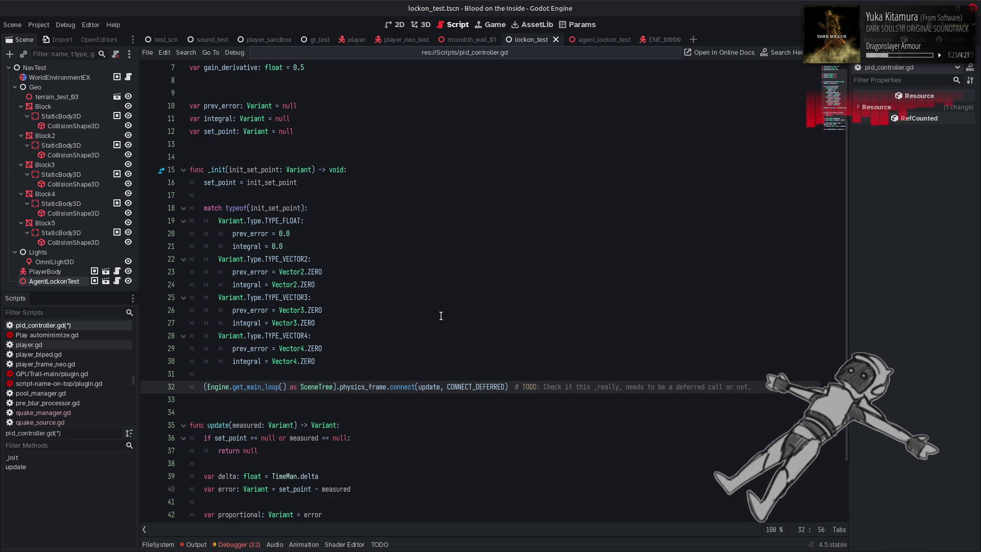
Comment out the physics_frame connect line with # and save the script
key("Home")
type("#")
key("ctrl+s")
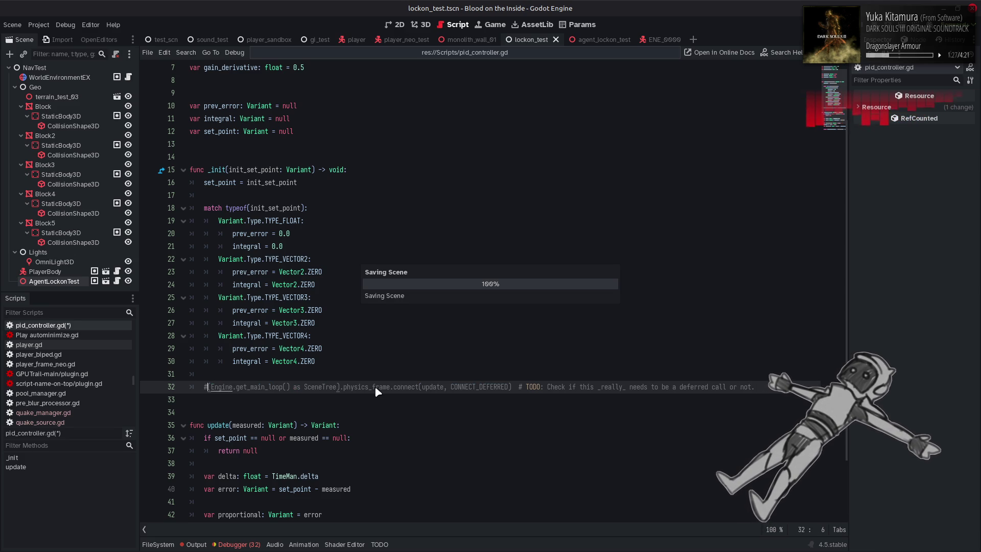
scroll(375, 389, "down", 2)
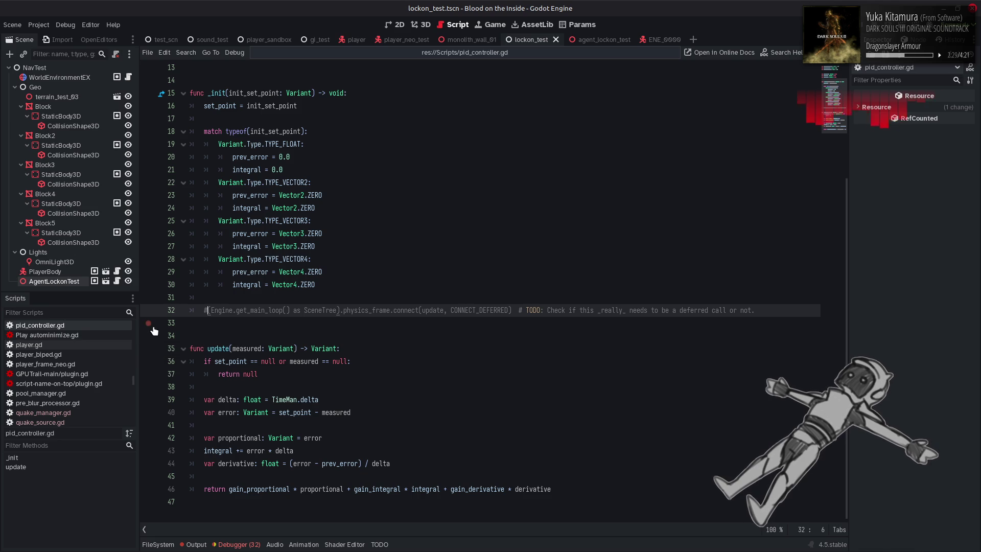
Undo the comment so the physics_frame connect line is active again
left_click(371, 241)
key("ctrl+z")
scroll(304, 333, "up", 2)
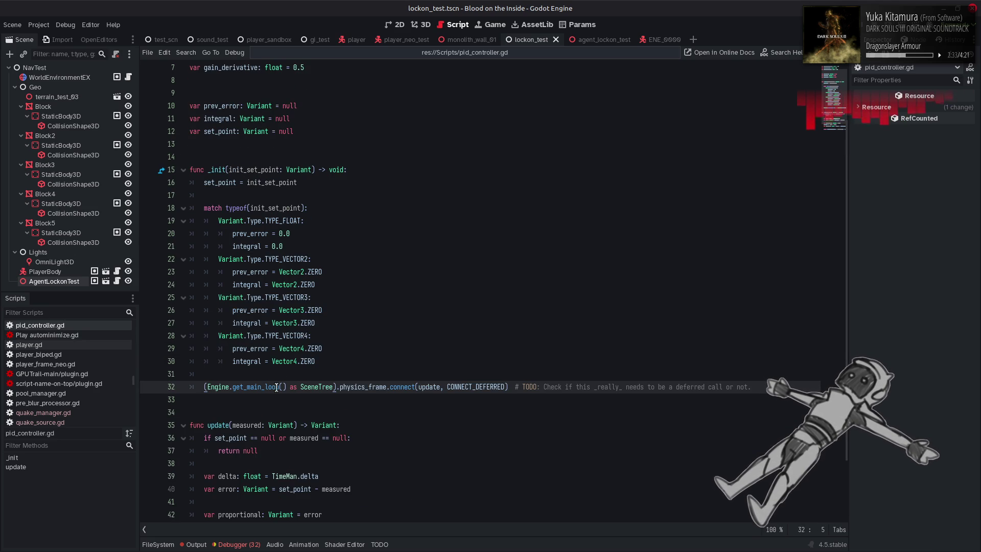
Cut the measured: Variant parameter from update() and start a new line below set_point
mouse_move(262, 391)
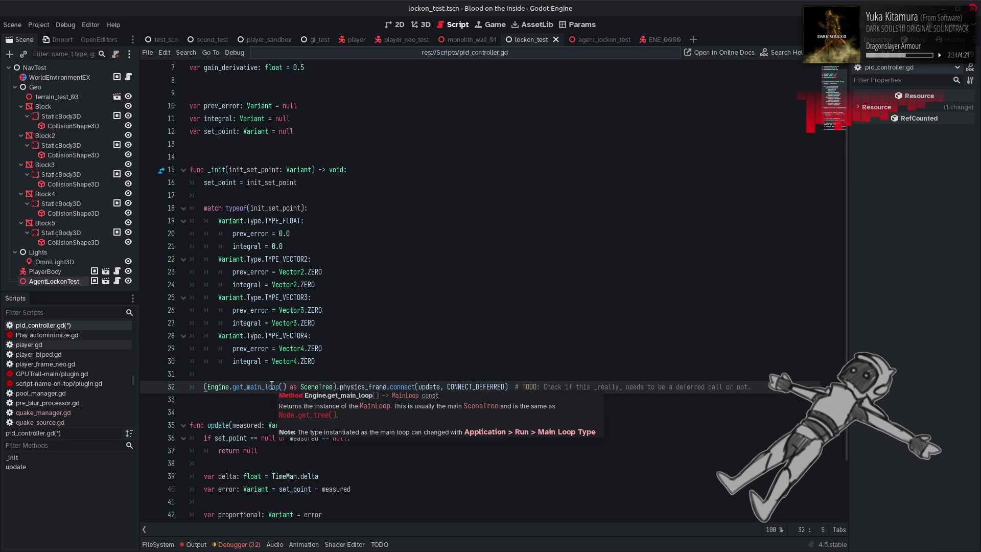
left_click(233, 426)
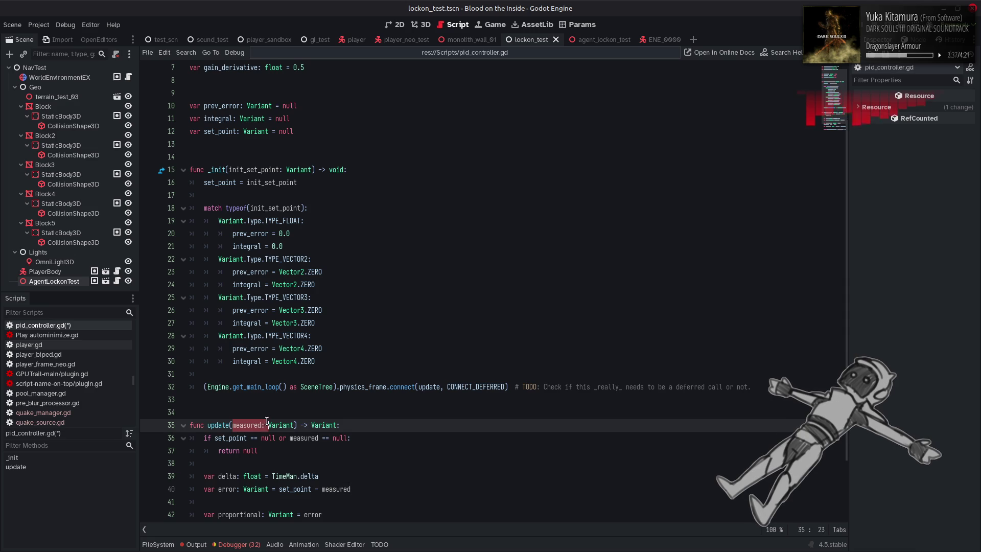
mouse_move(233, 426)
left_mouse_down()
mouse_move(296, 416)
mouse_move(297, 425)
left_mouse_up()
key("BackSpace")
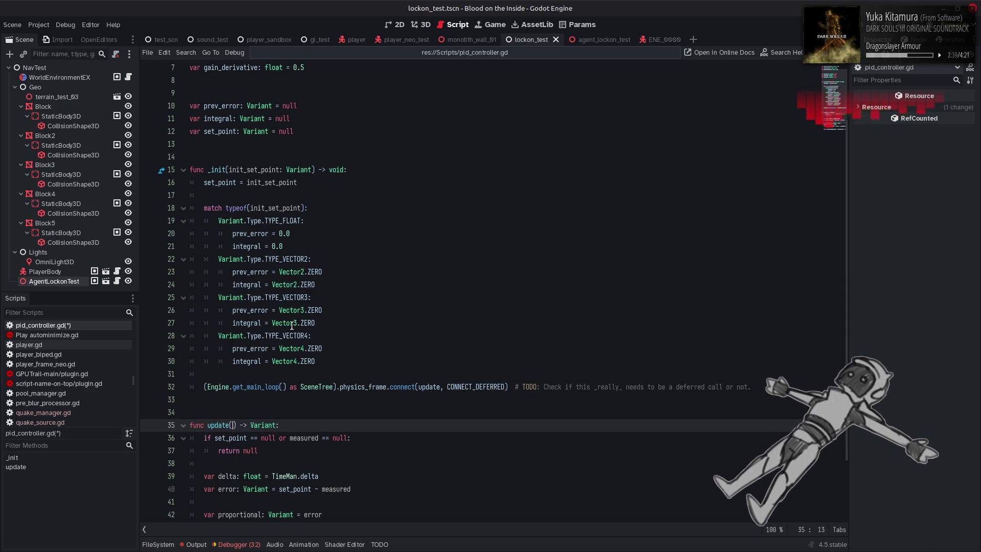
scroll(272, 274, "up", 2)
left_click(310, 214)
key("Return")
Declare 'var measured: Variant = null' below set_point and save the script
type("var")
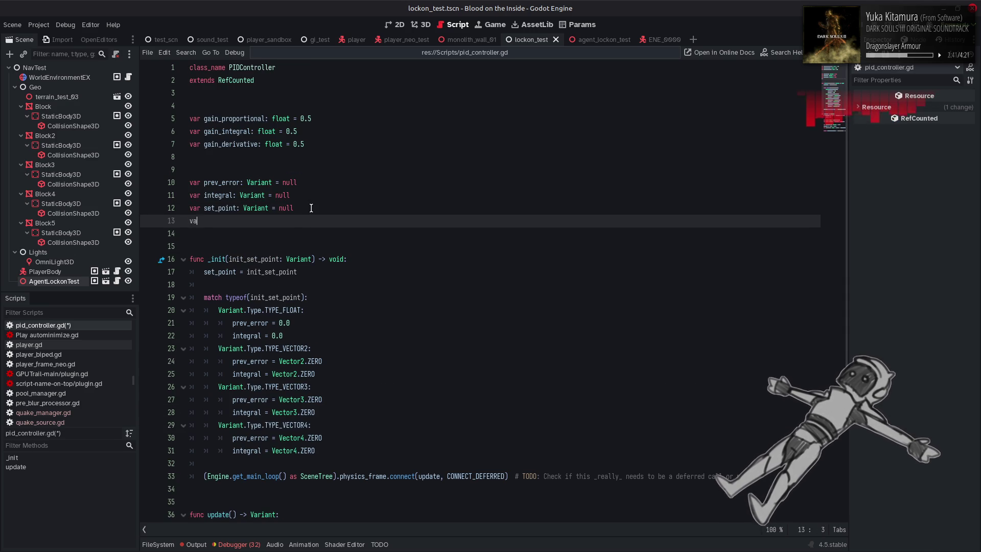
key("ctrl+v")
type("null")
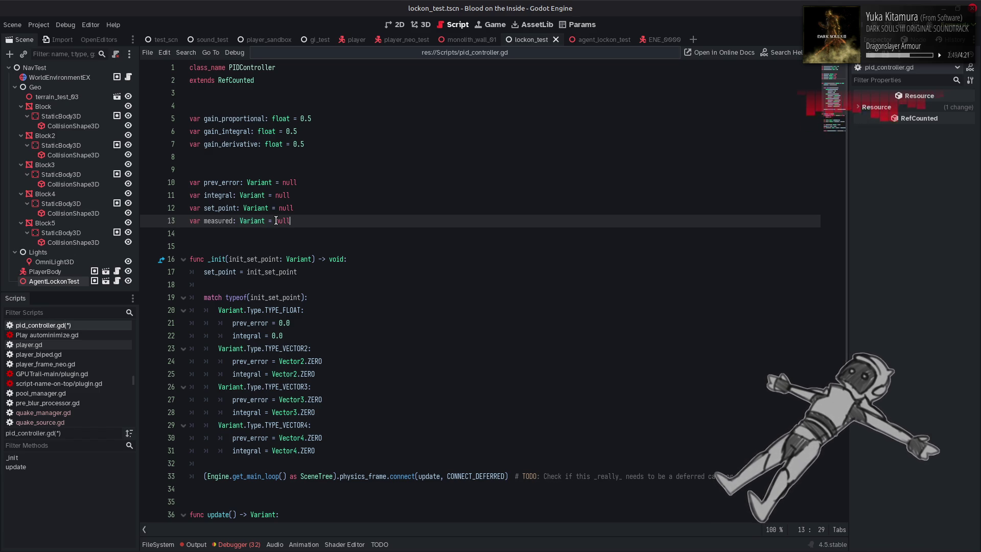
double_click(219, 221)
scroll(359, 284, "down", 5)
left_click(425, 368)
key("ctrl+s")
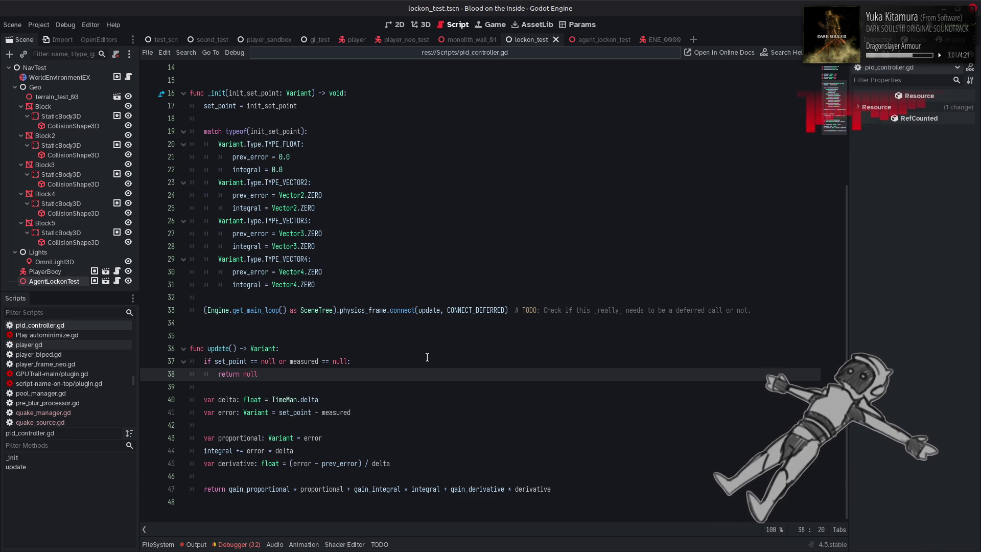
Add an 'if prev_error == null:' guard that sets prev_error = error and returns null
left_click(333, 420)
key("Return")
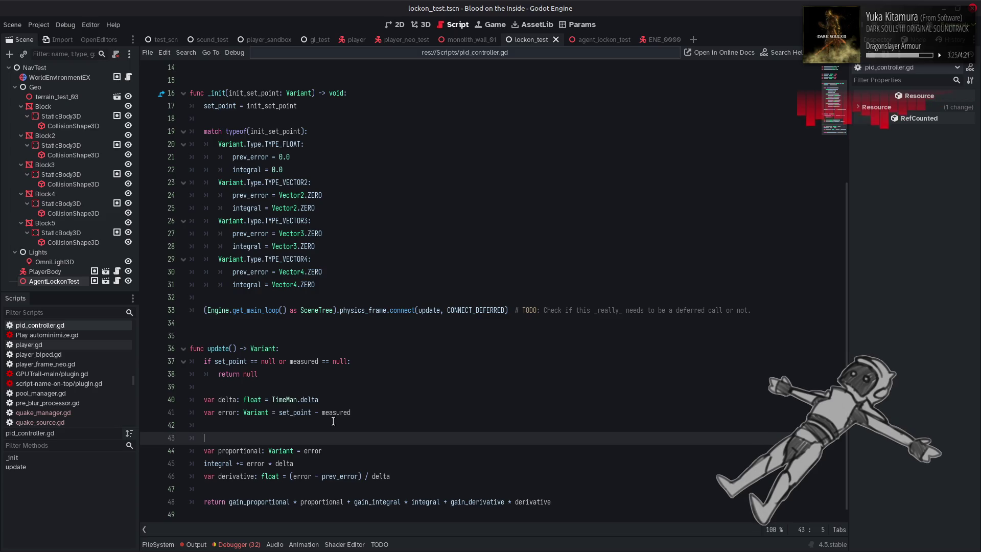
type("if prev_error")
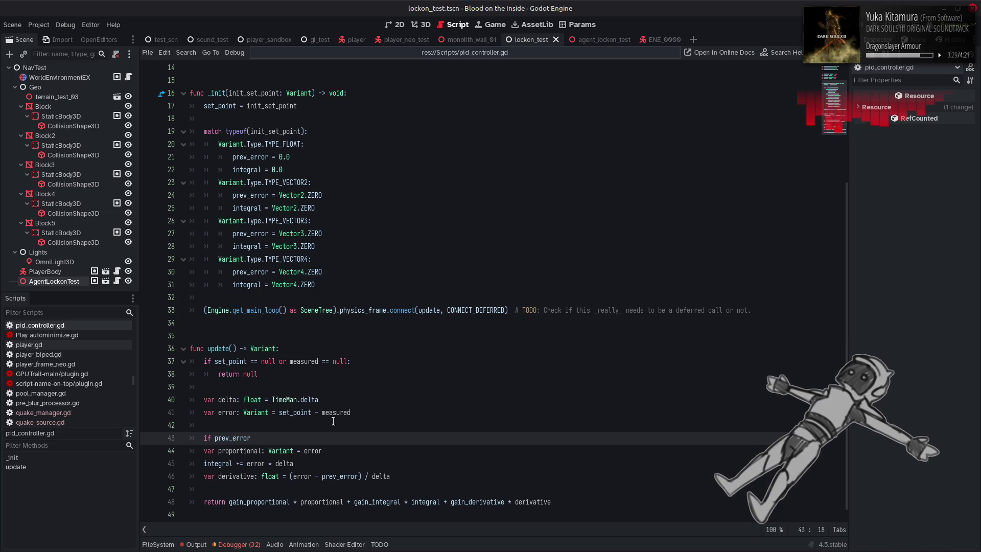
type(" == null:")
key("Return")
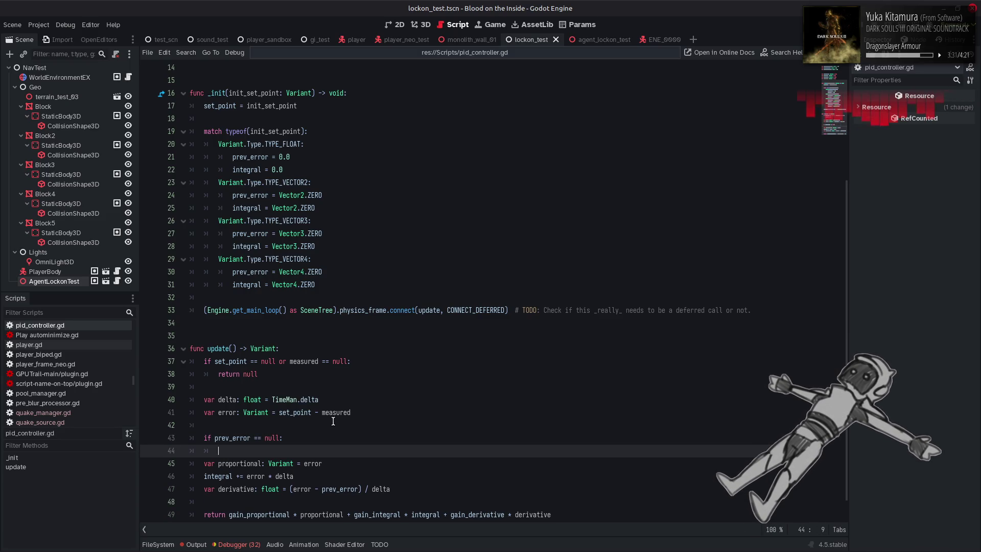
type("prev_error ")
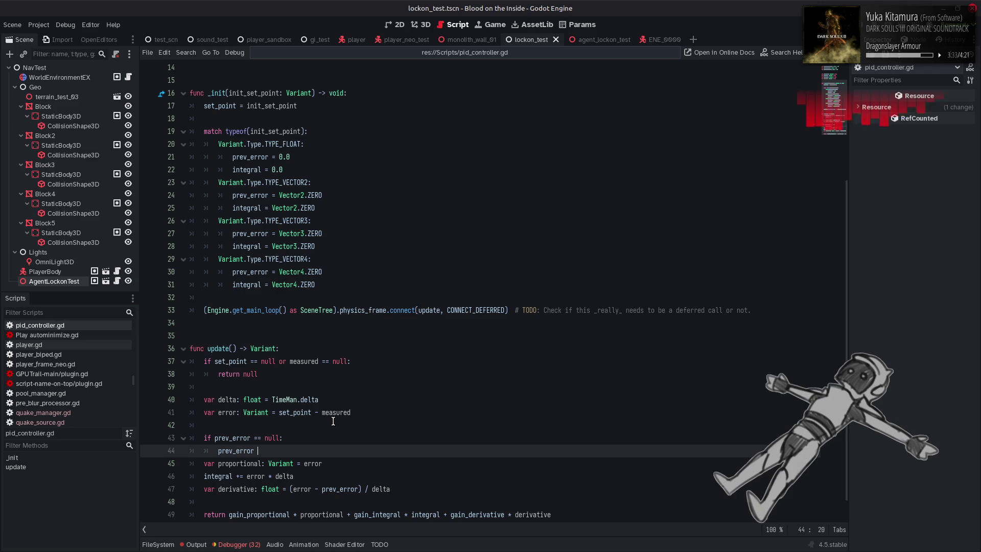
type("= err")
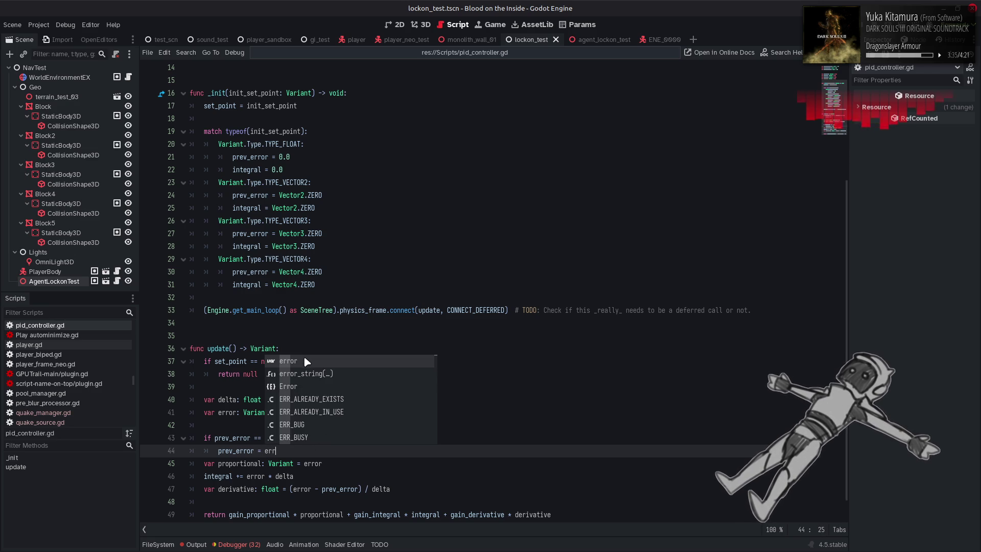
key("Return")
key("Return")
type("return null")
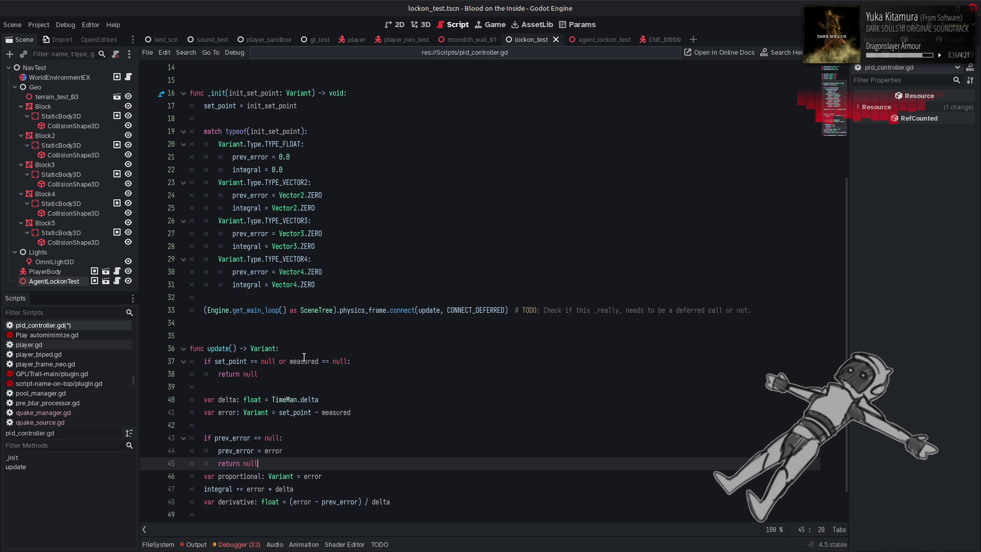
key("Return")
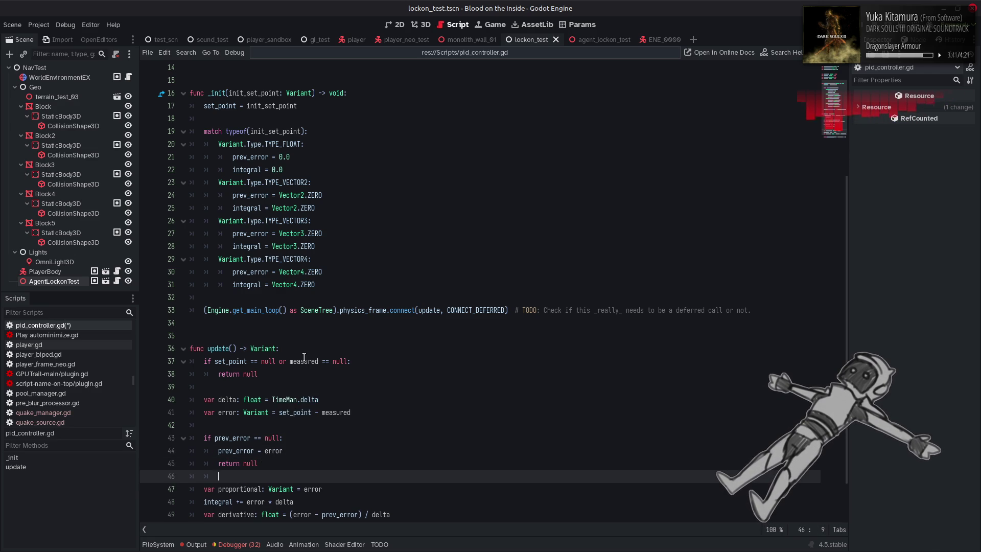
left_click(273, 400)
left_click(351, 401, "shift")
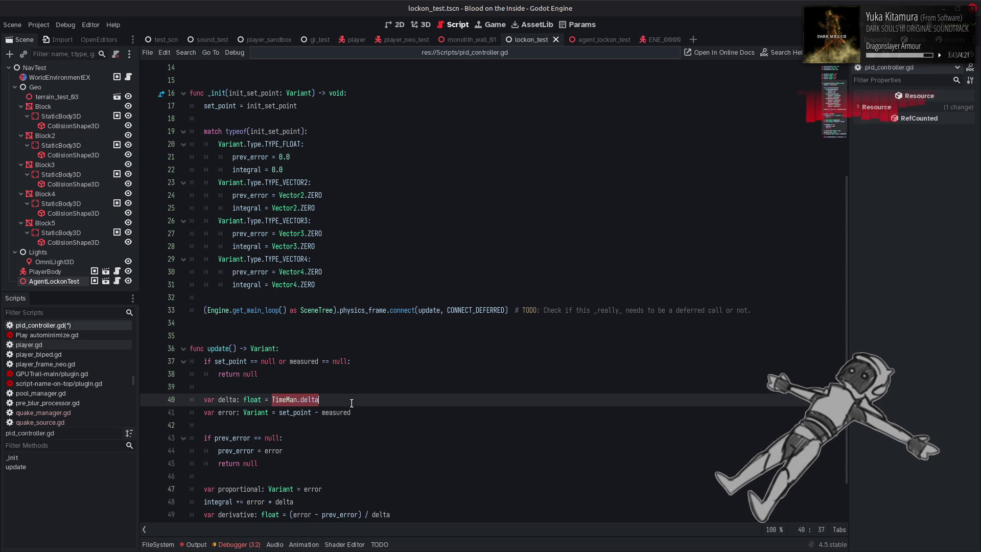
Use TimeMan.delta directly in the integral and derivative lines and delete the local delta declaration
scroll(352, 401, "down", 2)
key("ctrl+x")
left_click(382, 466)
double_click(382, 463)
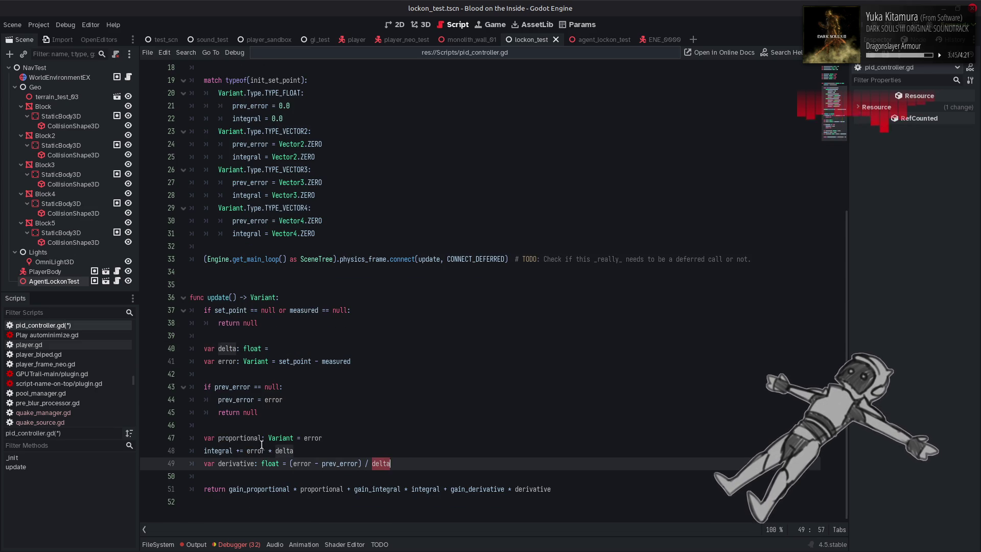
key("ctrl+v")
double_click(284, 450)
key("ctrl+v")
left_click_drag(273, 348, 237, 348)
key("shift+Home")
key("BackSpace")
key("BackSpace")
key("BackSpace")
Remove the blank line after the error line and delete the prev_error null guard
left_click(229, 360)
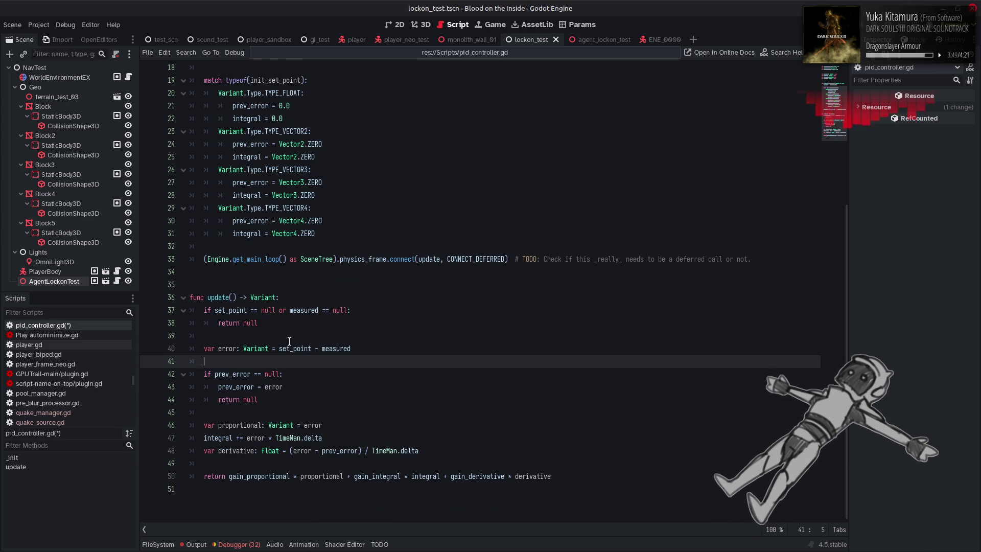
key("BackSpace")
key("BackSpace")
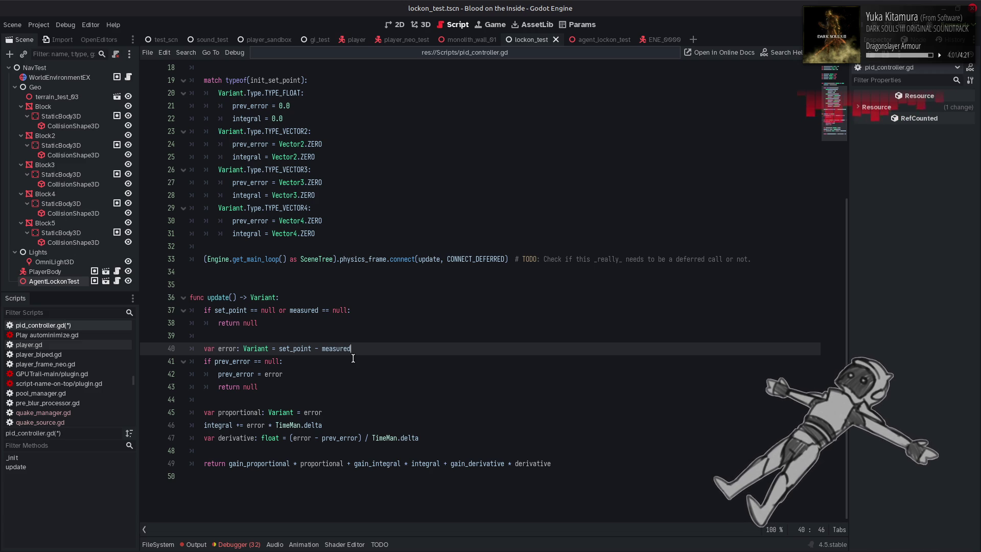
left_click_drag(278, 398, 140, 364)
key("BackSpace")
key("BackSpace")
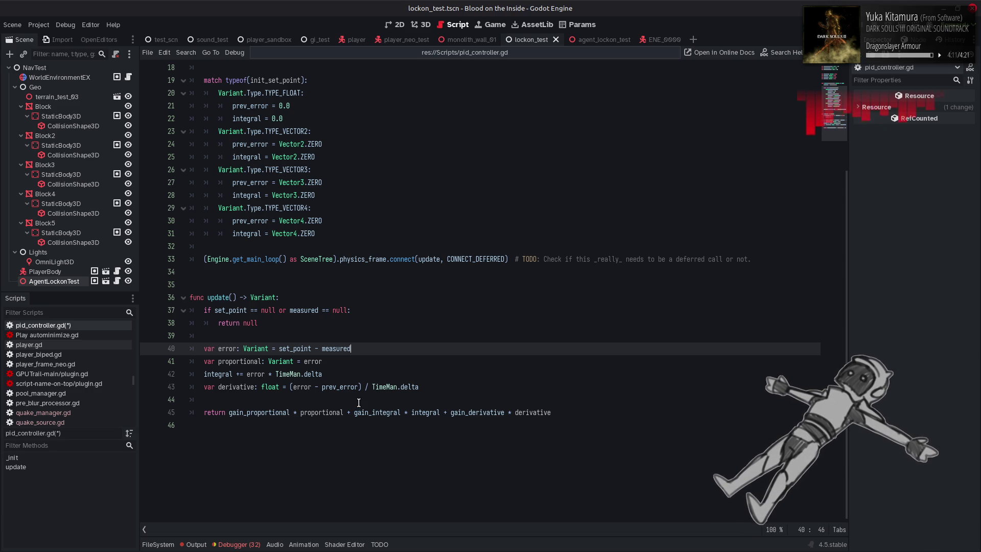
scroll(359, 403, "up", 4)
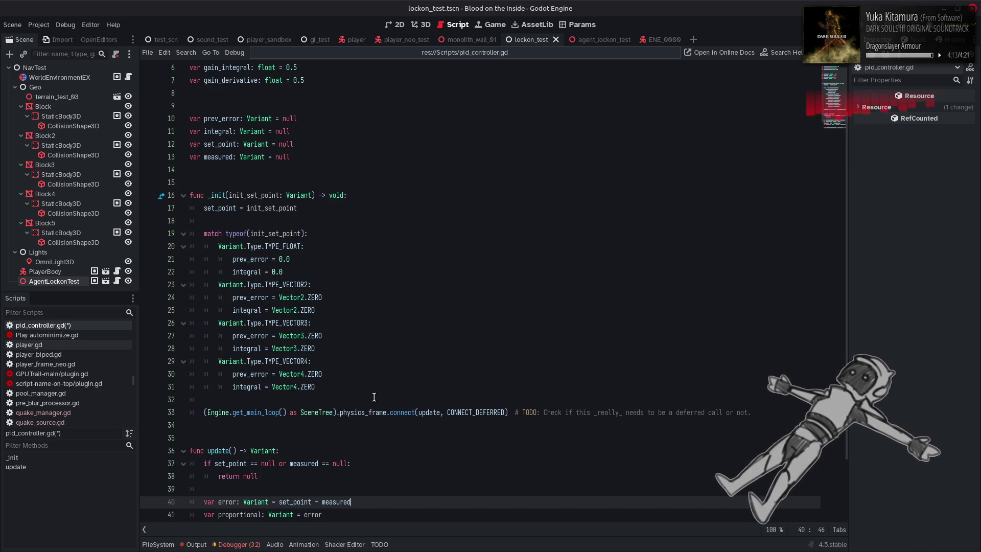
Change gain_derivative from 0.5 to 0.0333333333 and save
scroll(374, 397, "down", 2)
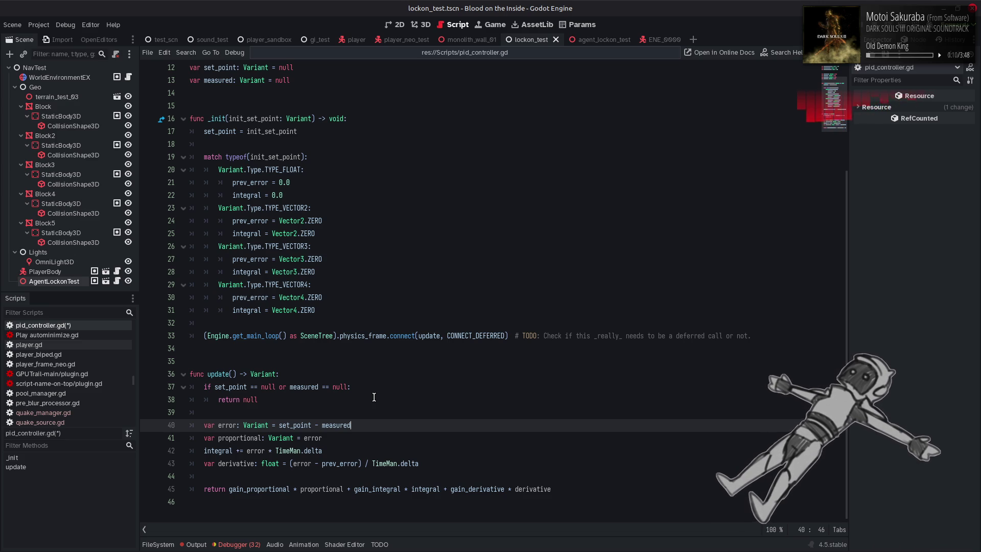
scroll(374, 397, "up", 4)
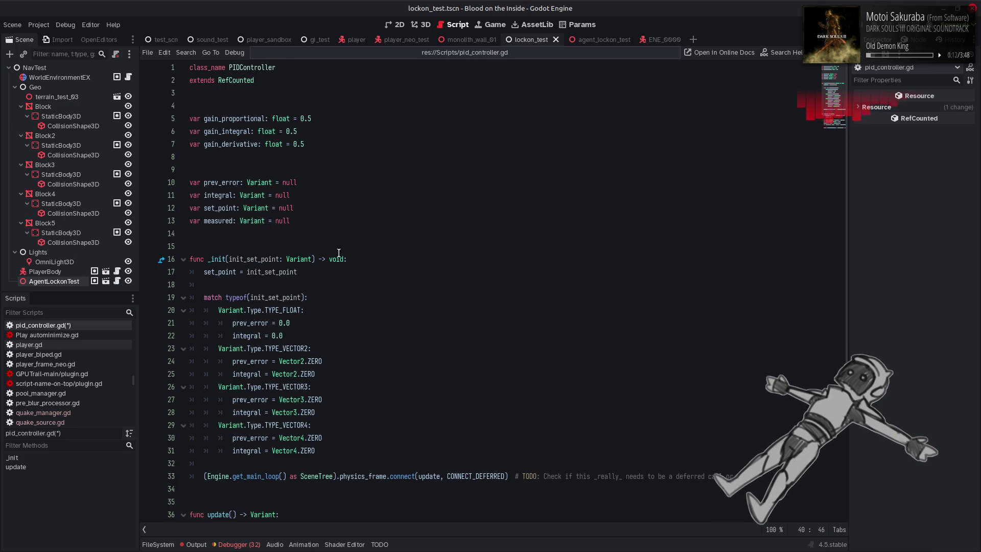
left_click(314, 145)
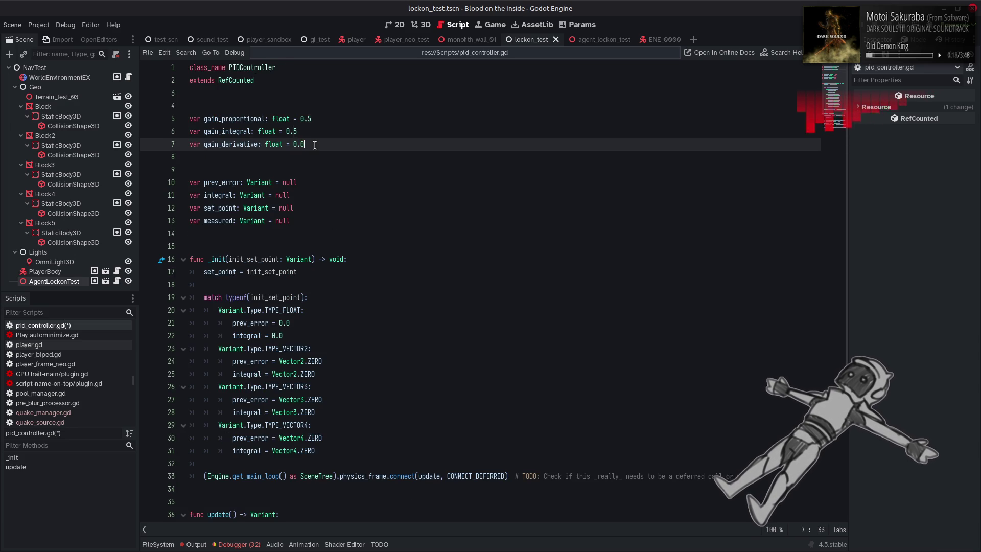
key("BackSpace")
type("0333")
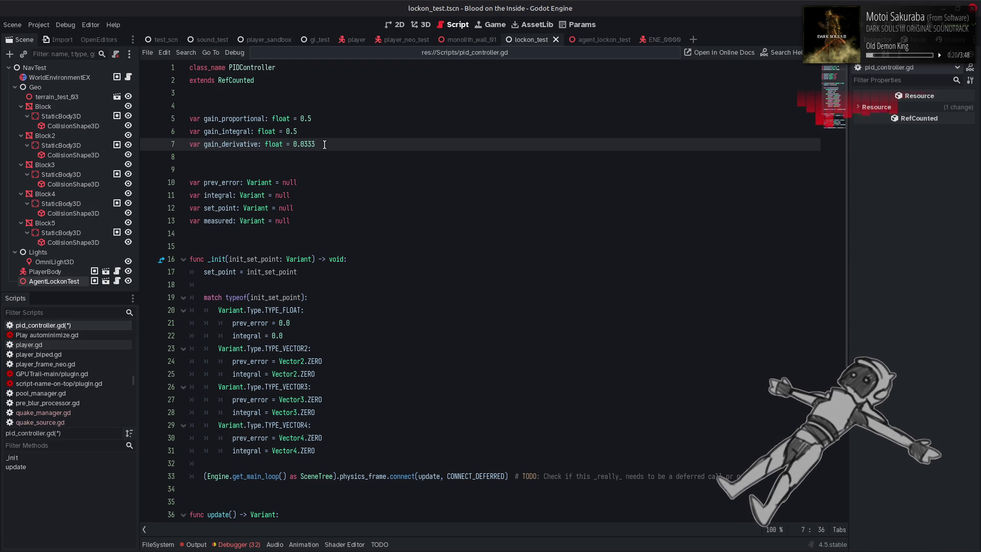
type("333333")
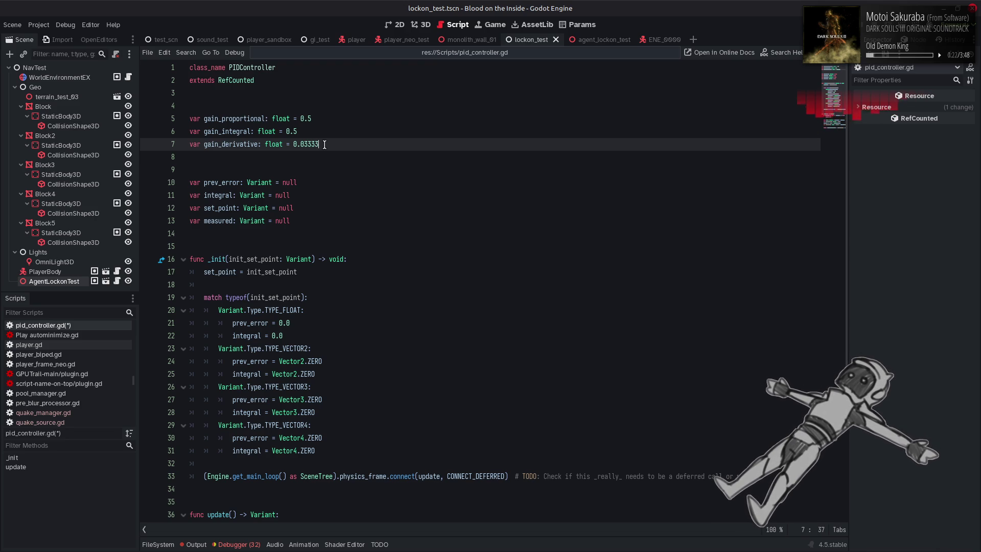
key("ctrl+s")
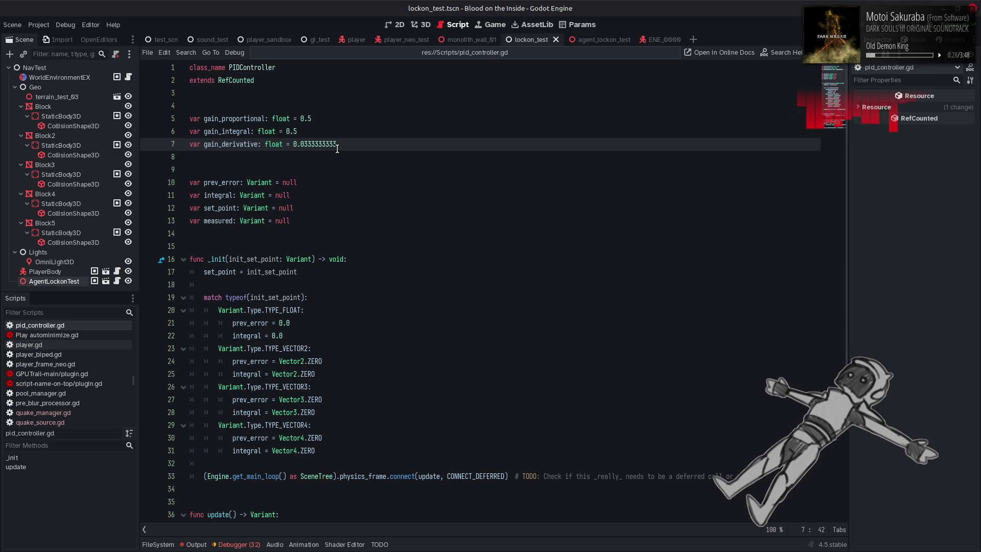
Replace that decimal with the expression 1.0 / 30.0 and save again
left_click_drag(293, 145, 338, 145)
type("1")
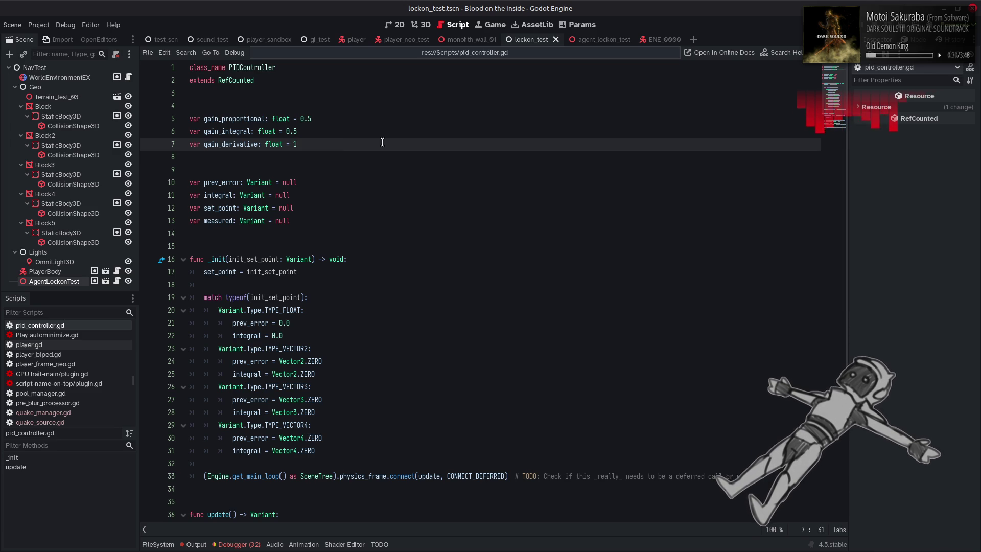
type(".0 / 30.0")
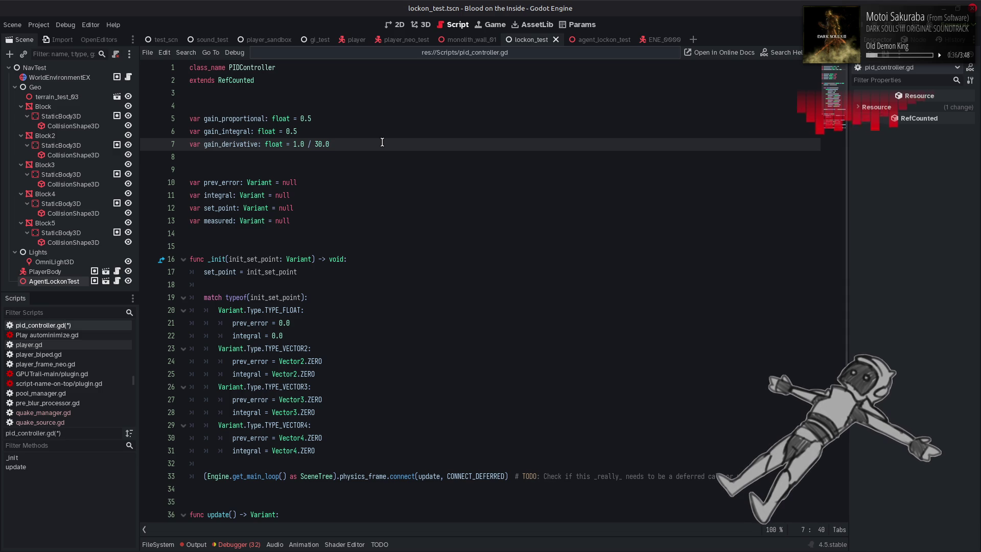
key("ctrl+s")
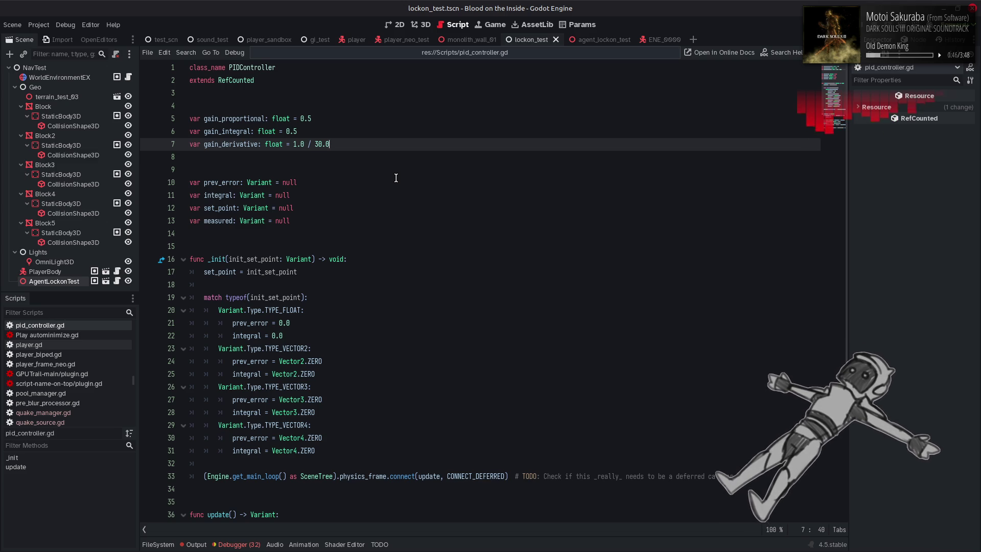
scroll(396, 178, "down", 4)
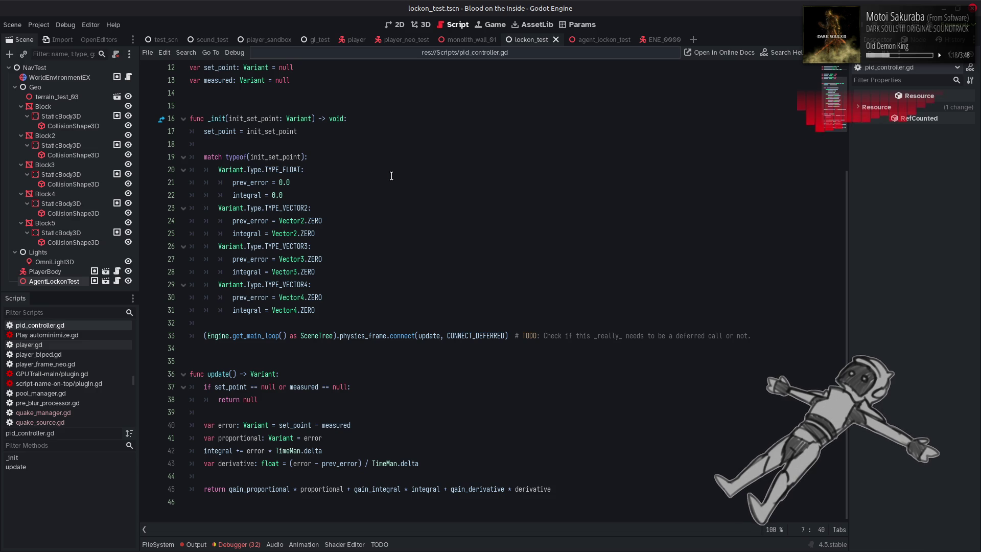
Move the set_point and measured declarations above prev_error, remove the leftover blank line, and save
scroll(375, 178, "up", 2)
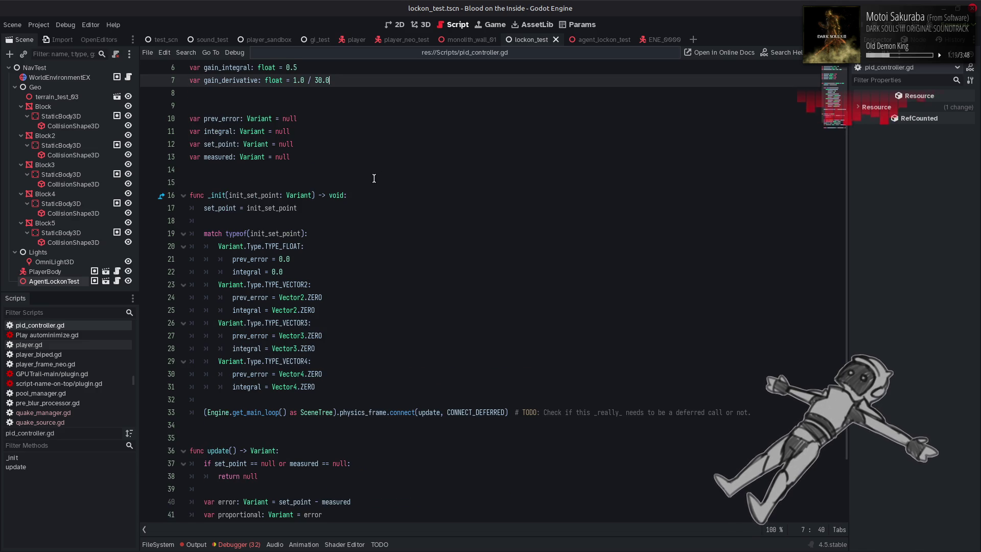
double_click(230, 144)
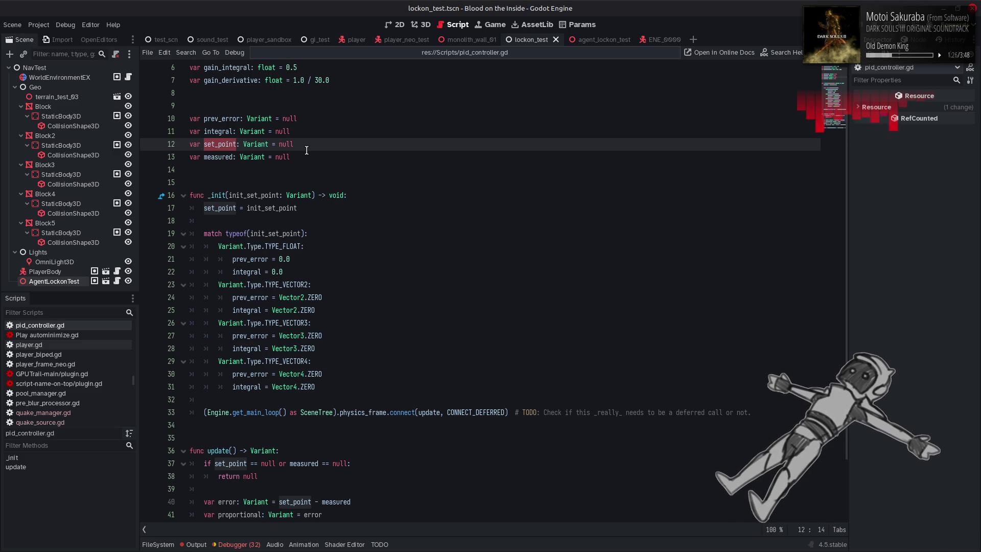
mouse_move(296, 157)
left_mouse_down()
mouse_move(190, 157)
mouse_move(172, 144)
left_mouse_up()
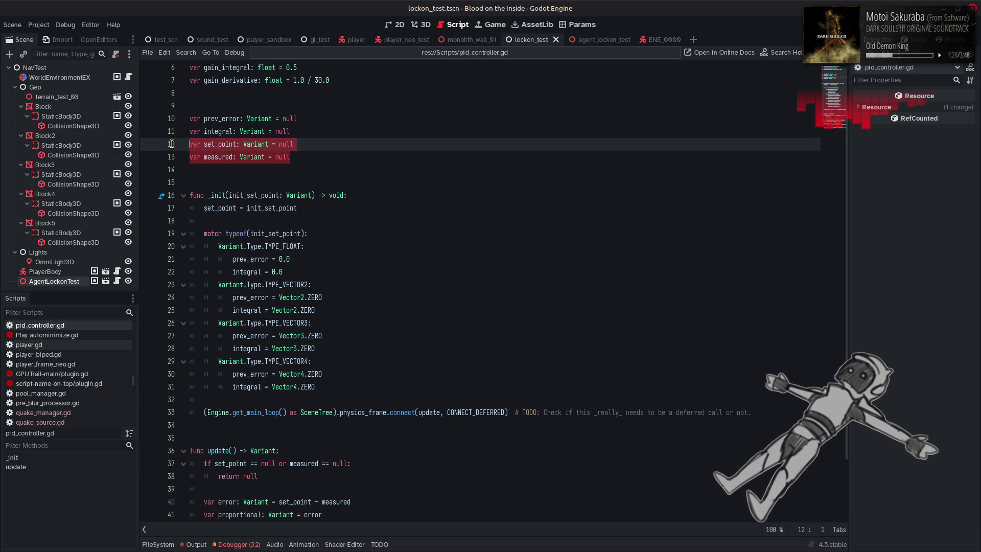
key("ctrl+x")
left_click(220, 107)
key("Return")
key("ctrl+v")
left_click(231, 176)
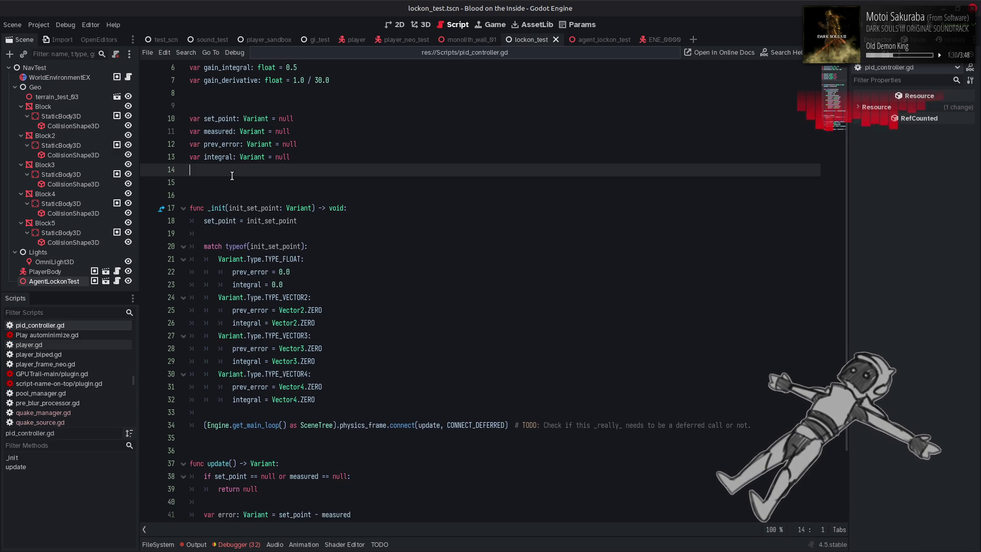
key("BackSpace")
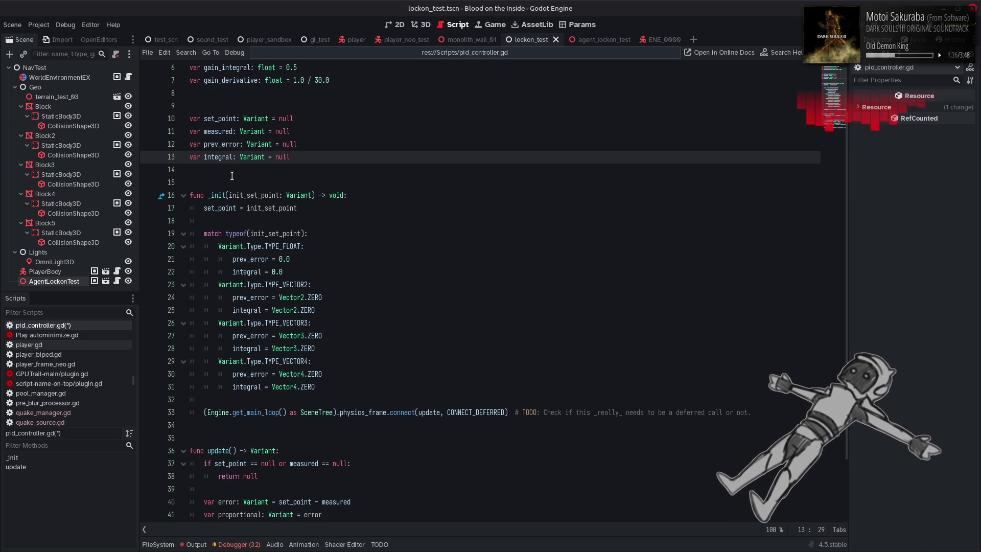
scroll(255, 186, "down", 2)
key("ctrl+s")
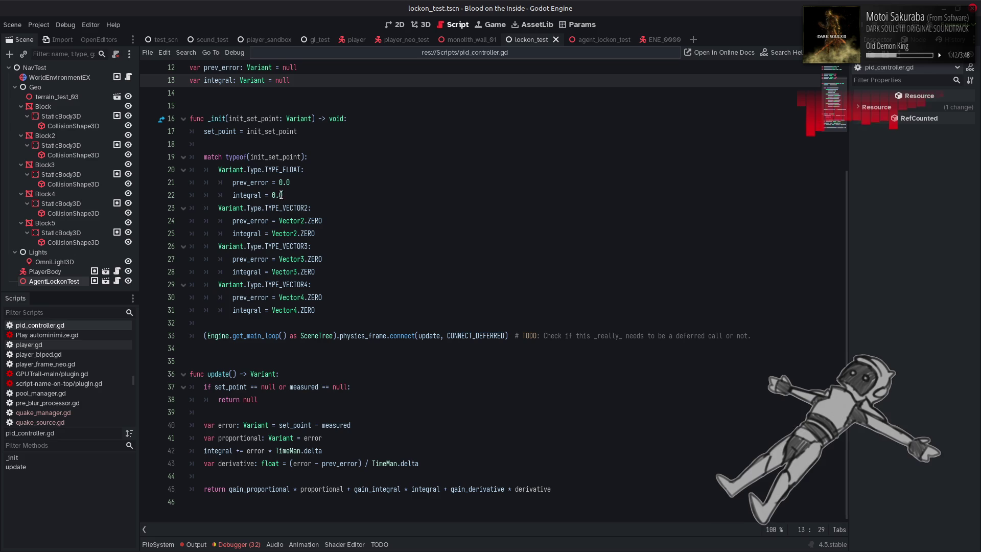
Rewrite the first two return terms as proportional * gain_proportional + integral * gain_integral
double_click(322, 489)
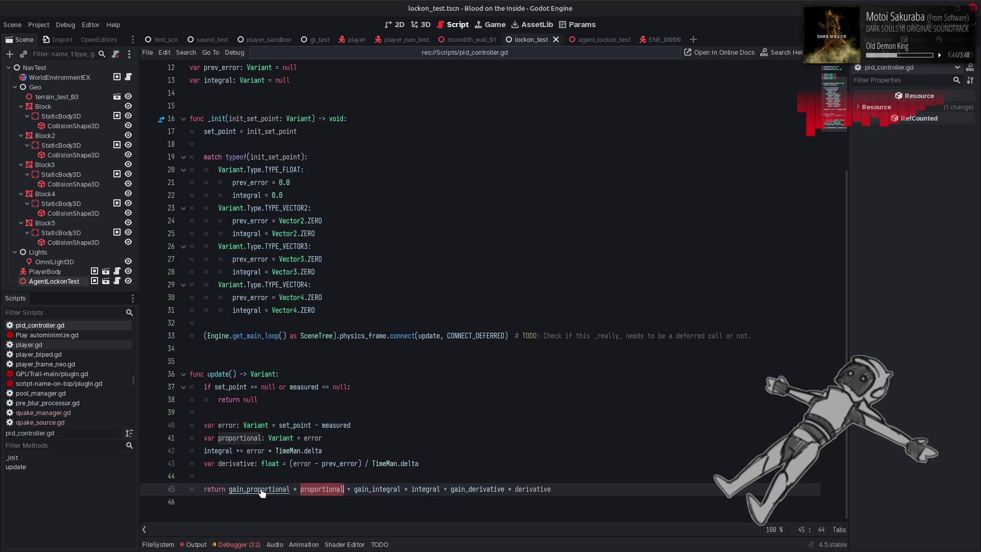
key("BackSpace")
key("BackSpace")
key("BackSpace")
key("BackSpace")
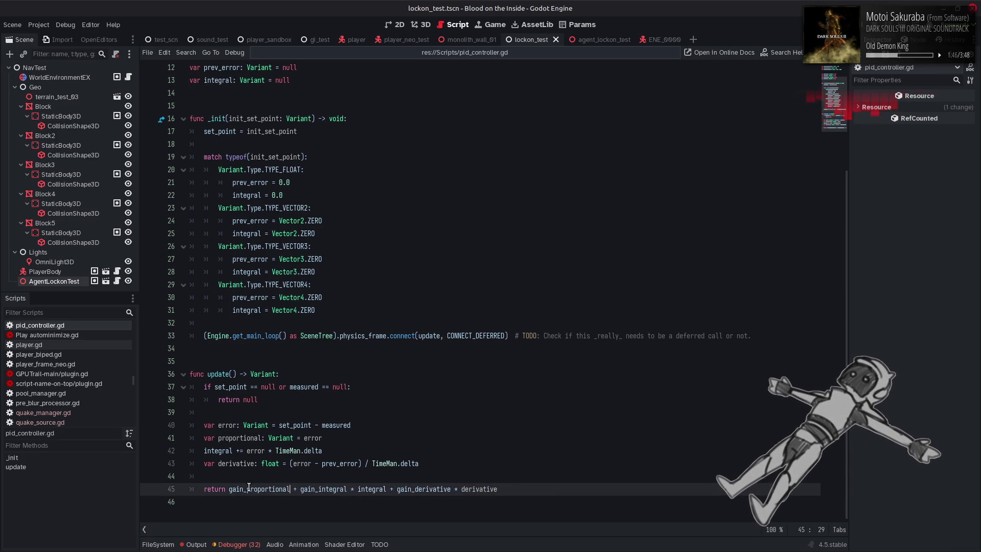
type("proportional *")
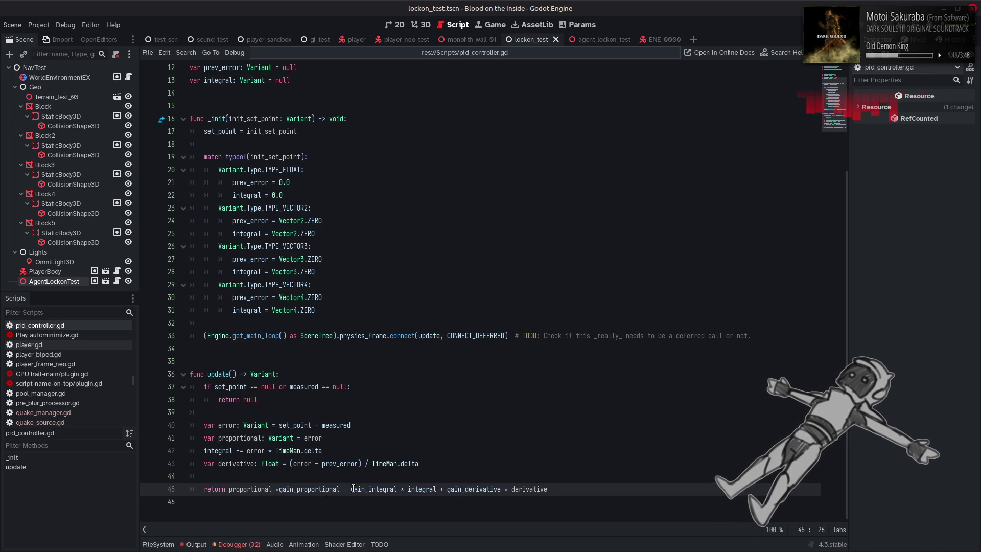
double_click(424, 489)
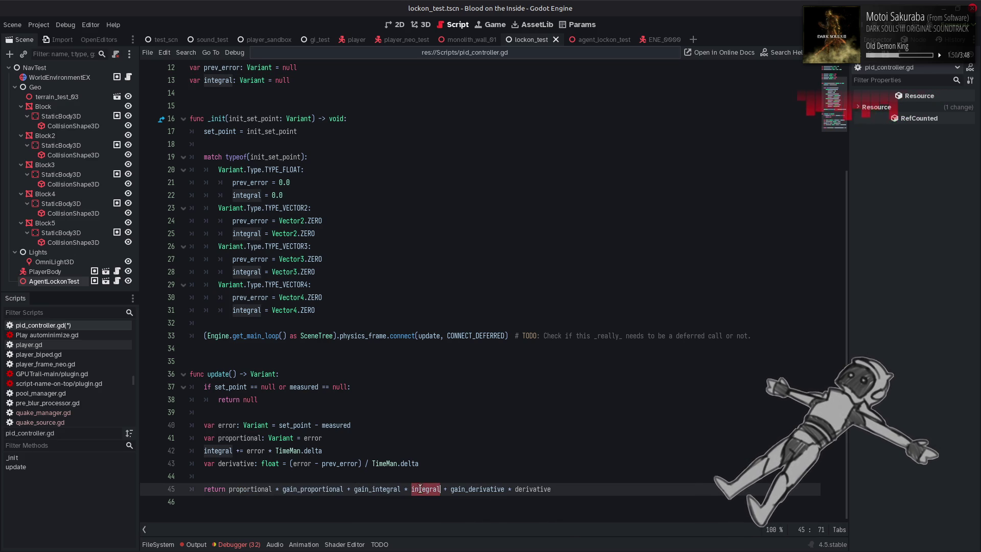
key("BackSpace")
left_click(354, 489)
type("integral *")
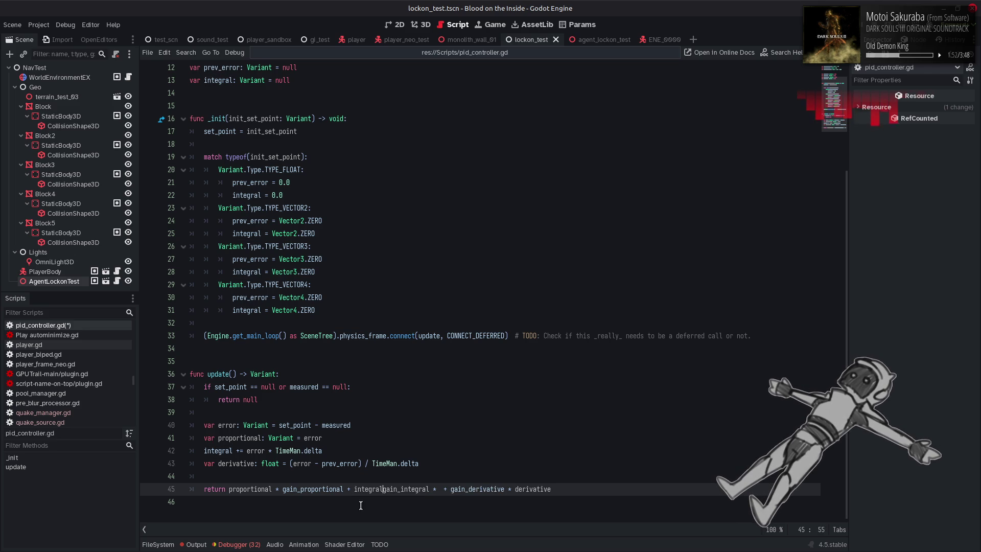
left_click(453, 488)
key("BackSpace")
key("BackSpace")
key("BackSpace")
Rewrite the last return term as derivative * gain_derivative
left_click(529, 489)
double_click(528, 489)
key("BackSpace")
left_click(450, 489)
type("derivative *")
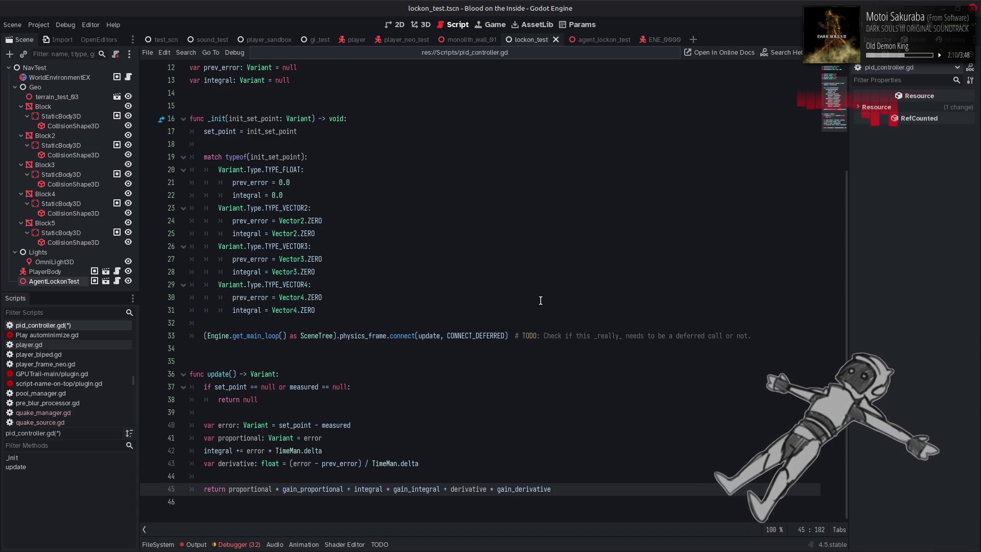
Save the script, clear the parse errors from Output, and hide the panel
key("ctrl+s")
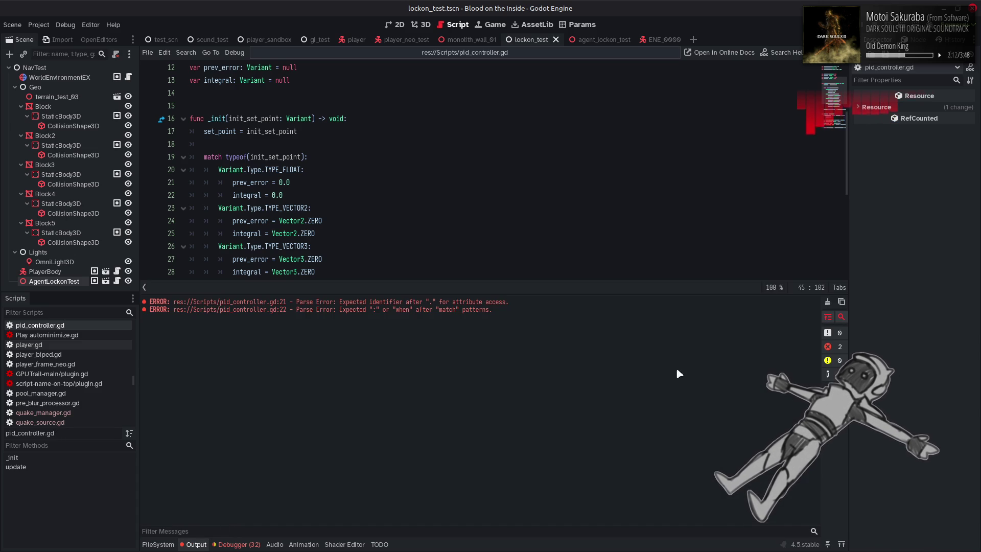
left_click(828, 301)
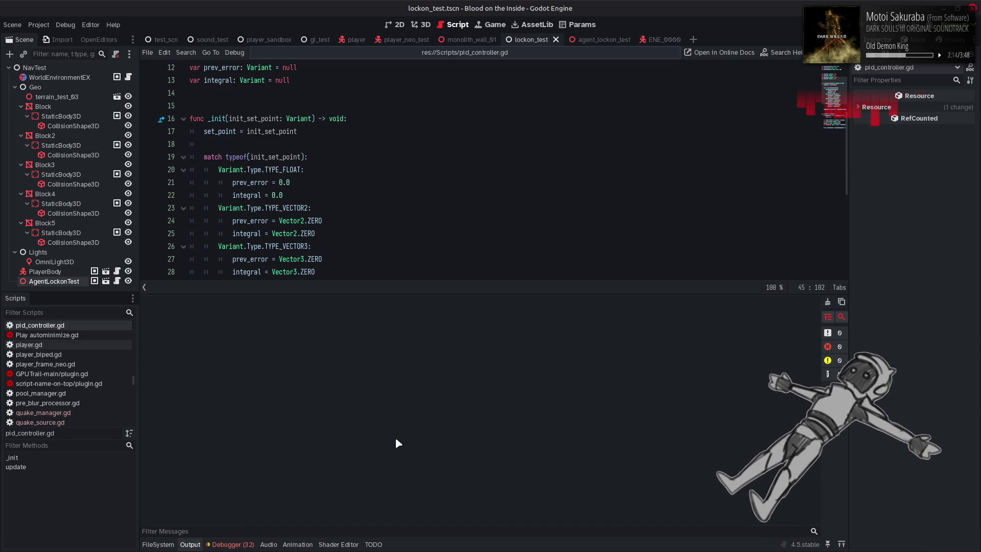
left_click(190, 544)
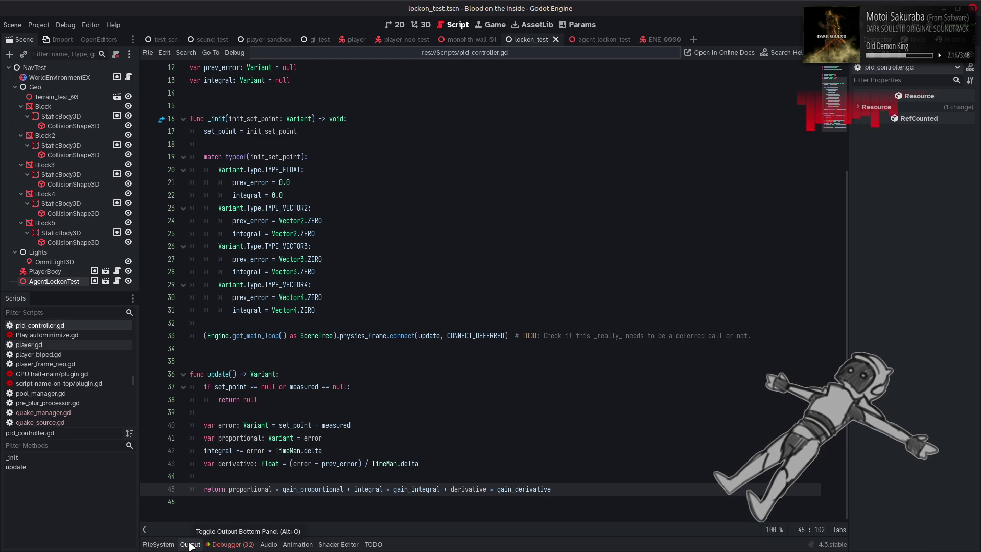
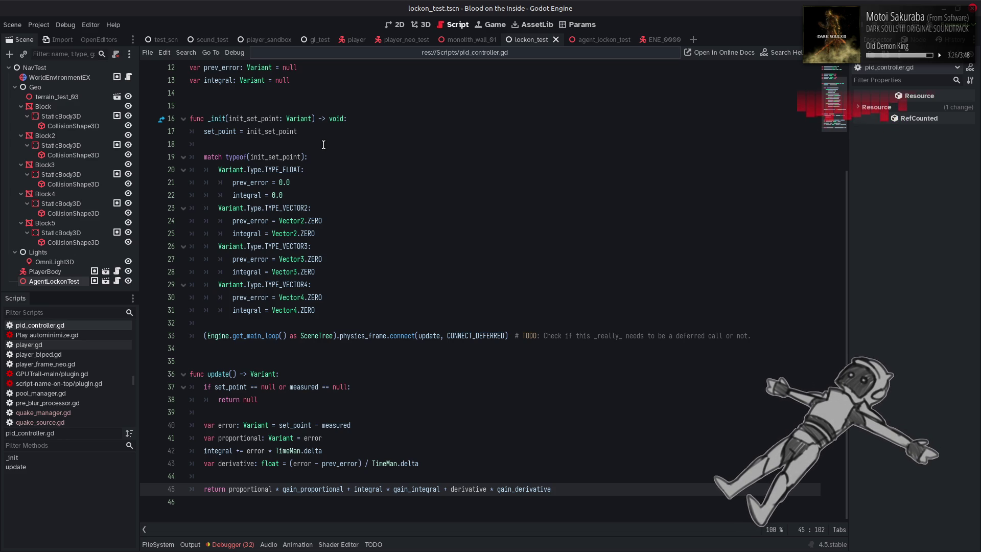
Leave pid_controller.gd and show the lockon_test scene in the 3D viewport
left_click(427, 29)
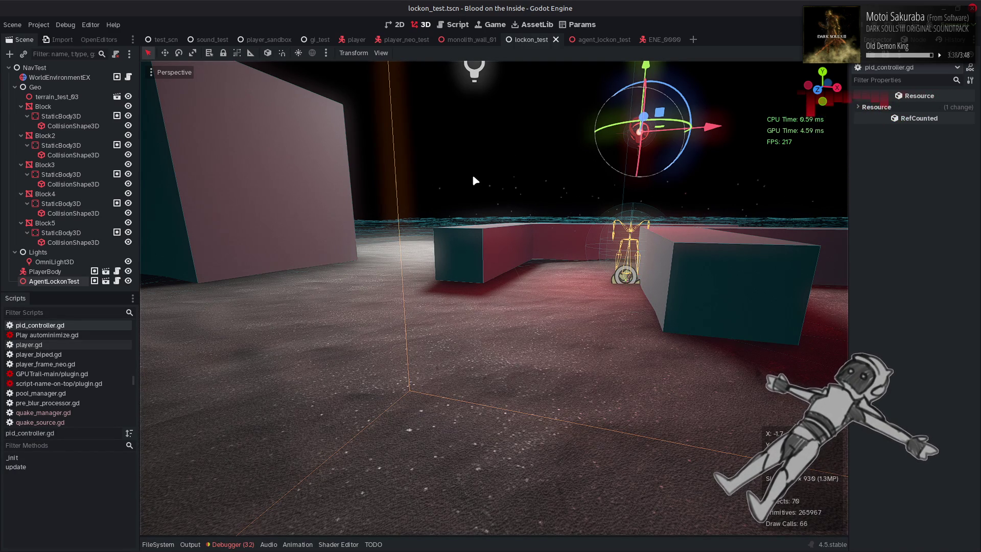
Add a MeshInstance3D child under NavTest and change its type to Node3D
left_click(60, 69)
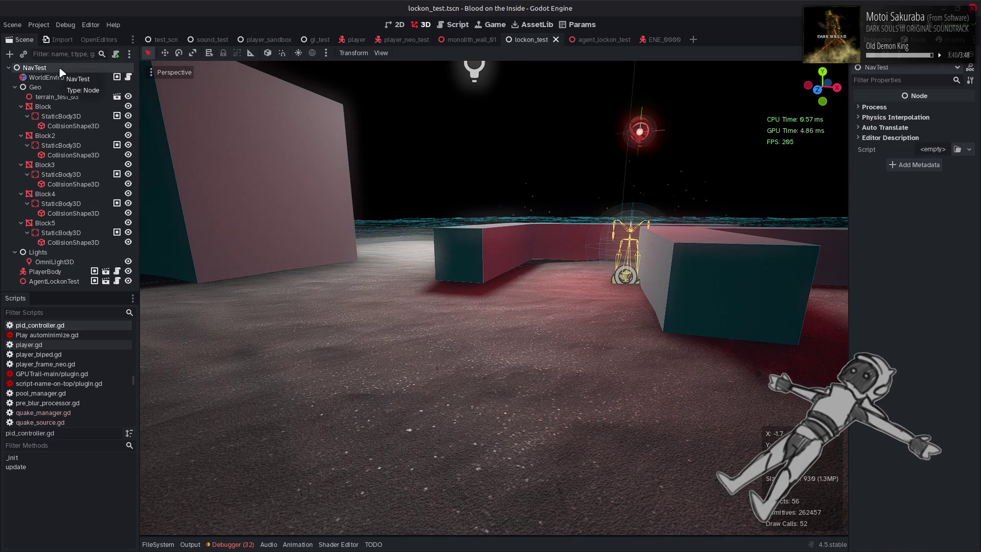
right_click(60, 69)
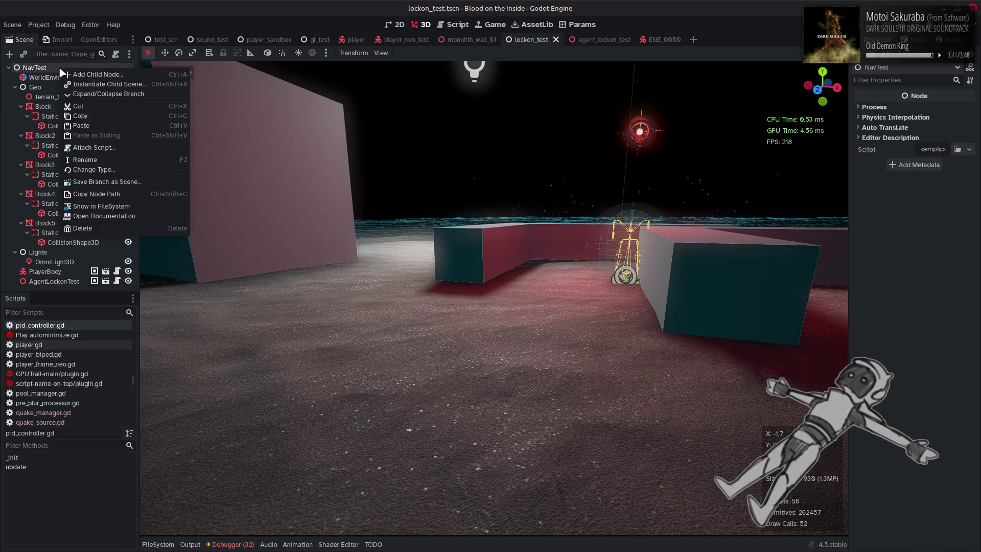
left_click(109, 75)
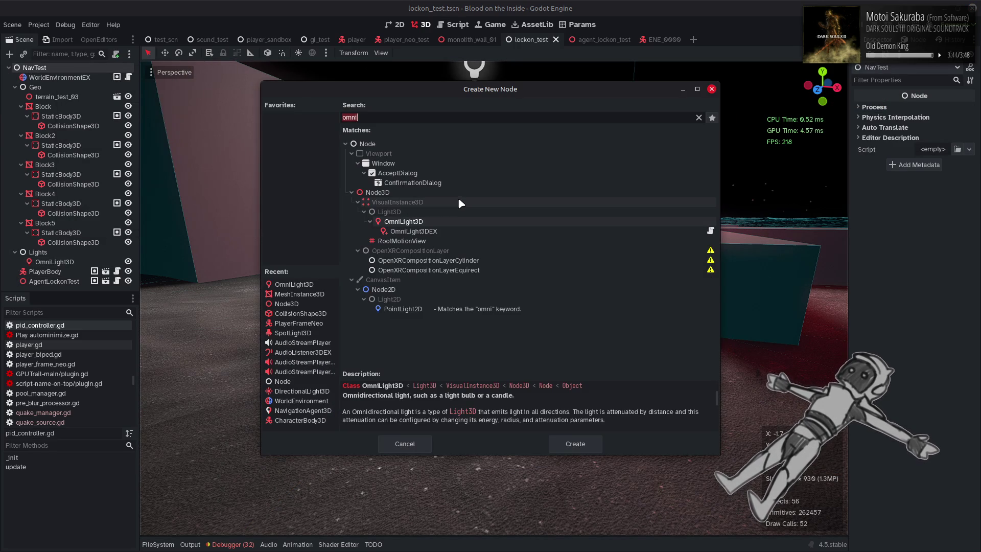
type("mesh")
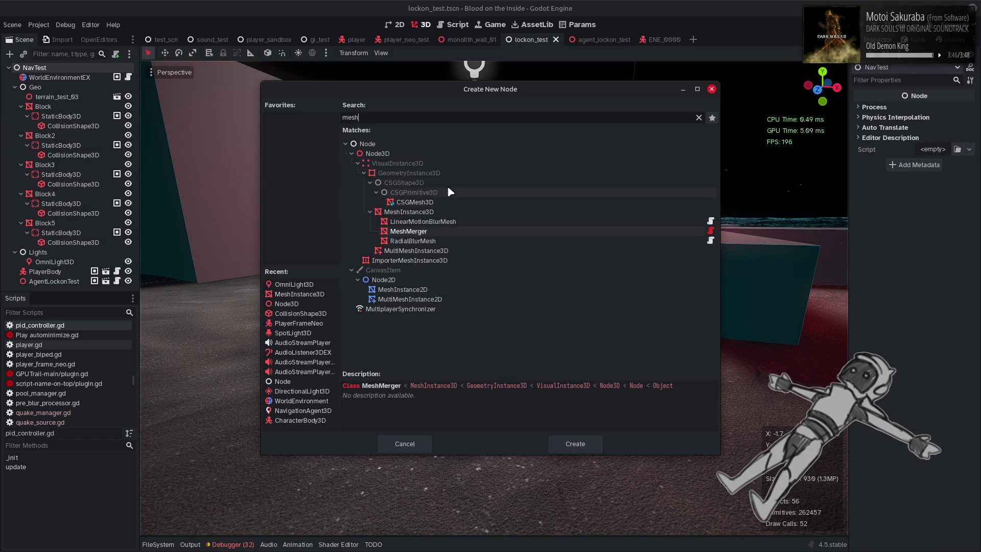
double_click(408, 211)
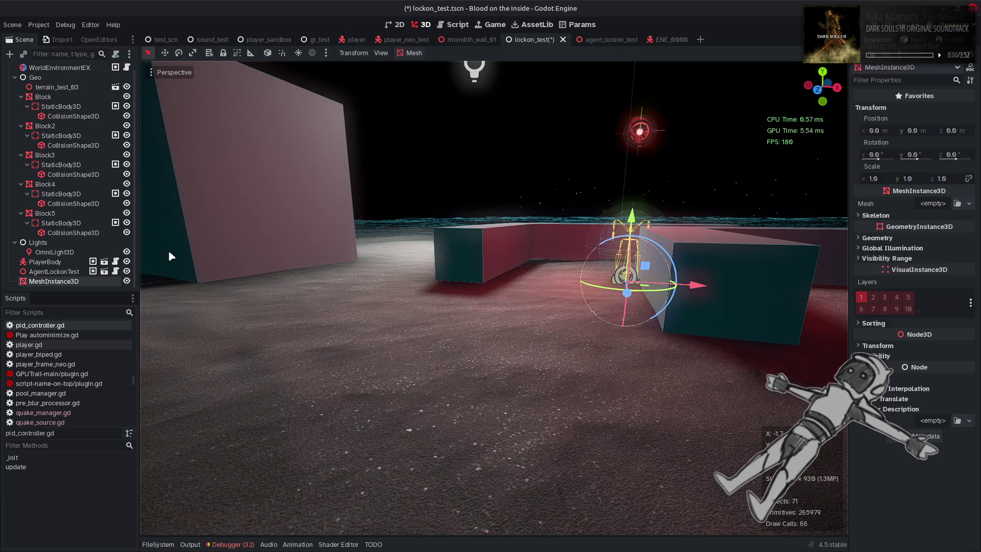
right_click(78, 284)
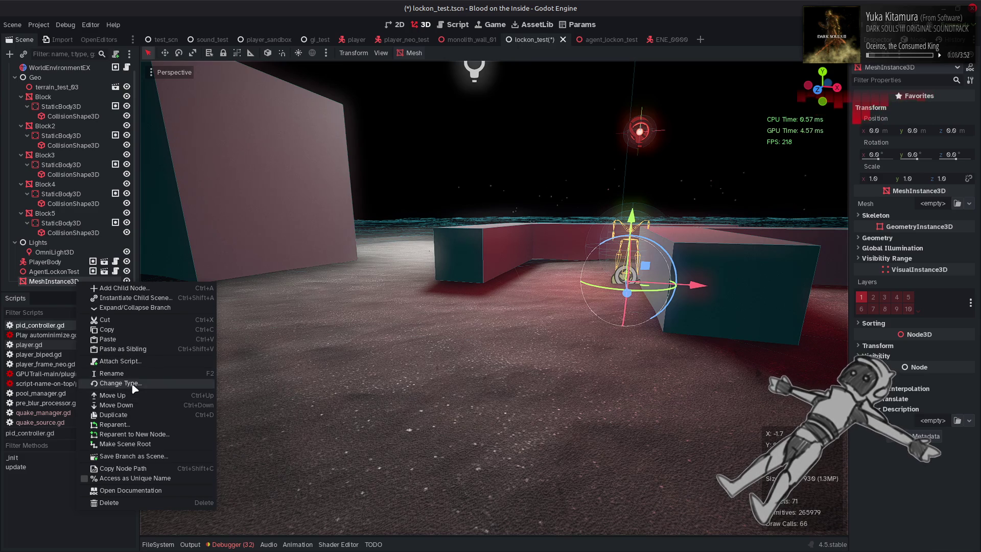
left_click(134, 383)
double_click(378, 155)
Rename the new Node3D to PIDTest
right_click(48, 288)
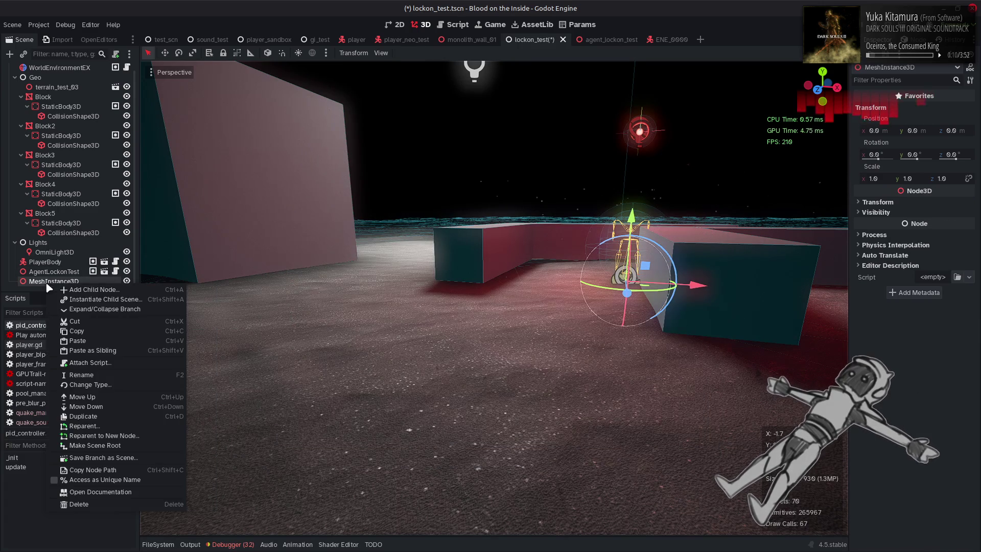
left_click(72, 280)
right_click(73, 285)
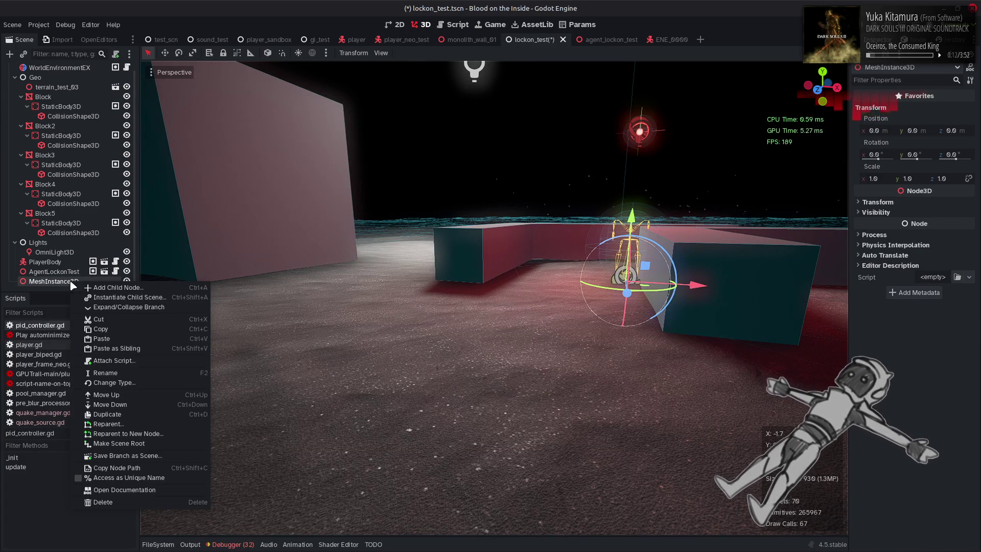
left_click(131, 372)
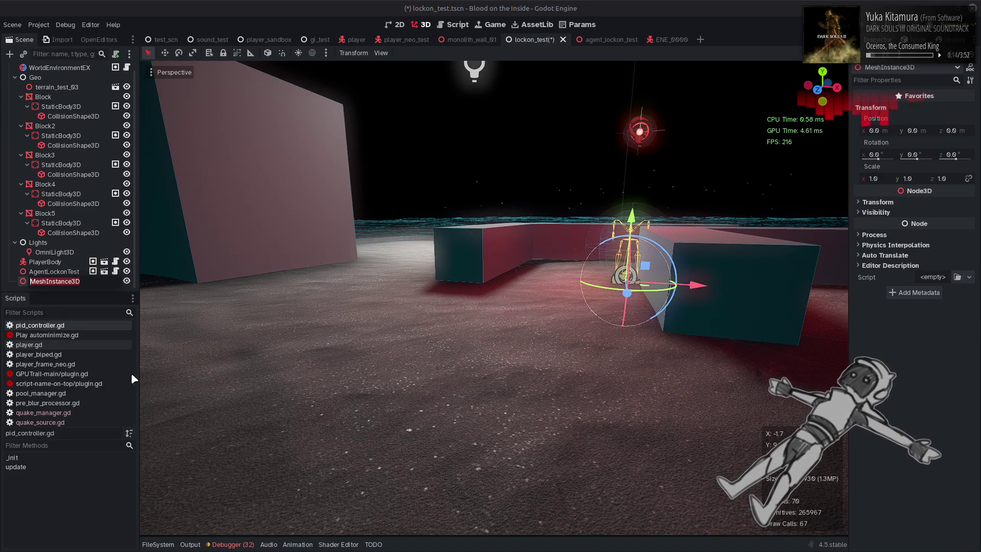
type("PIDTe")
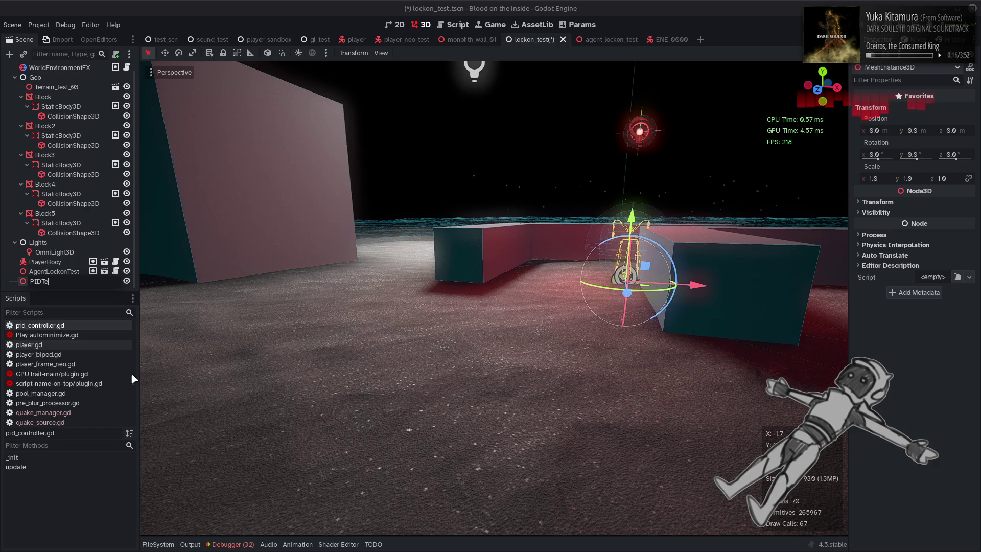
type("st")
key("Return")
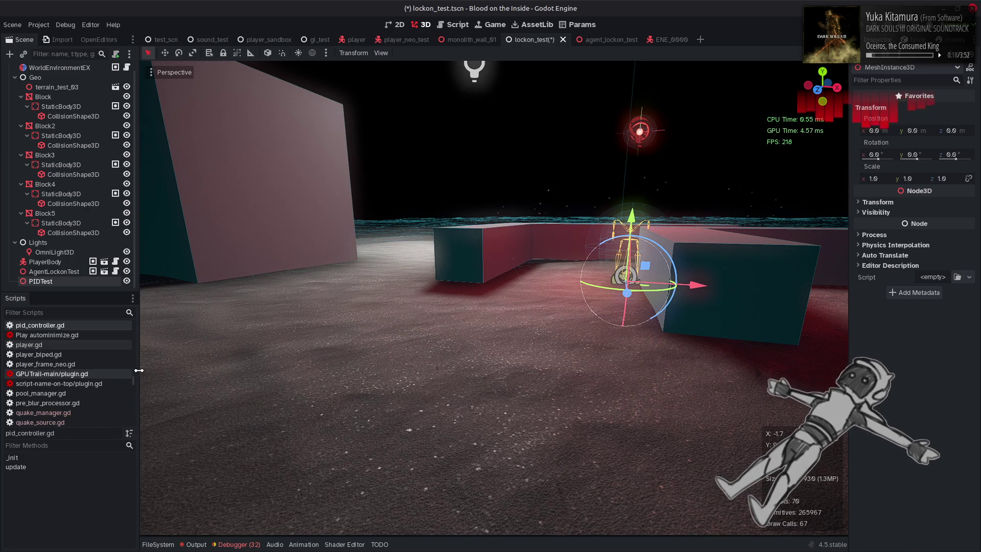
Add a MeshInstance3D child under PIDTest
right_click(59, 280)
left_click(279, 289)
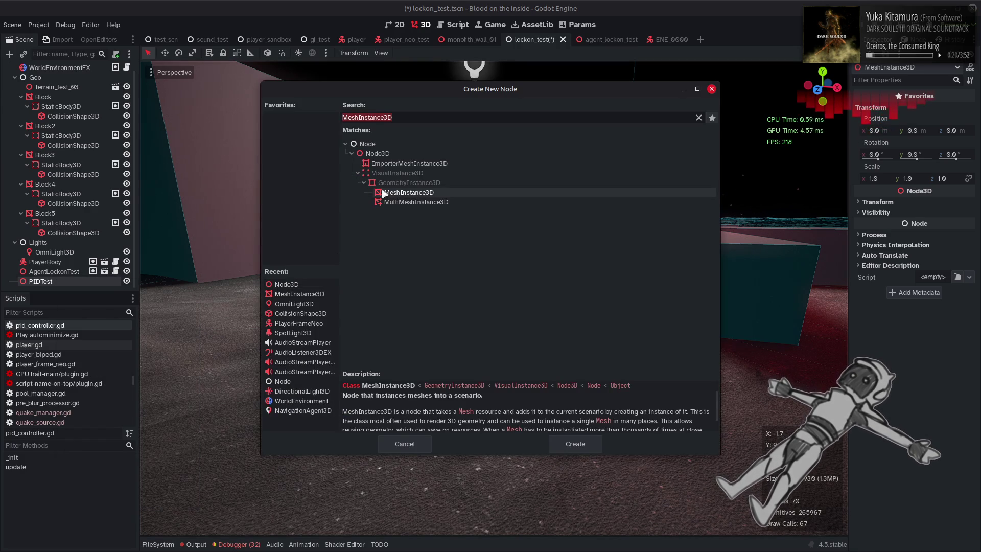
key("Return")
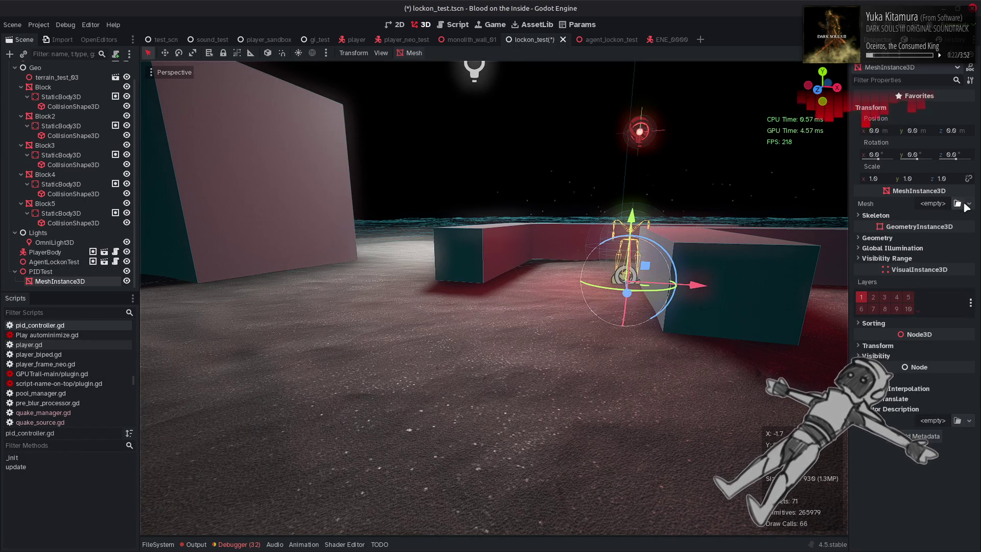
Give the mesh a new SphereMesh of 0.5 m radius with flipped faces
left_click(968, 204)
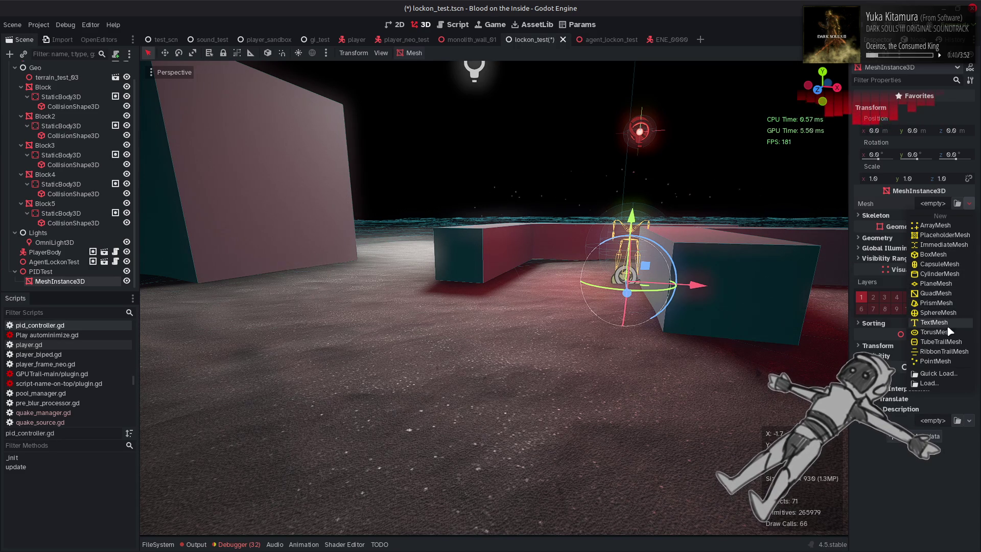
left_click(939, 312)
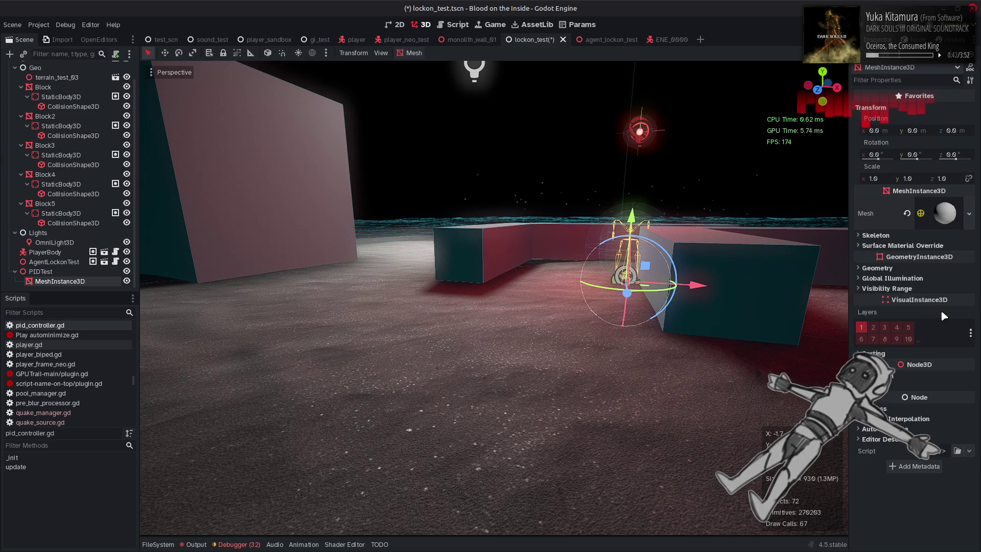
left_click(943, 213)
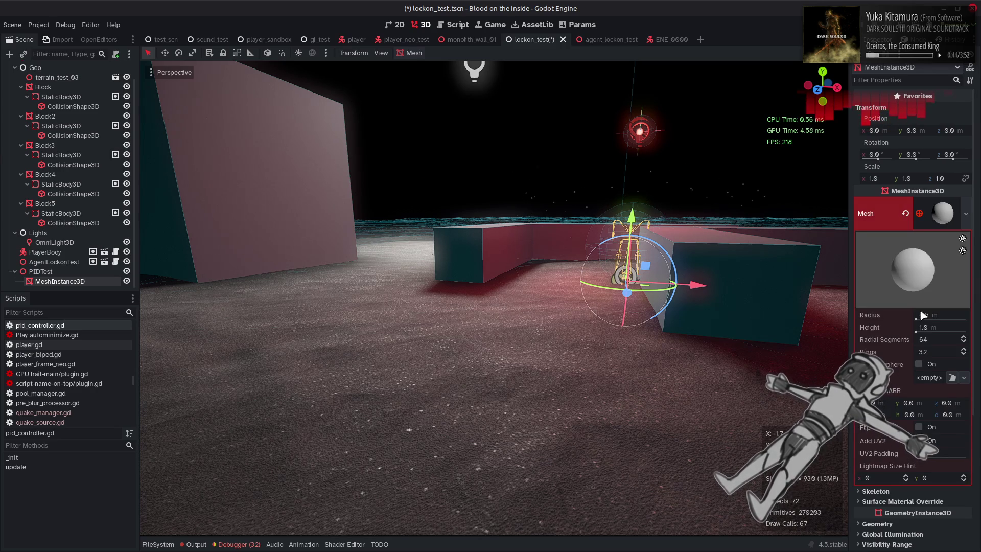
left_click(918, 427)
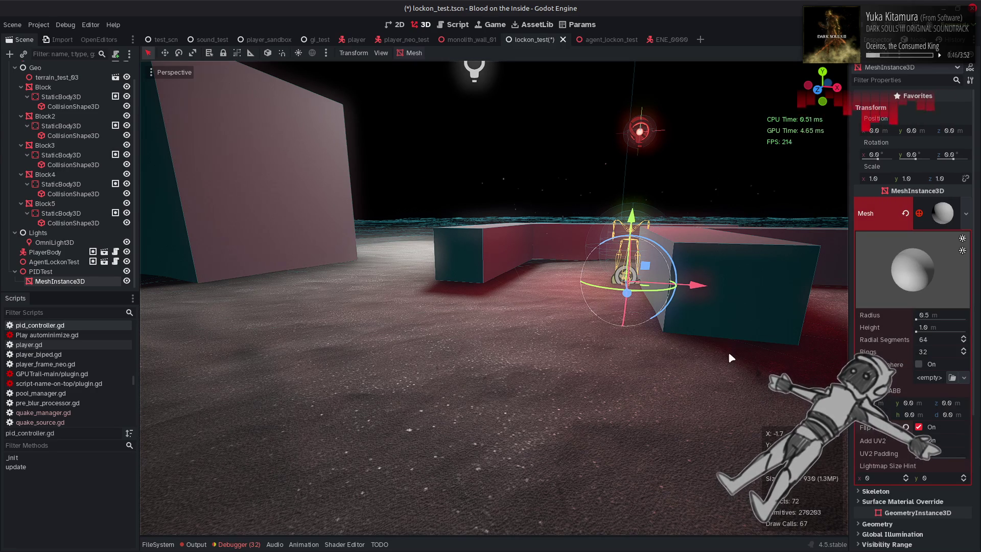
Assign a new StandardMaterial3D to the sphere
left_click(963, 377)
left_click(946, 400)
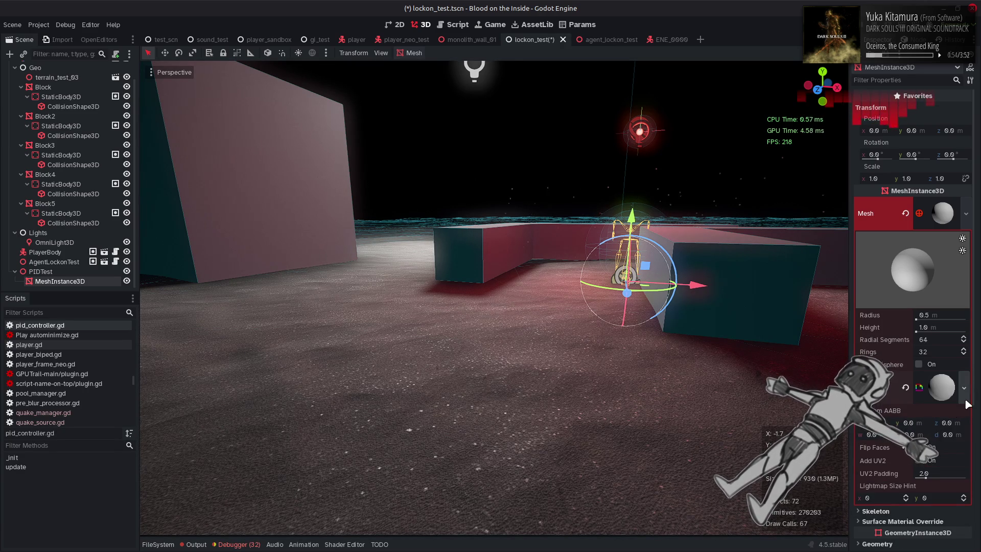
left_click(941, 392)
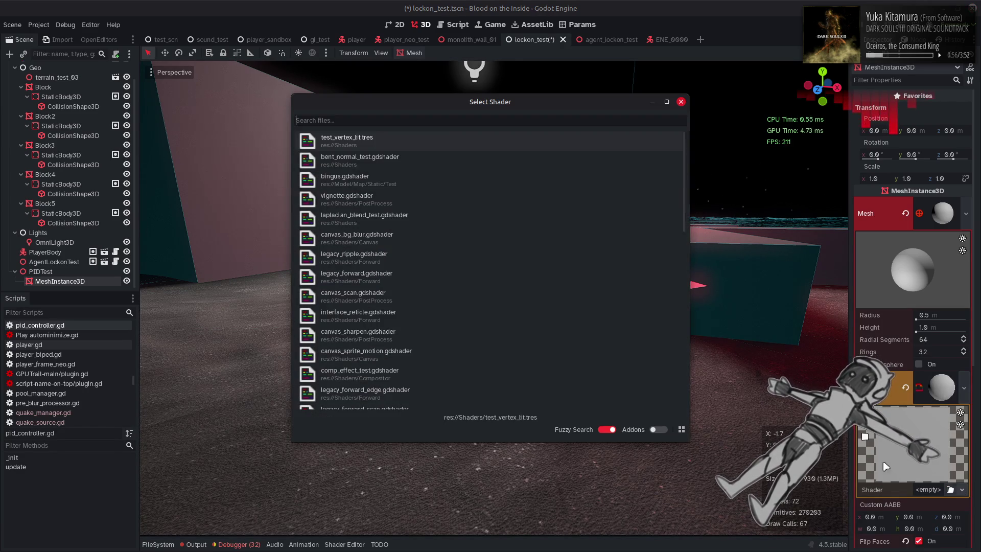
Set the material's shader to legacy_forward.gdshader
left_click(950, 489)
type("f")
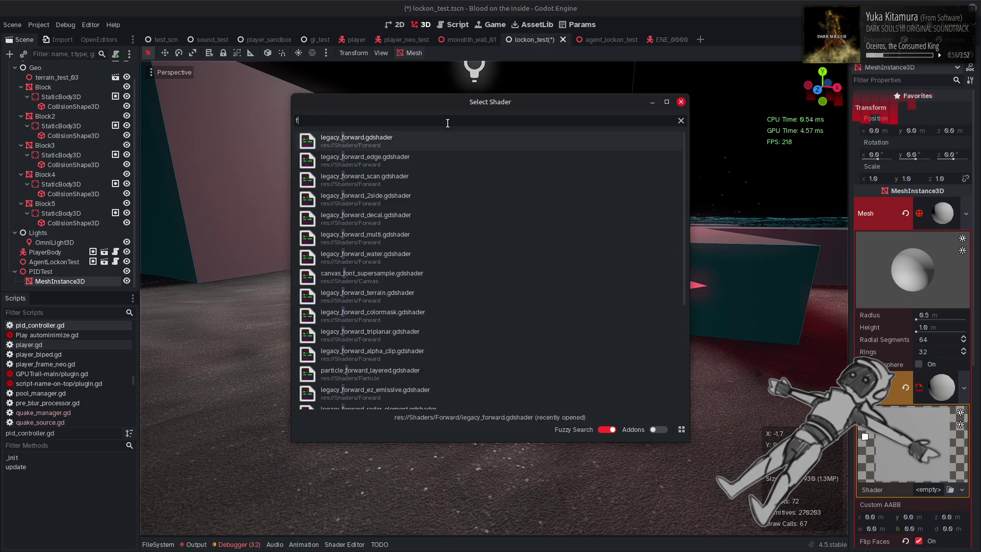
left_click(442, 137)
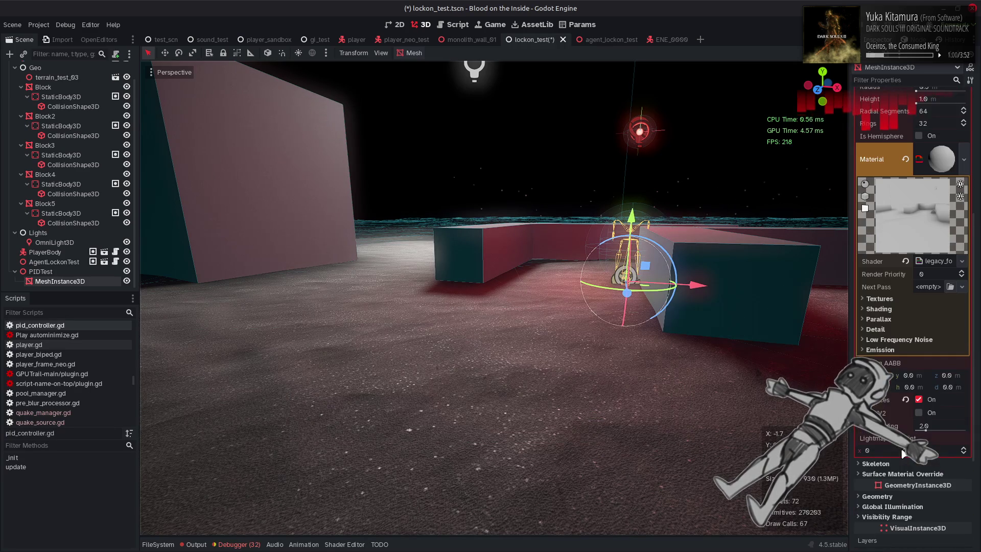
Assign base_black as the diffuse texture and a white texture to another slot
left_click(878, 298)
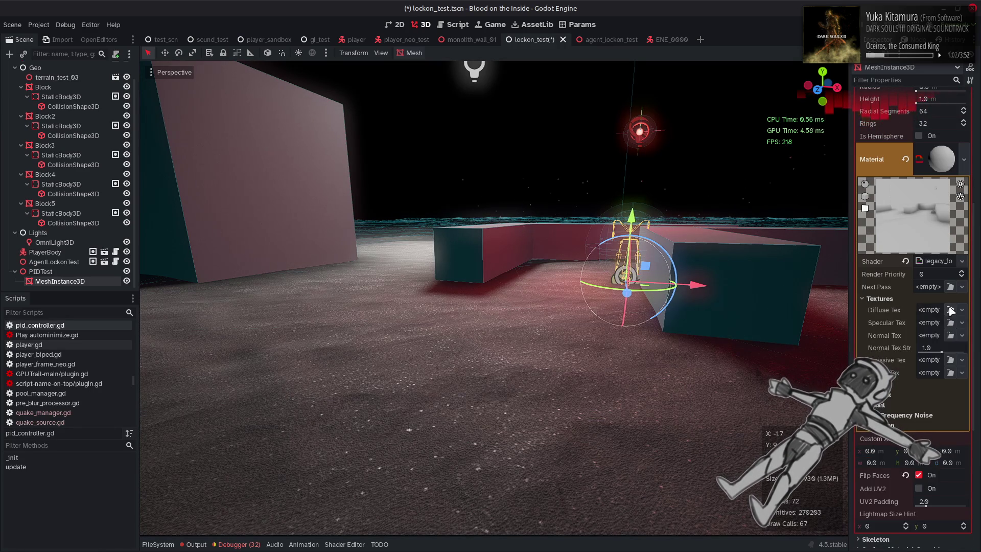
left_click(950, 310)
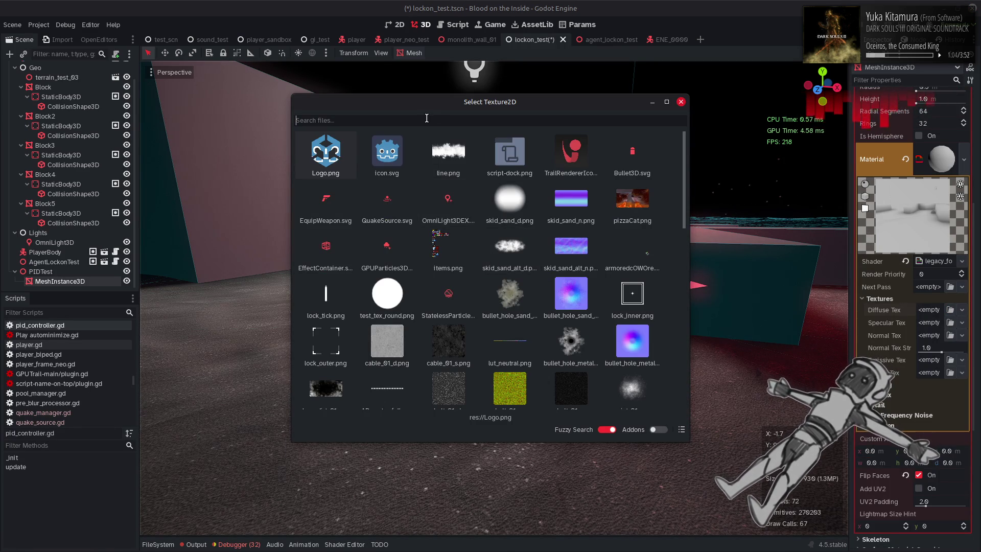
type("base")
double_click(492, 161)
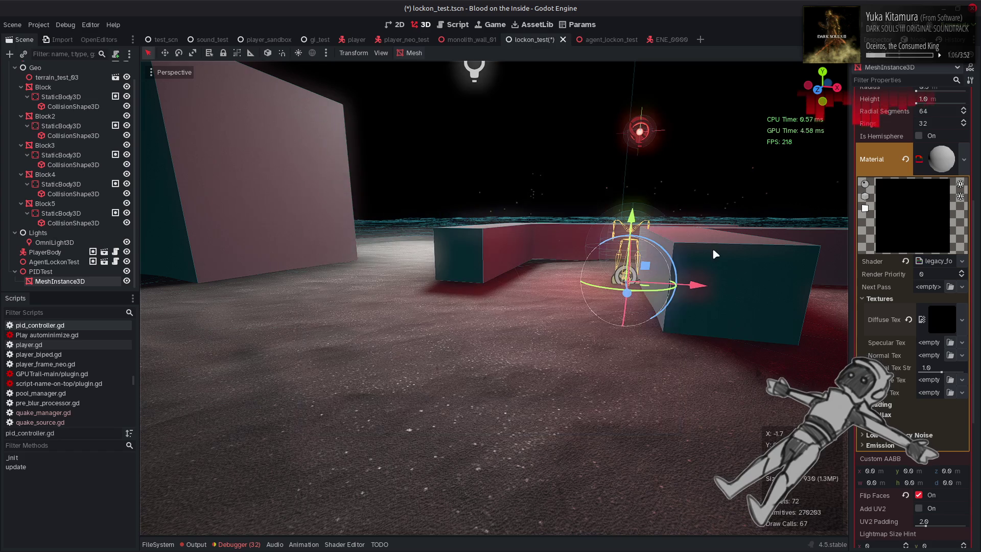
left_click(958, 381)
left_click(891, 534)
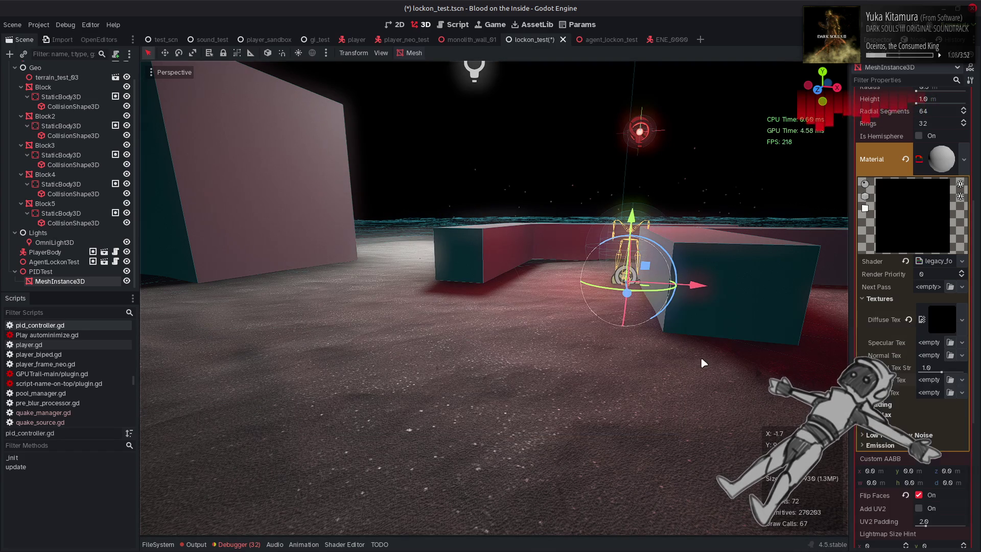
type("base")
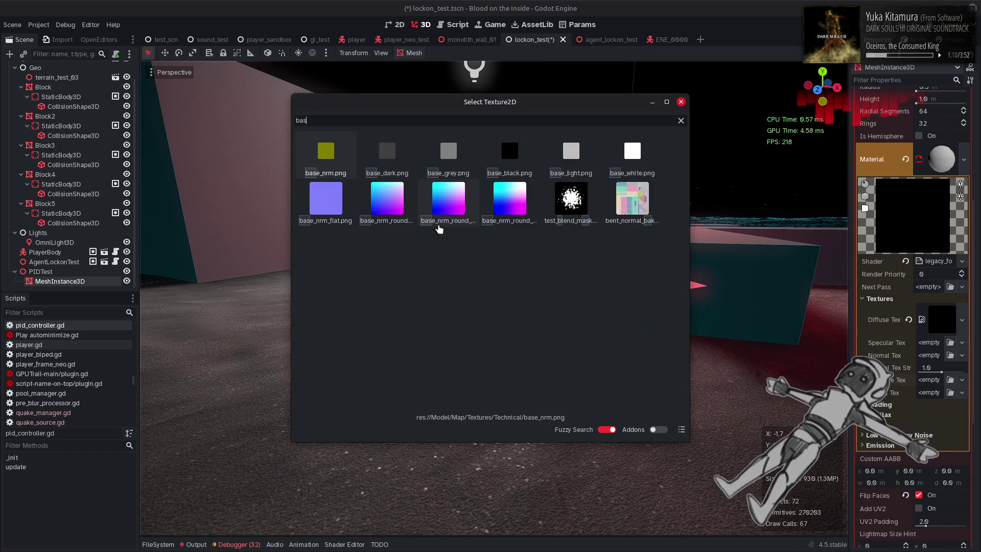
double_click(630, 150)
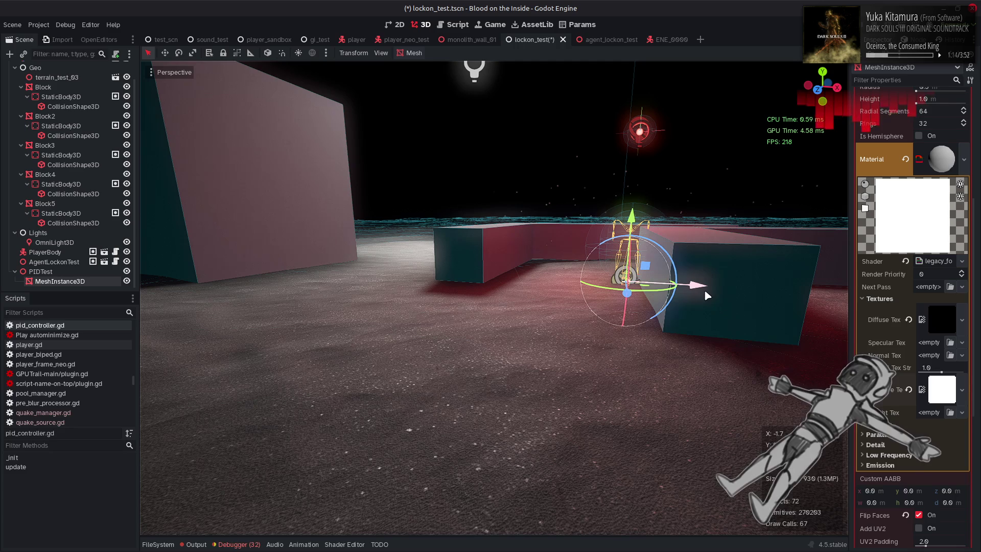
left_click(66, 264)
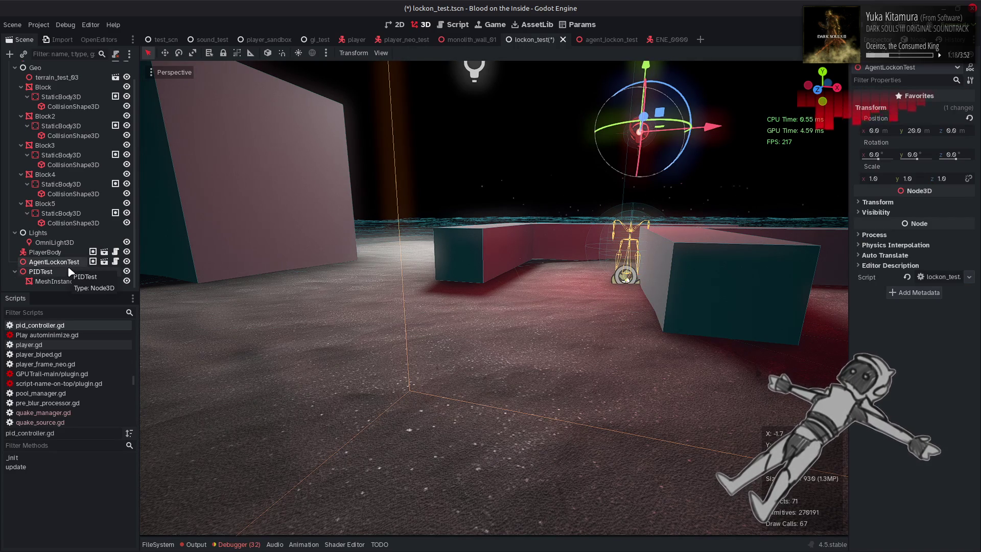
Position PIDTest at y = 30 m and x = -10 m
left_click(41, 271)
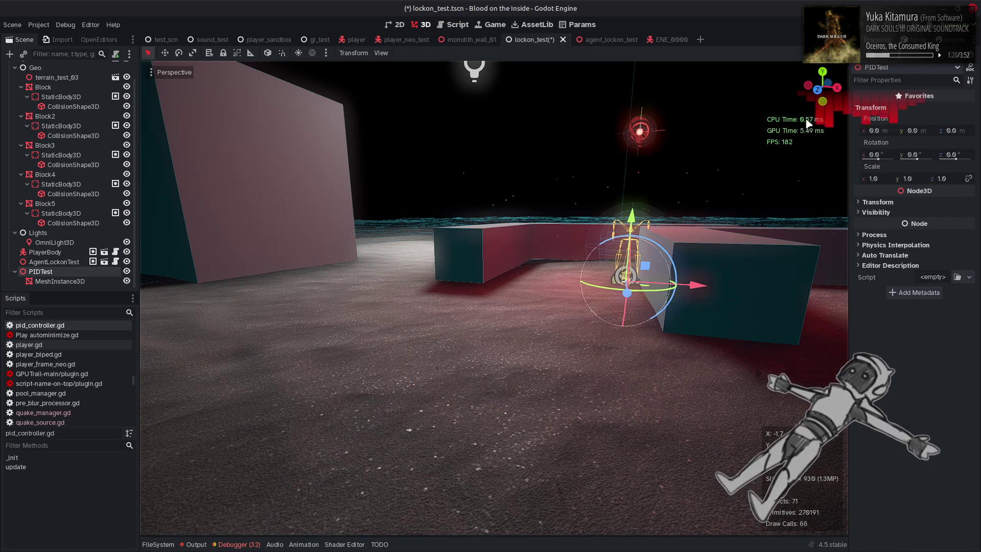
type("30")
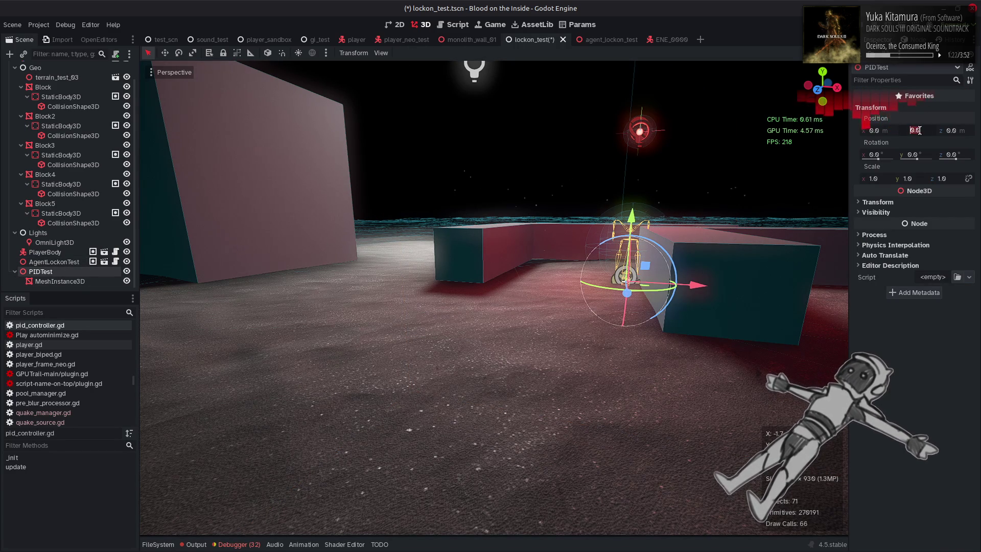
key("Return")
key("f")
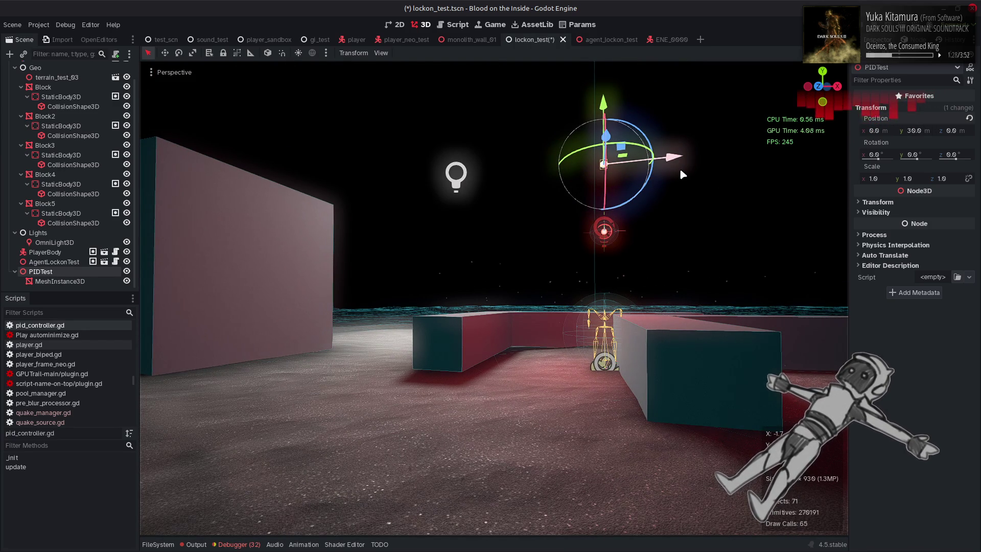
left_click_drag(679, 167, 675, 168)
left_click_drag(887, 132, 887, 133)
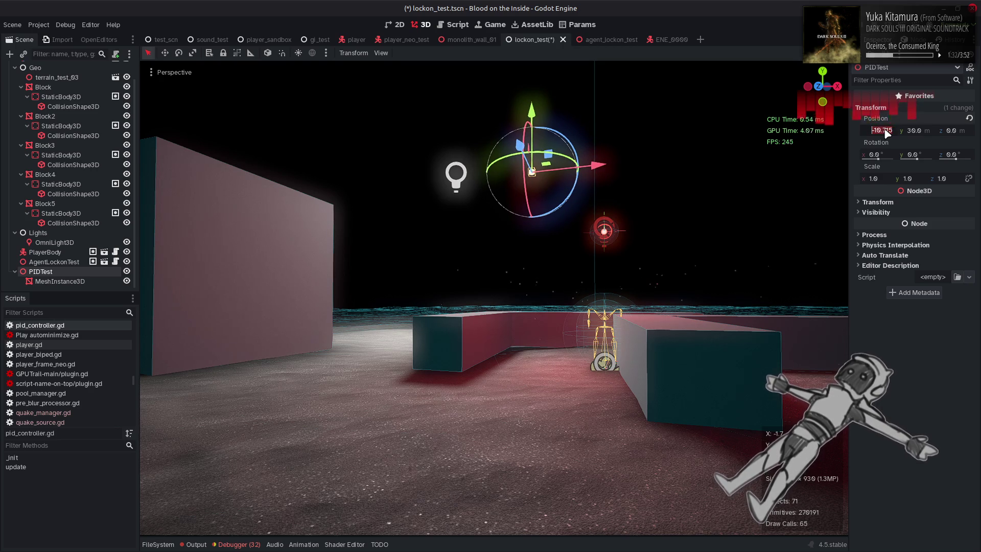
type("-10")
key("Return")
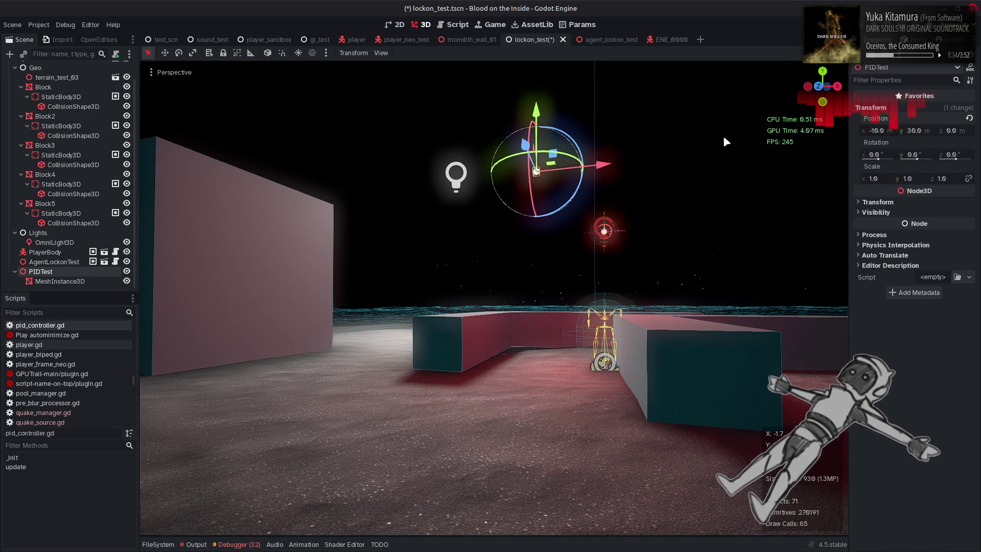
left_click(60, 281)
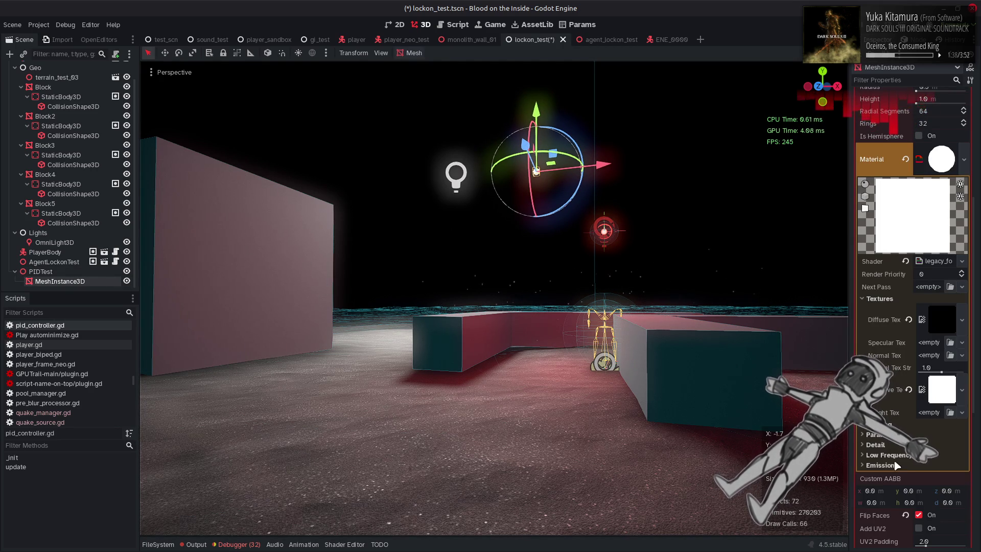
Give the sphere 16 rings while keeping 32 radial segments
scroll(945, 398, "down", 2)
key("w")
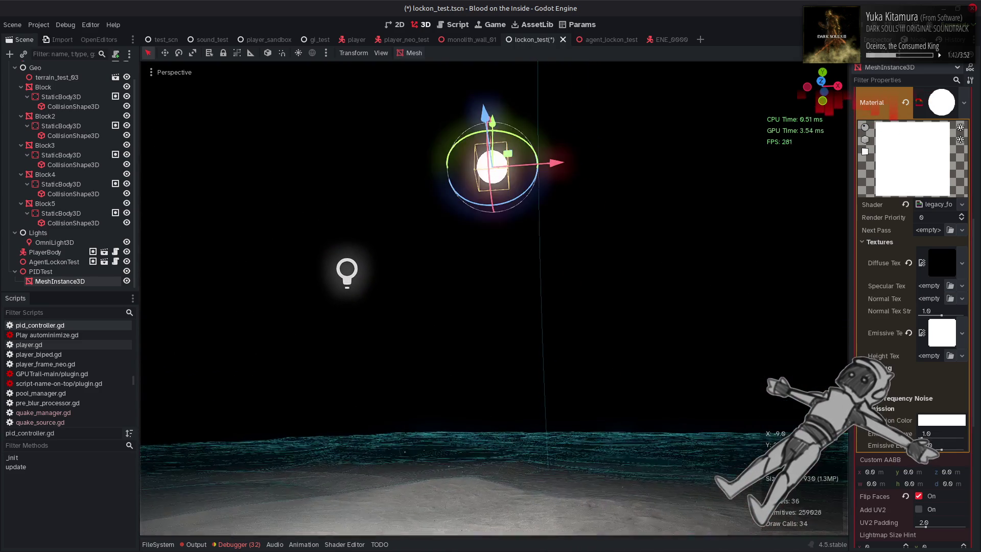
scroll(909, 280, "up", 2)
scroll(894, 287, "up", 6)
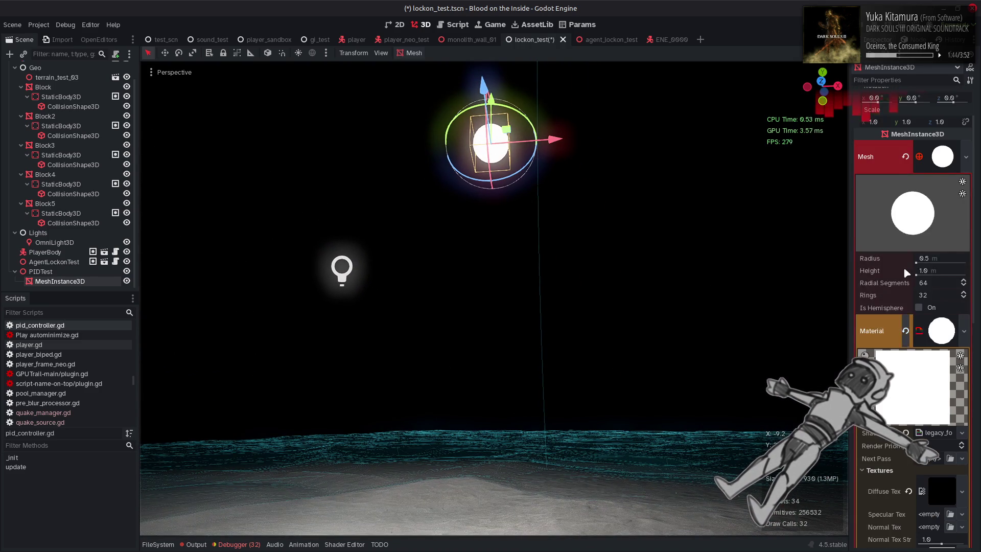
left_click(935, 279)
type("32")
key("Return")
left_click(930, 294)
type("16")
key("Return")
left_click(934, 283)
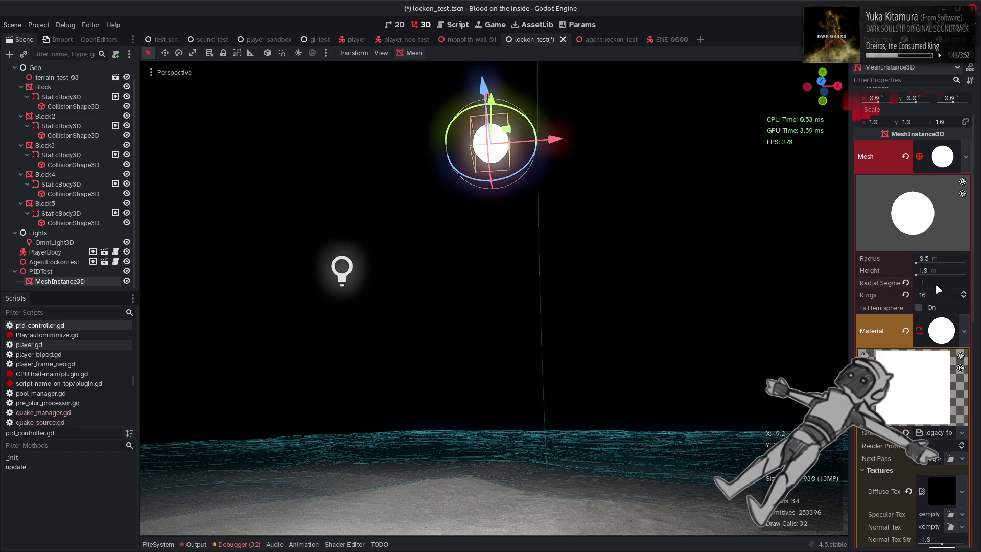
type("16")
key("Return")
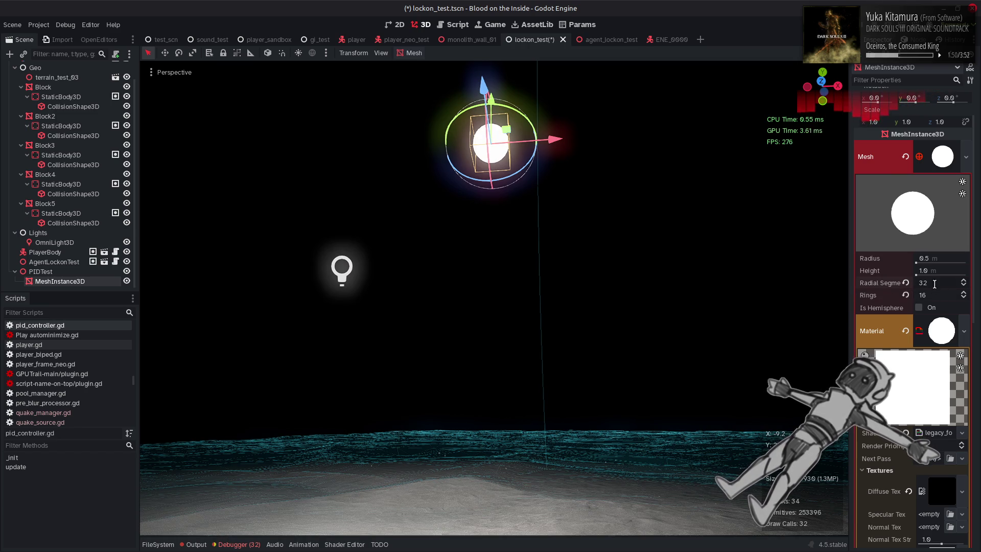
key("ctrl+z")
Make the sphere 2 m in radius and 4 m tall
left_click(936, 256)
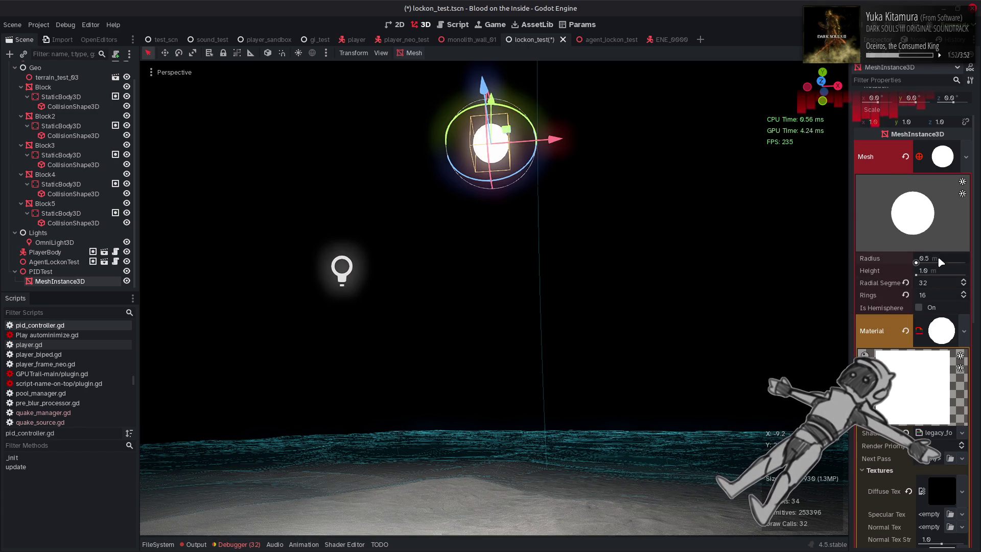
type("1")
key("Return")
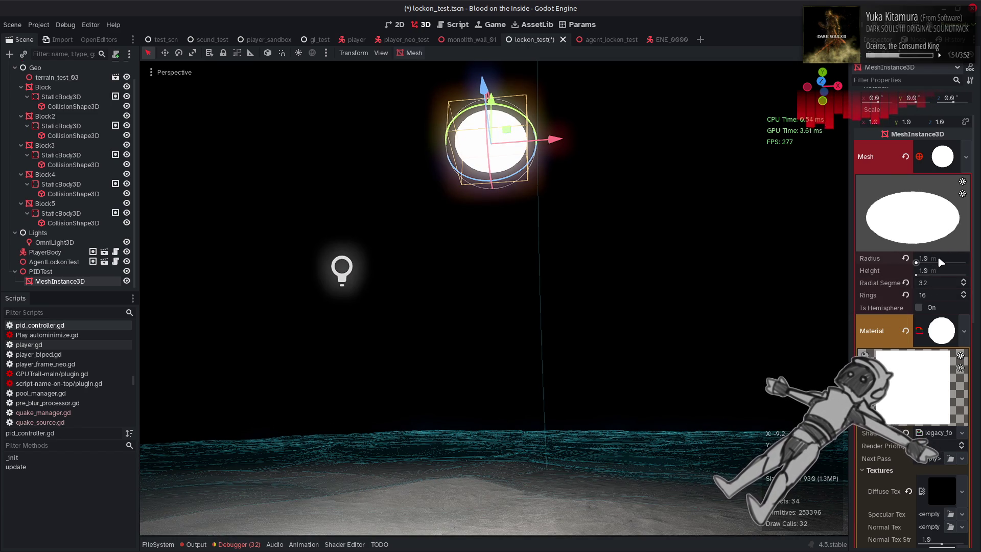
left_click(937, 255)
type("2")
key("Return")
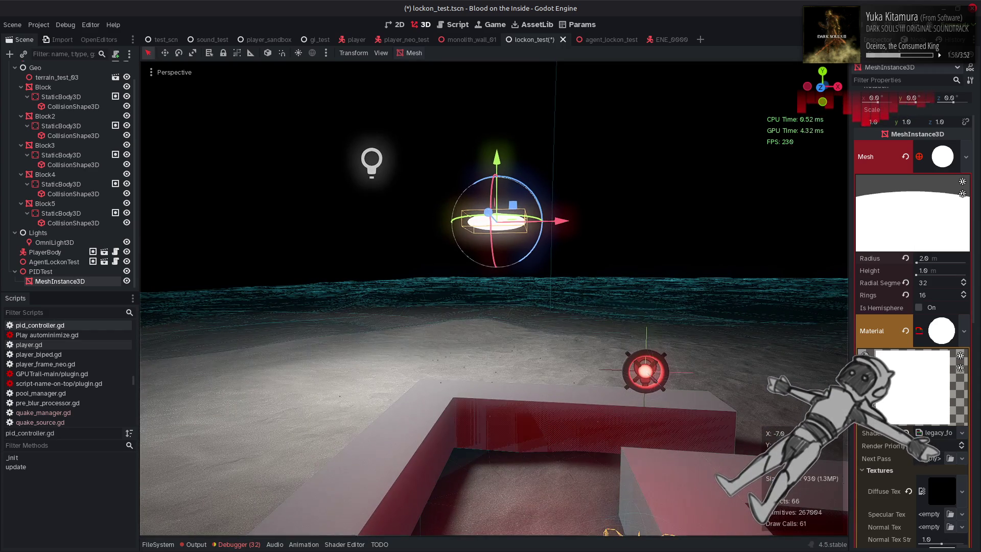
left_click(937, 270)
type("4")
key("Return")
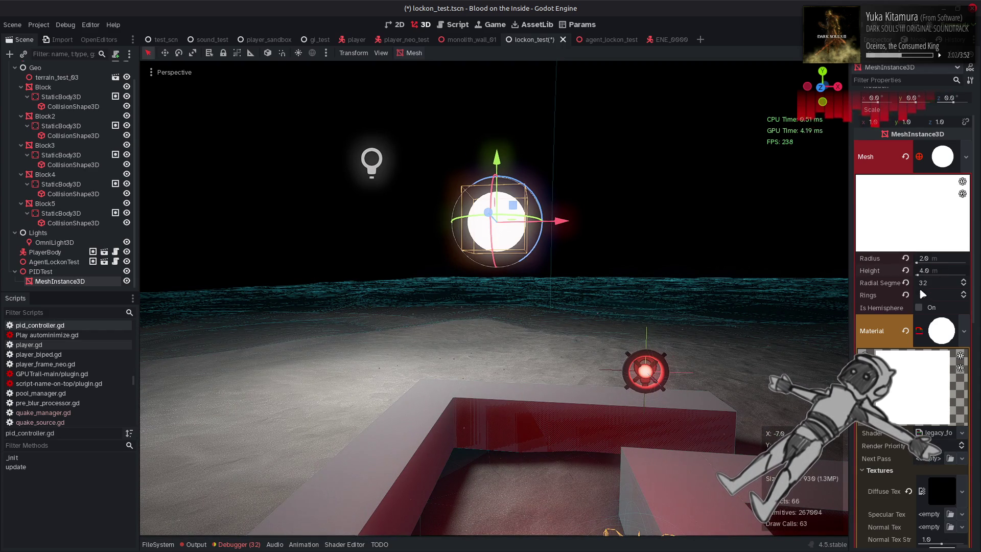
Keep the full sphere shape and set the material's emissive edge to -4
scroll(895, 366, "down", 2)
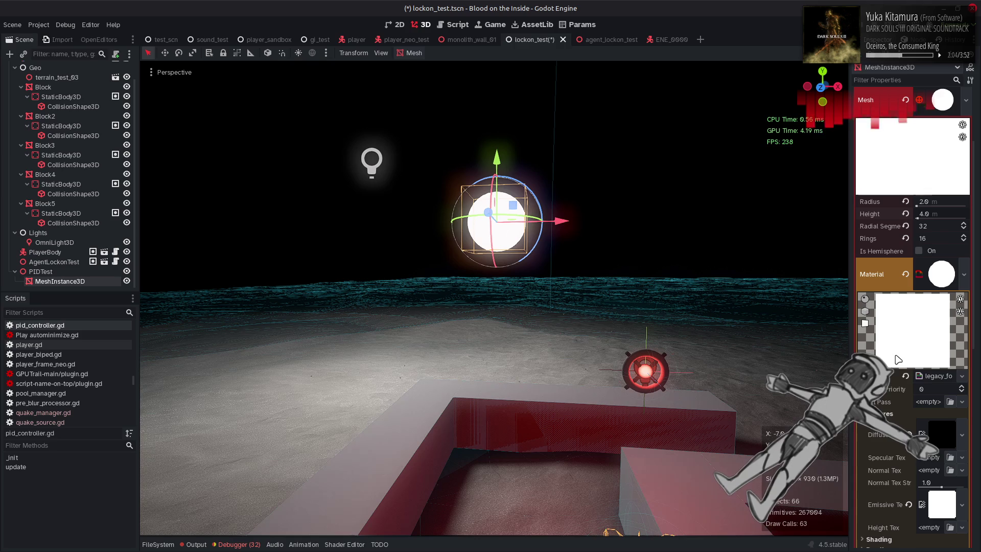
left_click(918, 250)
left_click(923, 252)
left_click(923, 252)
left_click(924, 252)
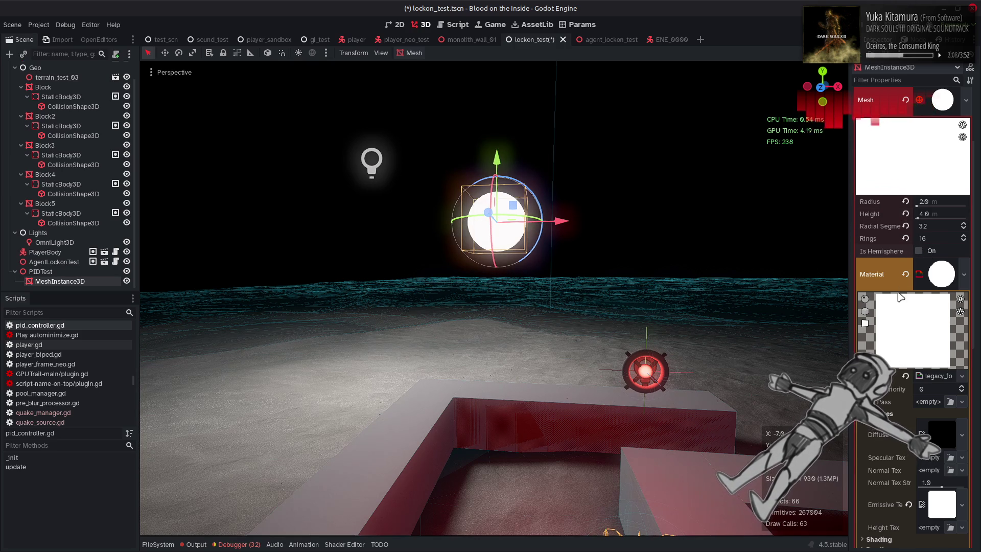
scroll(893, 301, "down", 4)
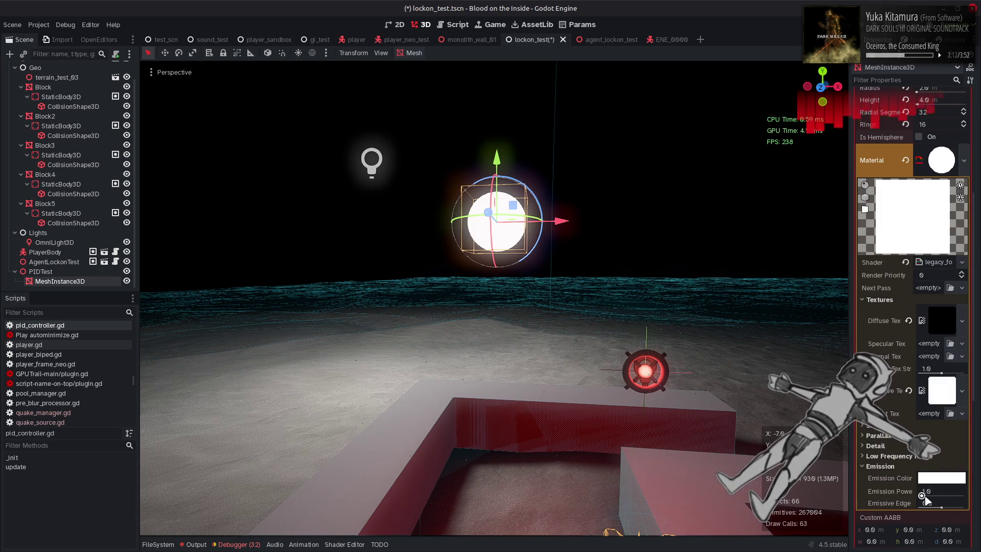
mouse_move(925, 502)
left_mouse_down()
mouse_move(963, 503)
mouse_move(922, 503)
left_mouse_up()
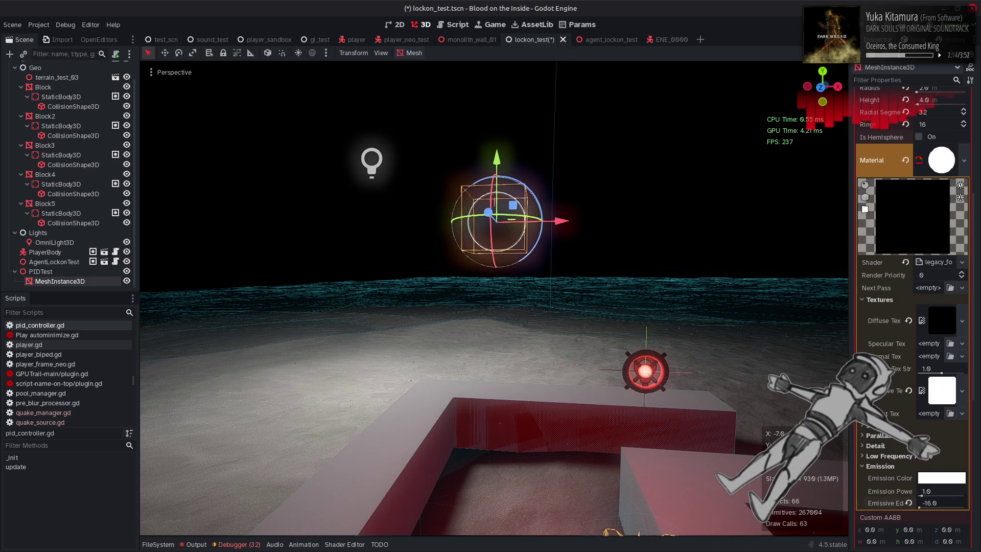
left_click(947, 502)
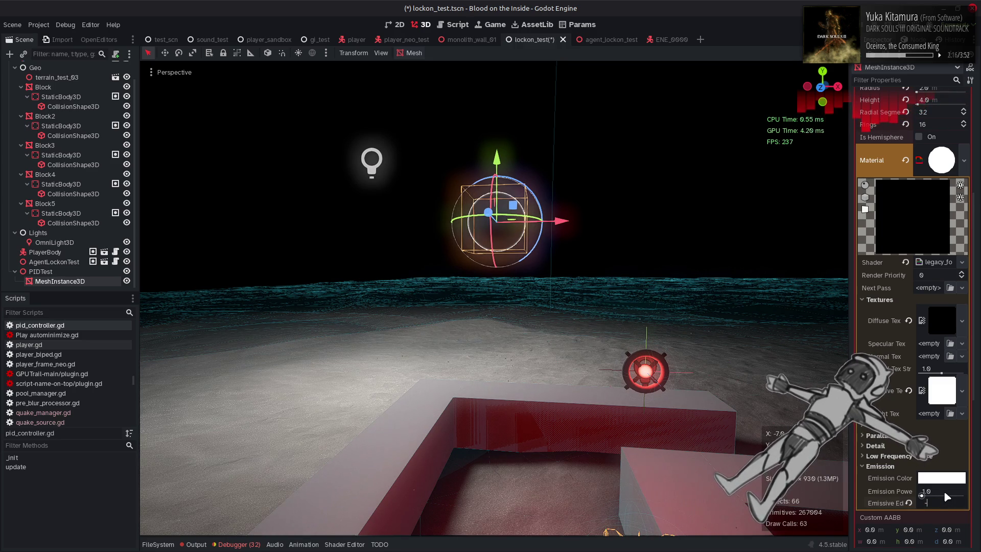
type("0")
key("Return")
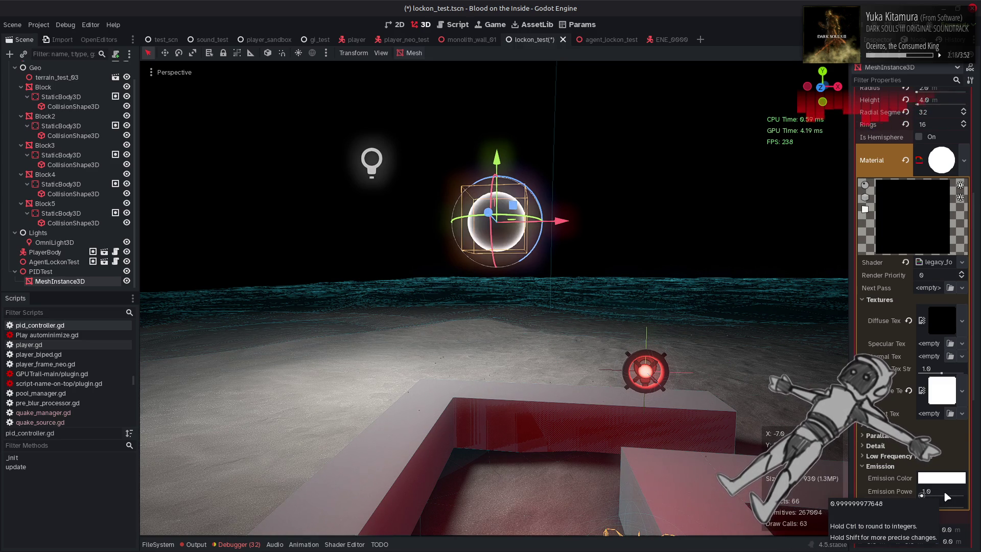
Set the emission colour to a fully saturated, bright cyan with green at 255
left_click(946, 483)
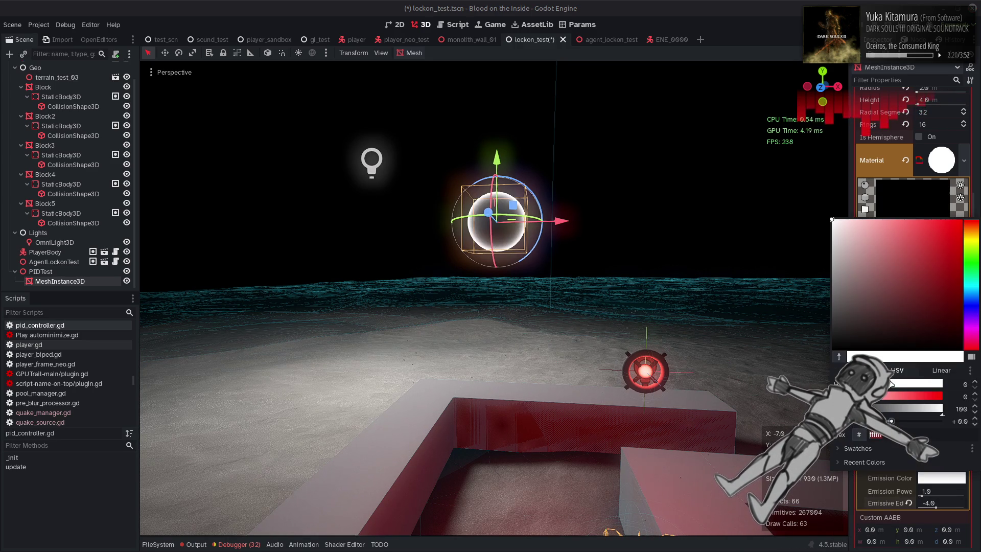
left_click(974, 287)
left_click(904, 296)
left_click_drag(916, 280, 964, 218)
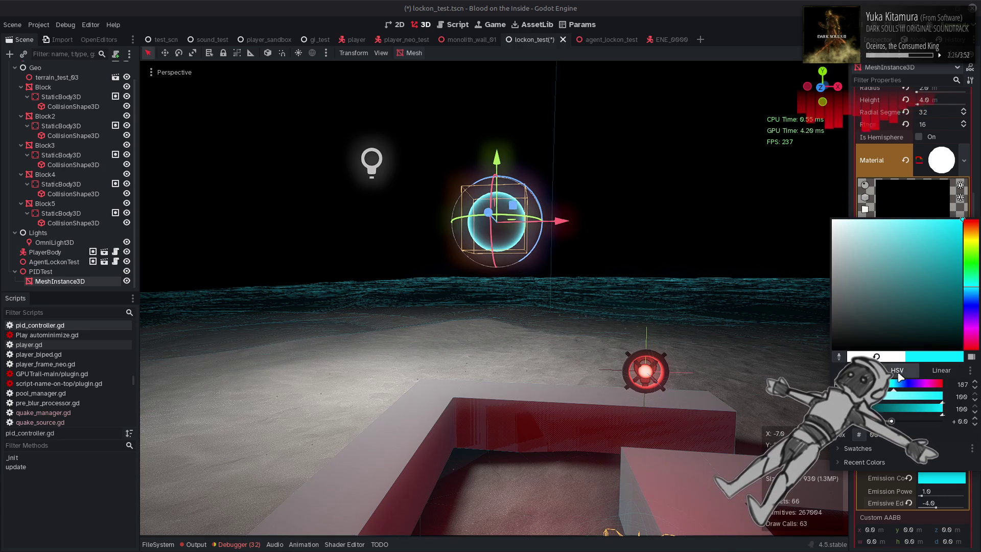
left_click(863, 370)
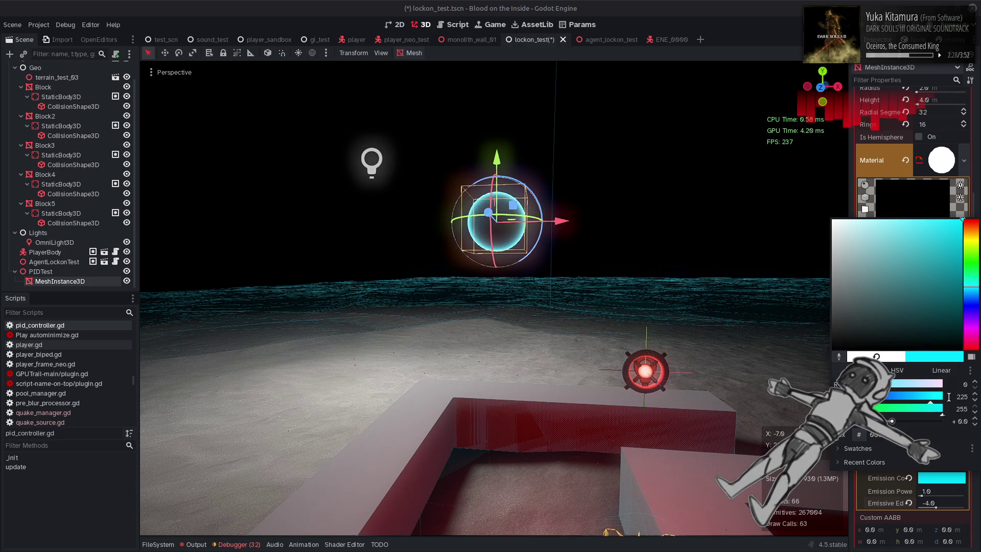
left_click_drag(936, 394, 945, 395)
left_click(728, 372)
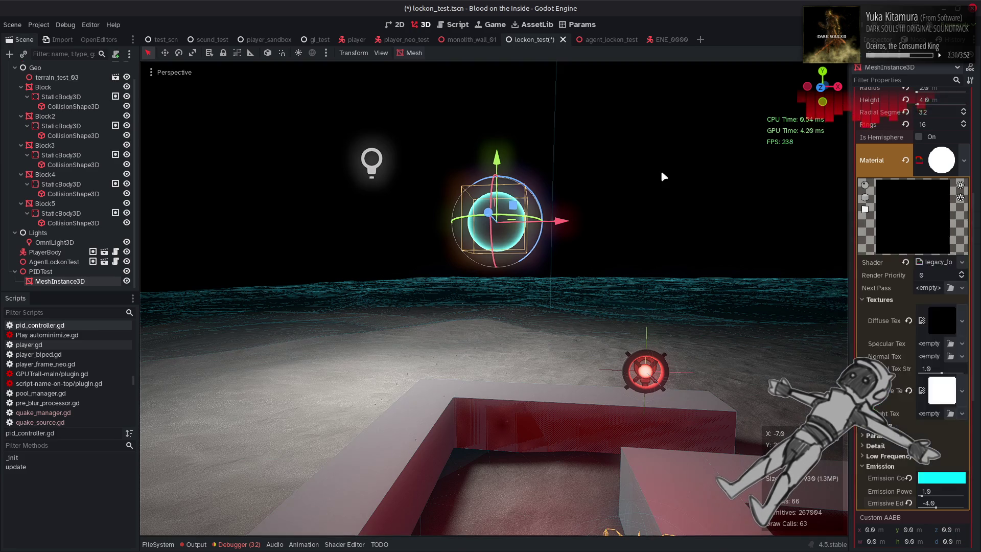
left_click(660, 175)
key("w")
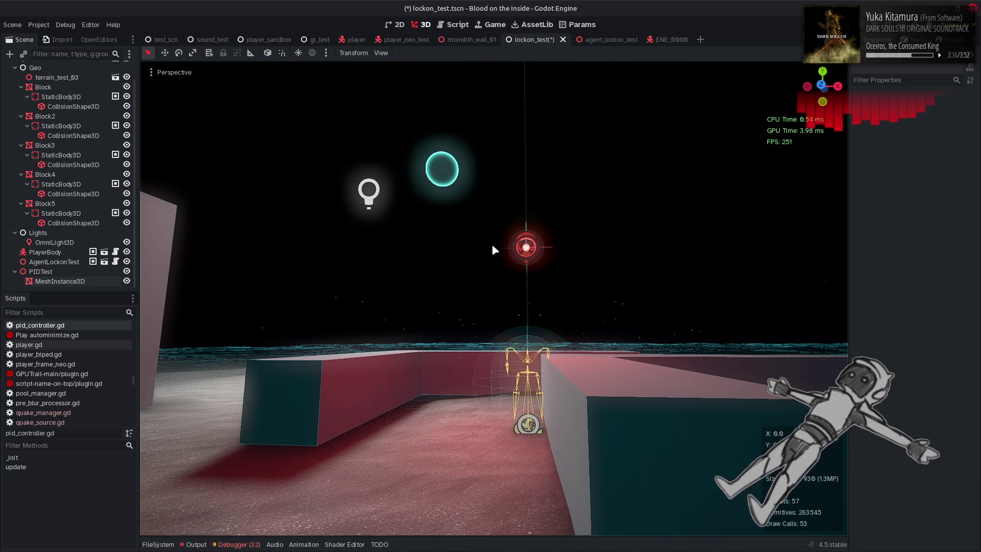
Select the PIDTest node in the lockon_test scene
left_click(61, 261)
left_click(41, 271)
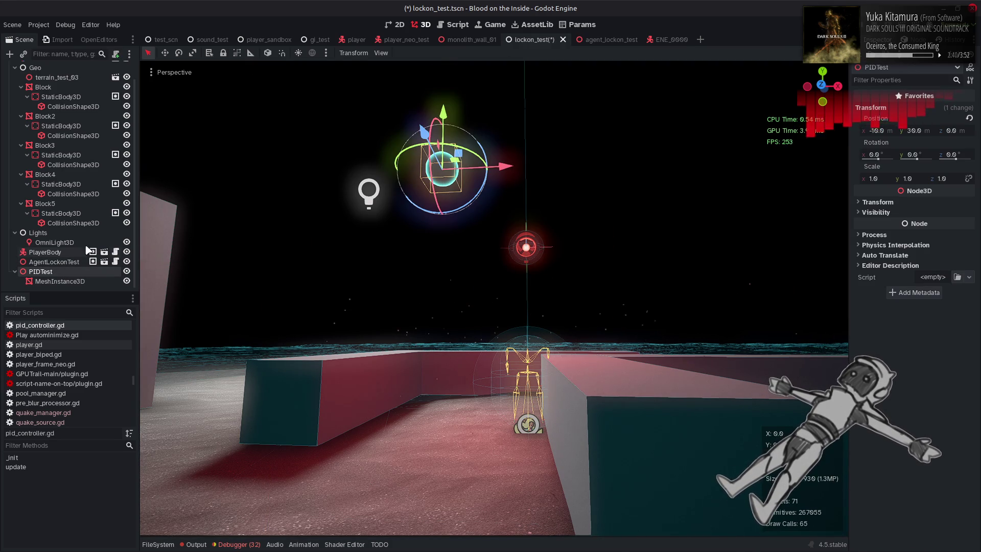
right_click(69, 272)
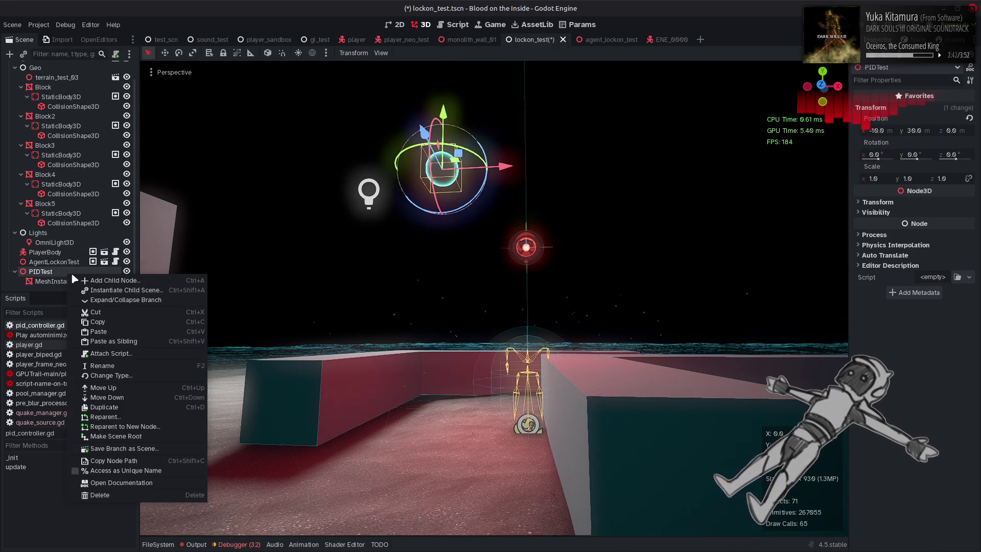
left_click(589, 44)
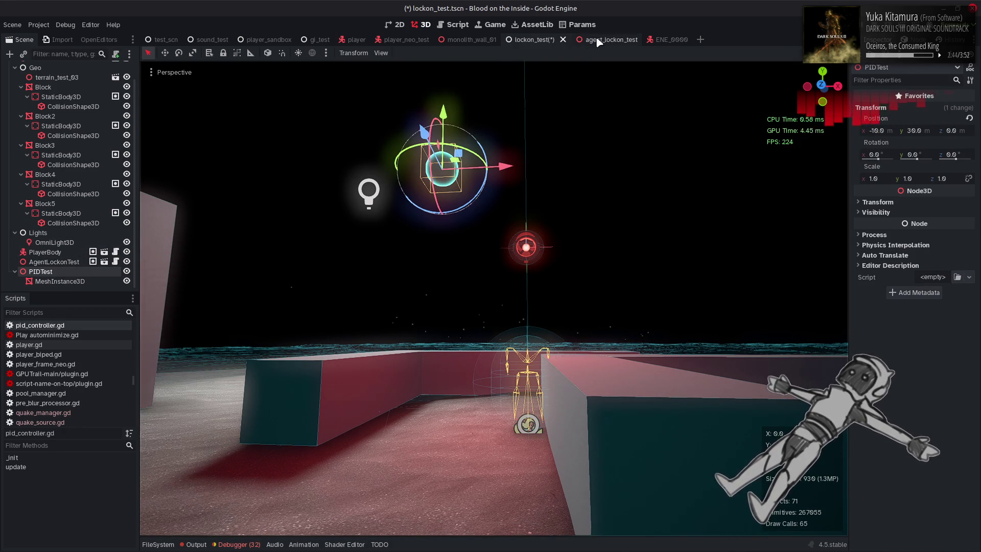
Copy OmniLight3D from agent_lockon_test and return to PIDTest in lockon_test
left_click(601, 39)
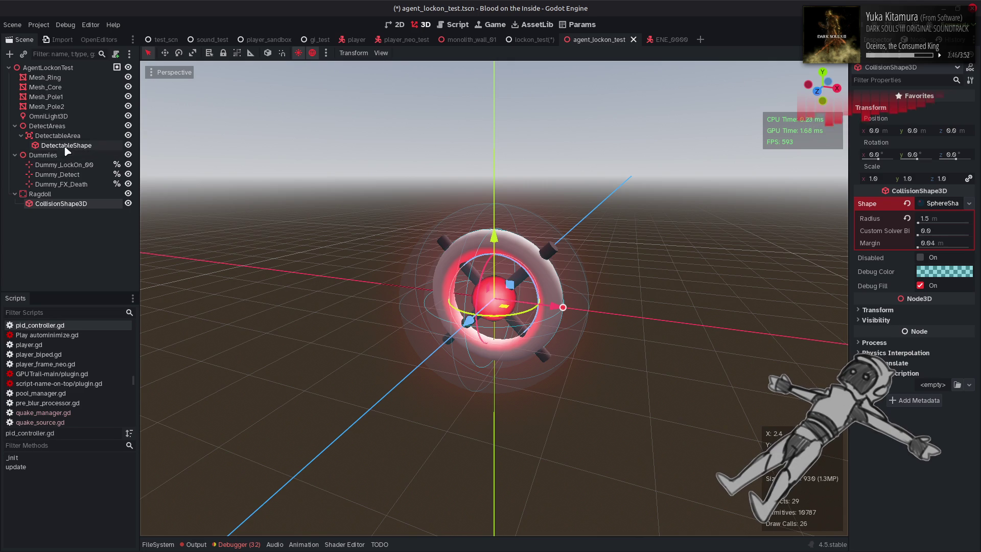
right_click(72, 115)
left_click(102, 163)
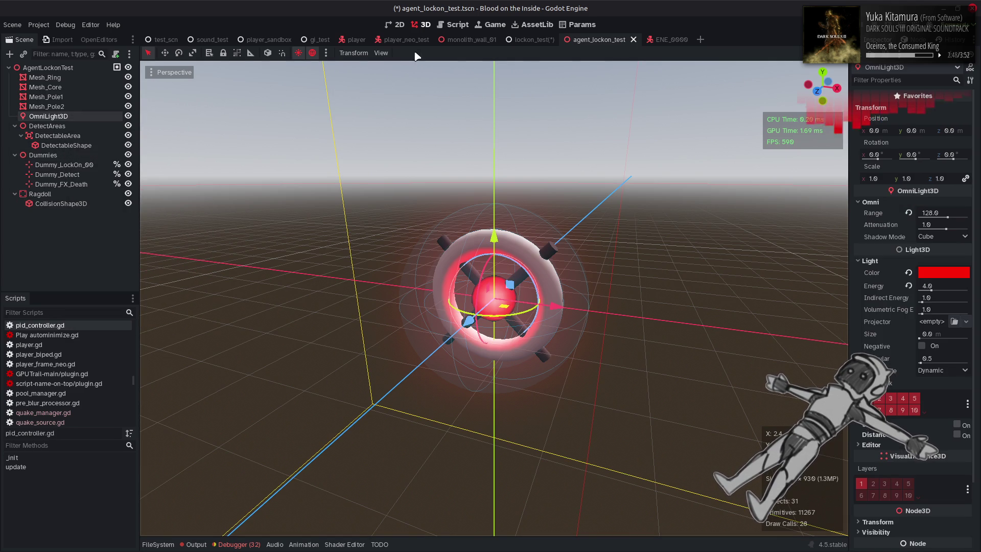
left_click(531, 40)
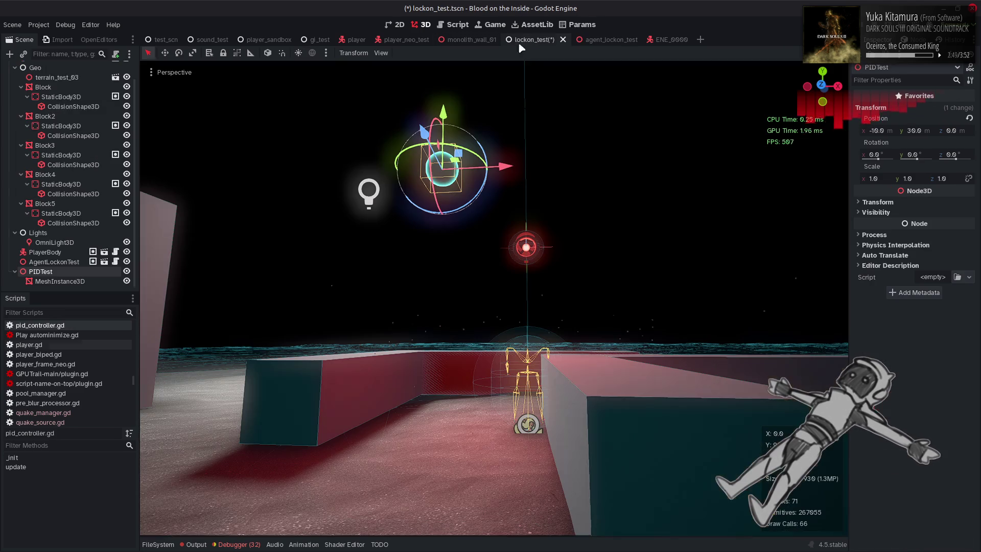
right_click(53, 271)
Paste the OmniLight3D under PIDTest, colour its light cyan, and save
left_click(104, 326)
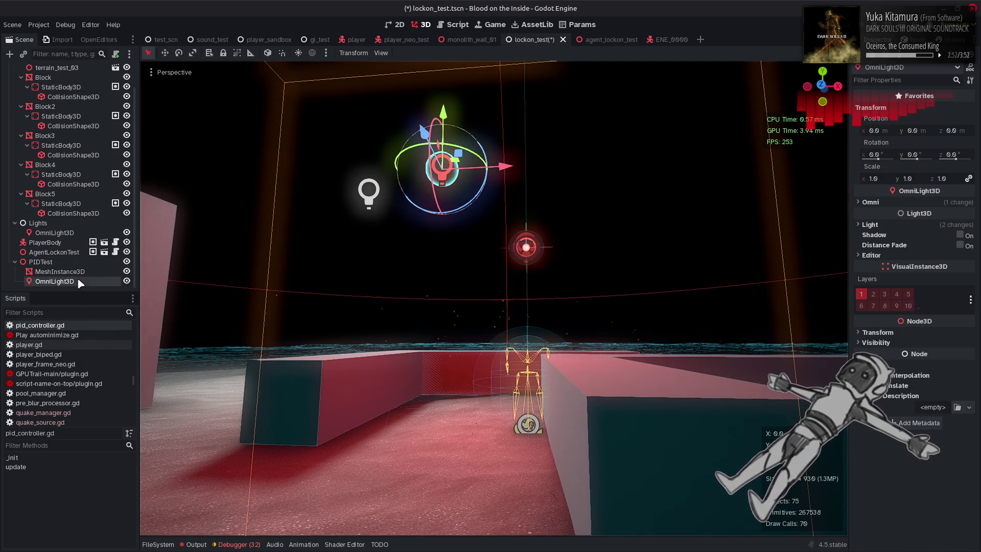
left_click(897, 204)
left_click(900, 259)
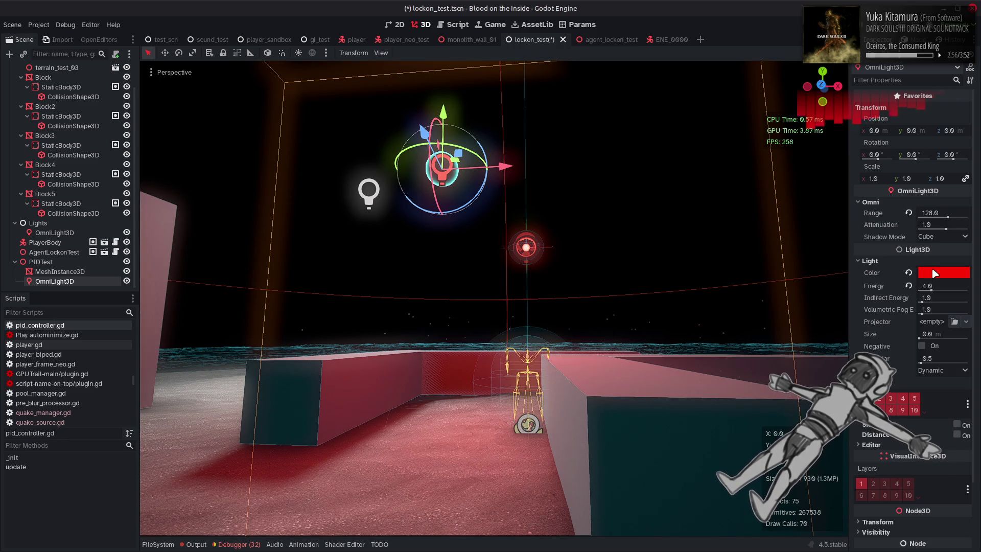
left_click(938, 275)
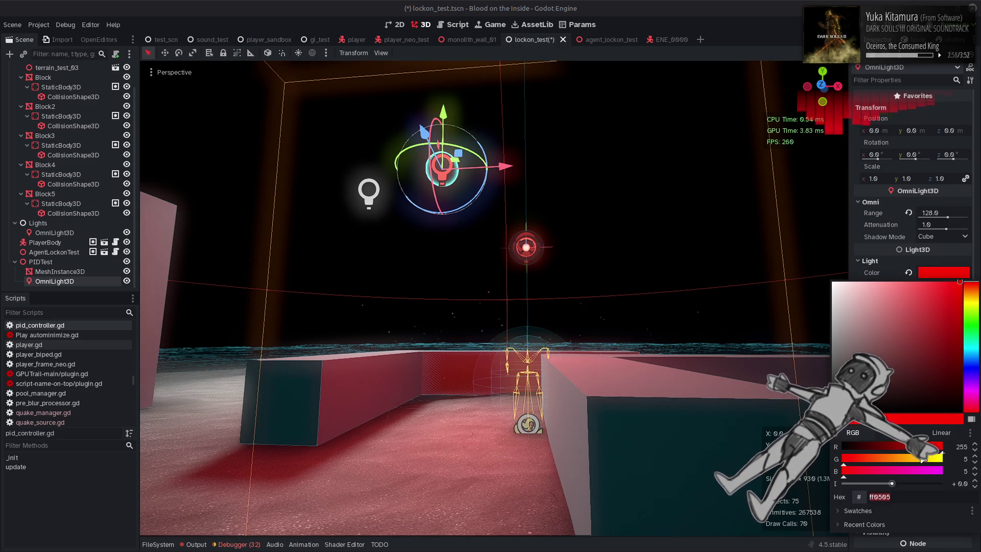
mouse_move(901, 474)
left_mouse_down()
mouse_move(942, 471)
mouse_move(945, 459)
left_mouse_up()
left_click(561, 310)
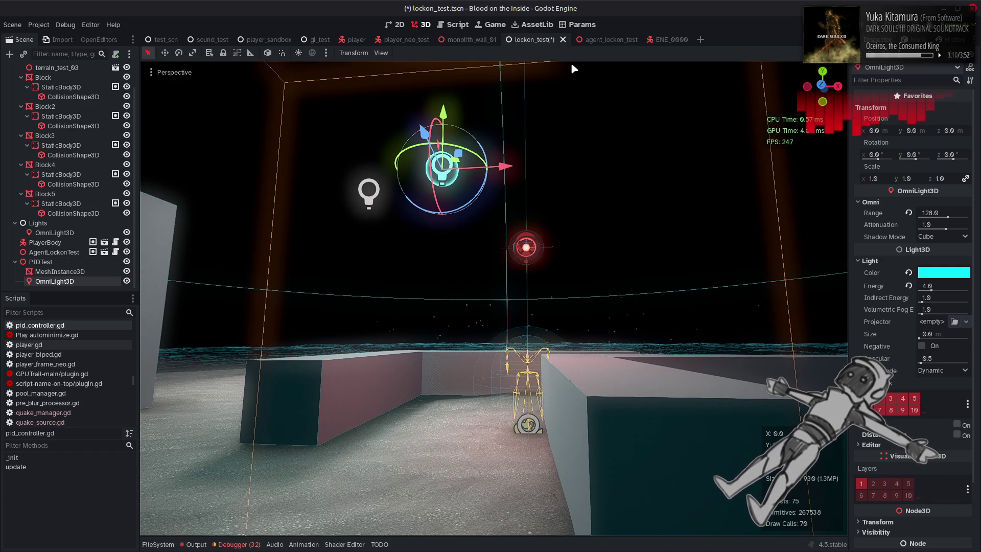
key("ctrl+s")
Compare against the MeshInstance3D's emission colour and save the scene again
left_click(103, 272)
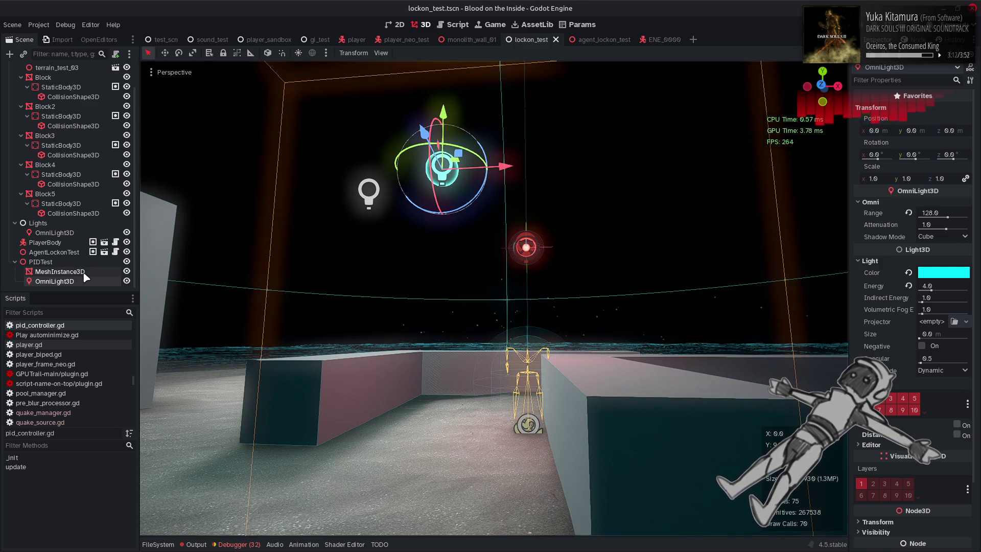
left_click(920, 477)
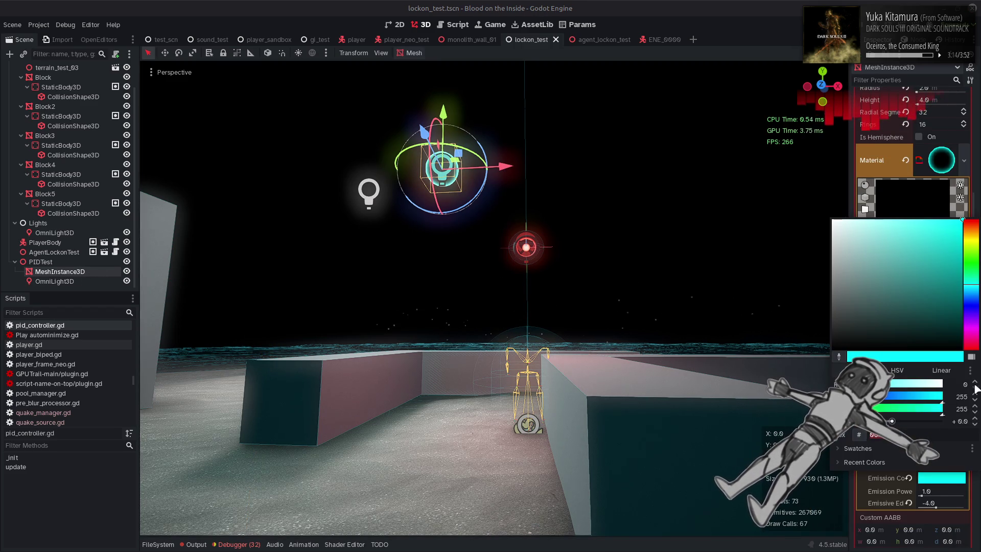
left_click(586, 343)
left_click(588, 274)
key("ctrl+s")
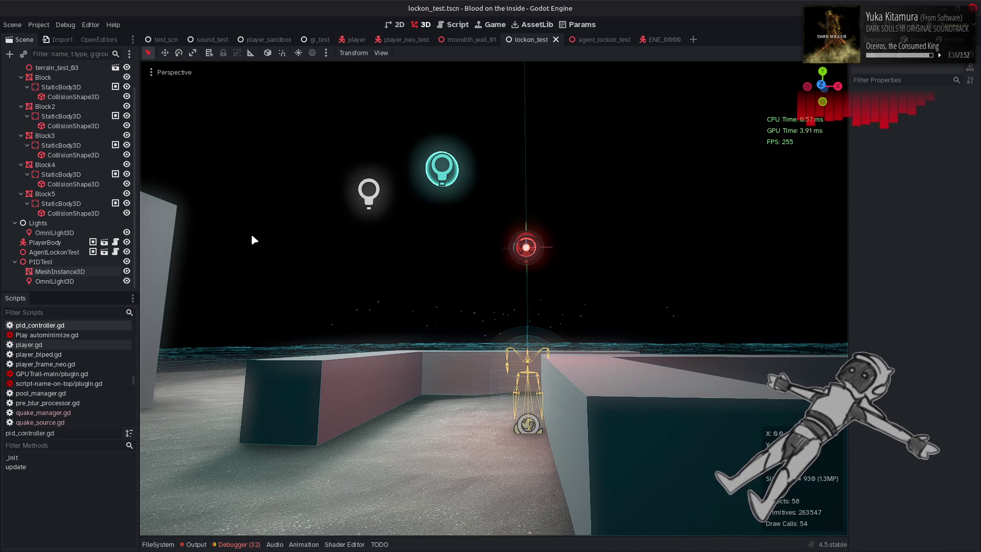
Select PIDTest to show its properties in the Inspector
left_click(46, 261)
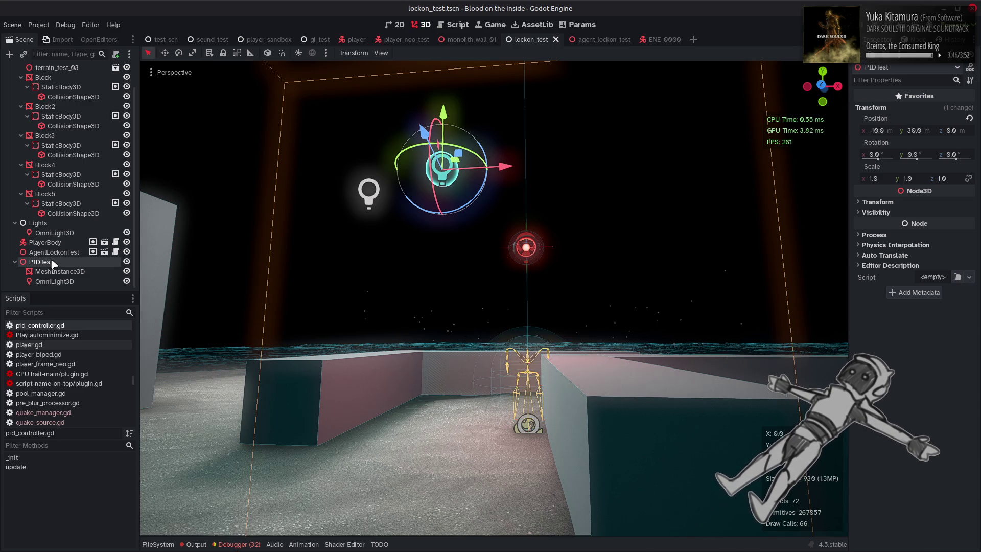
Attach a new built-in GDScript extending Node3D to PIDTest, without a template
left_click(969, 277)
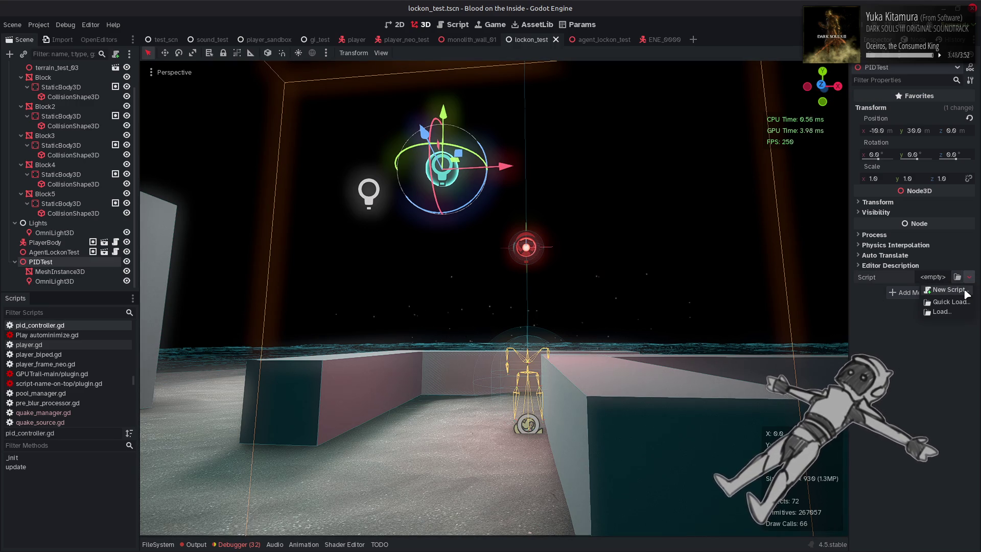
left_click(947, 290)
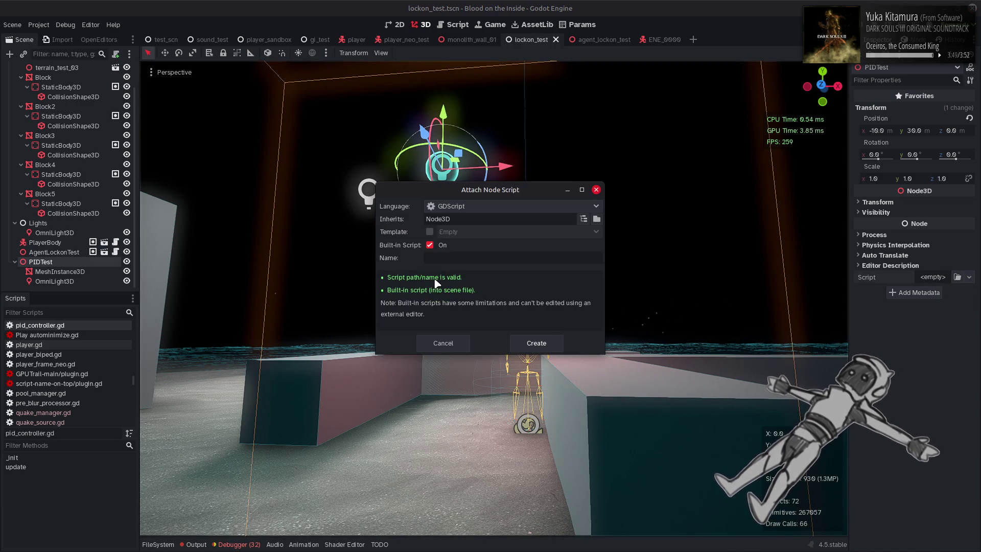
left_click(430, 231)
left_click(430, 232)
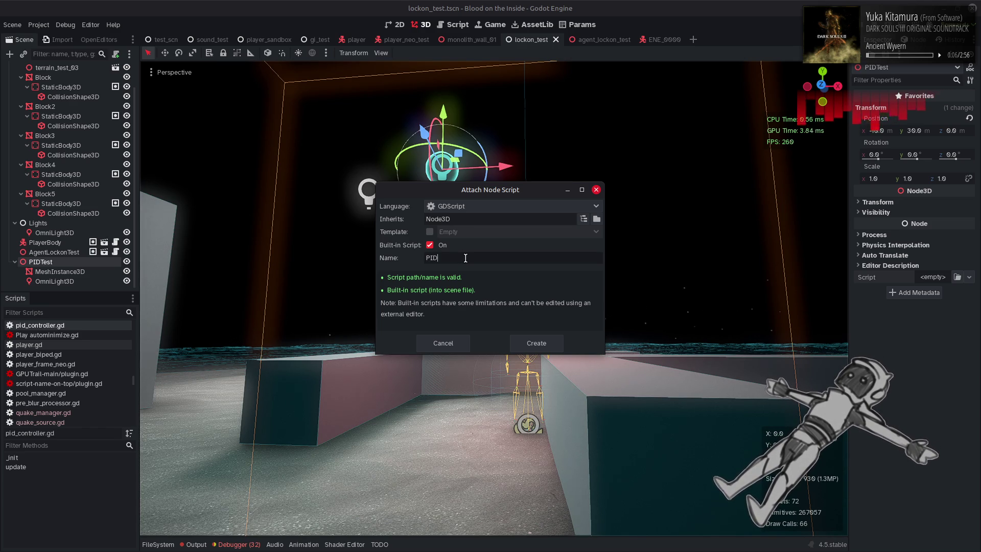
left_click(551, 339)
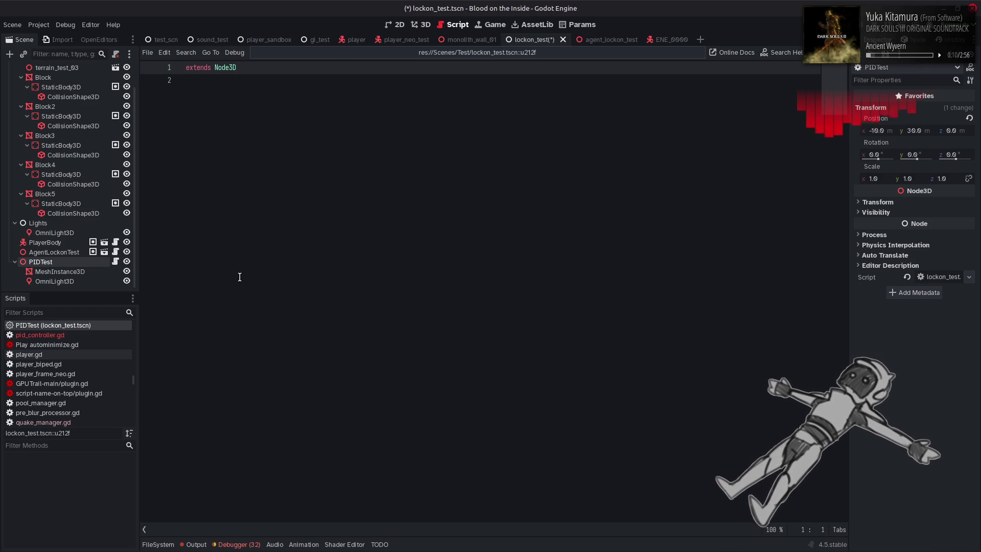
Inspect the new script resource's details, then return to PIDTest's node properties
left_click(953, 277)
left_click(909, 108)
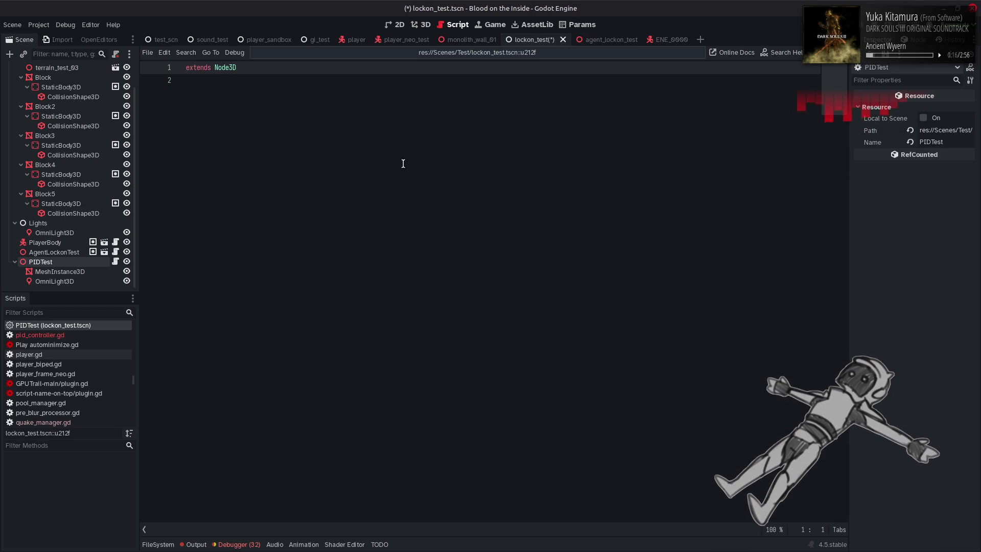
left_click(60, 271)
left_click(41, 262)
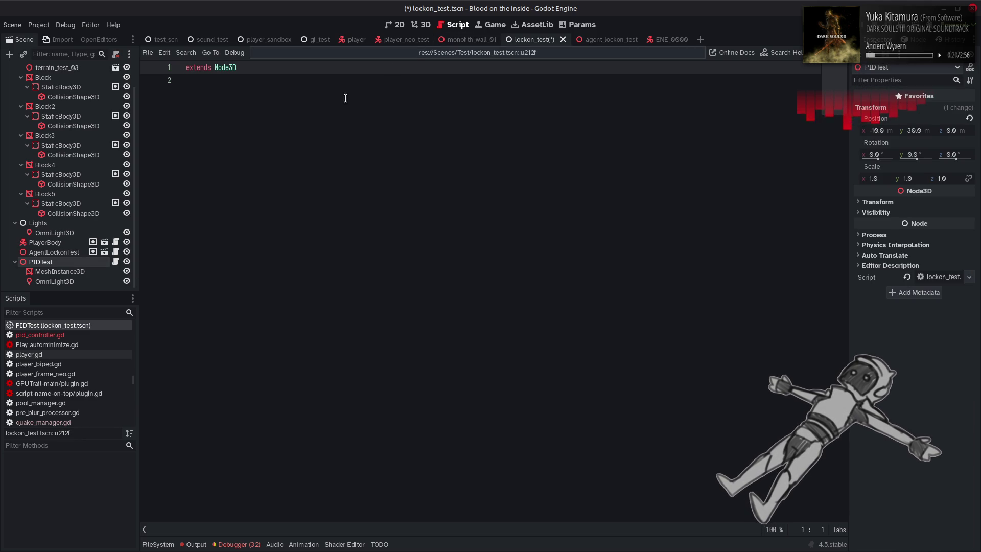
Declare an exported target_node variable of type Node3D defaulting to null
left_click(296, 94)
key("Return")
type("@export target_node: N")
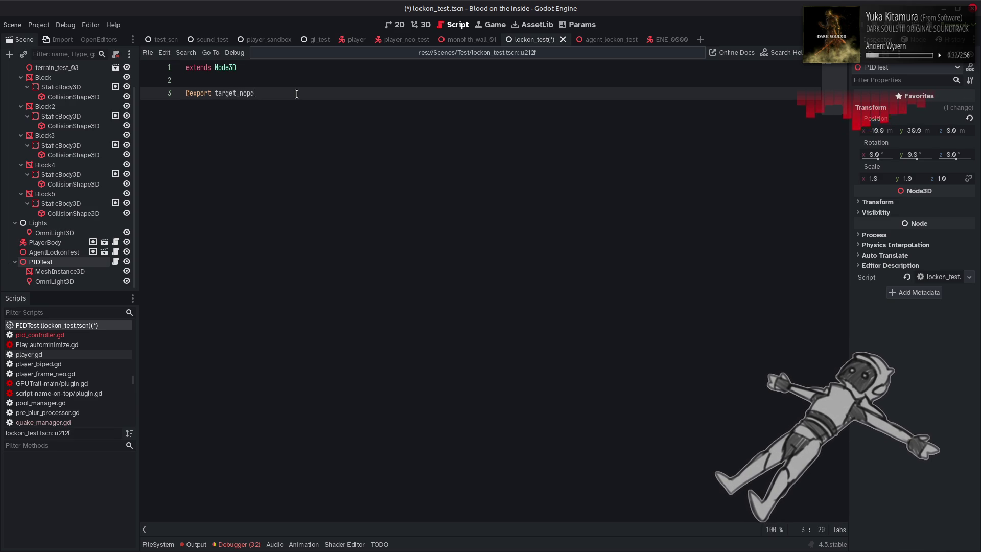
type("ode")
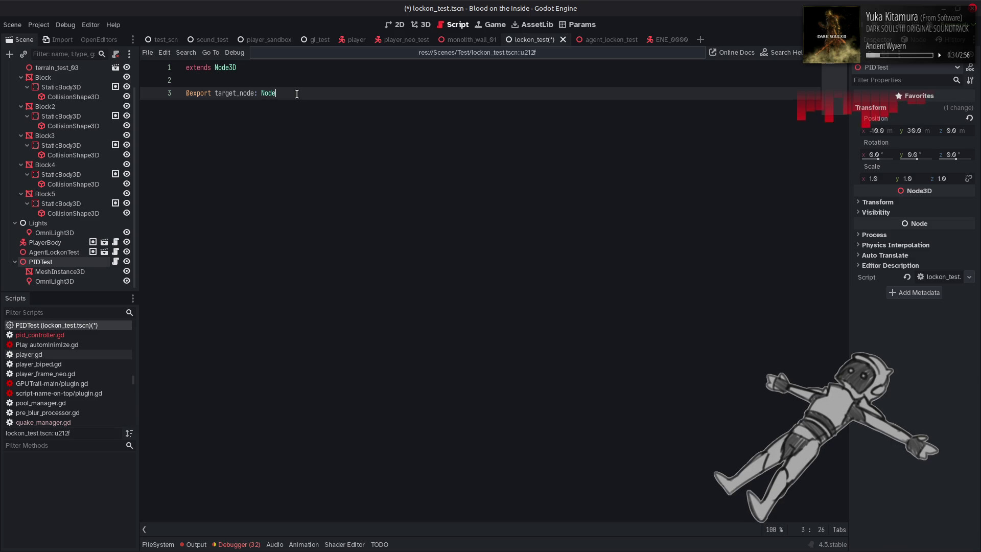
type("3D = null")
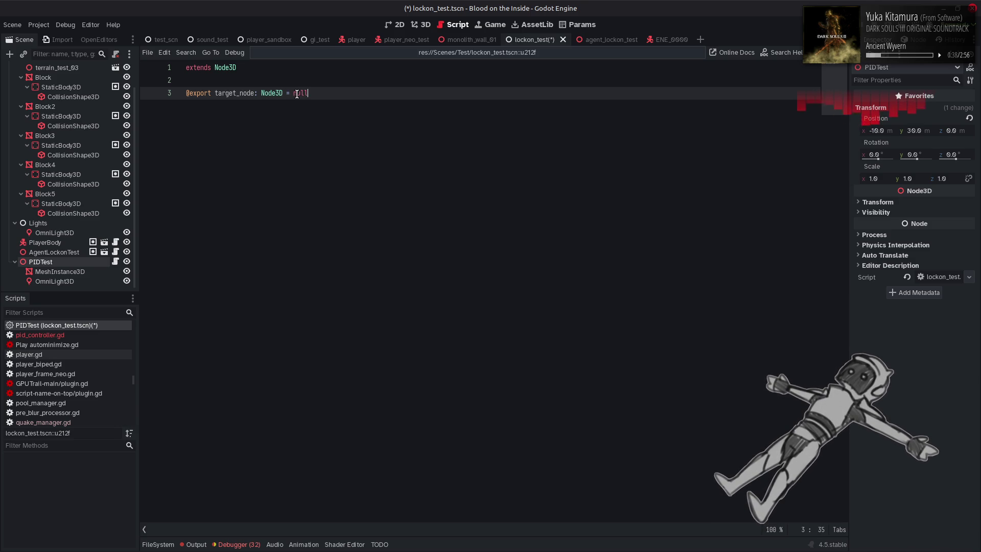
left_click(275, 82)
key("Return")
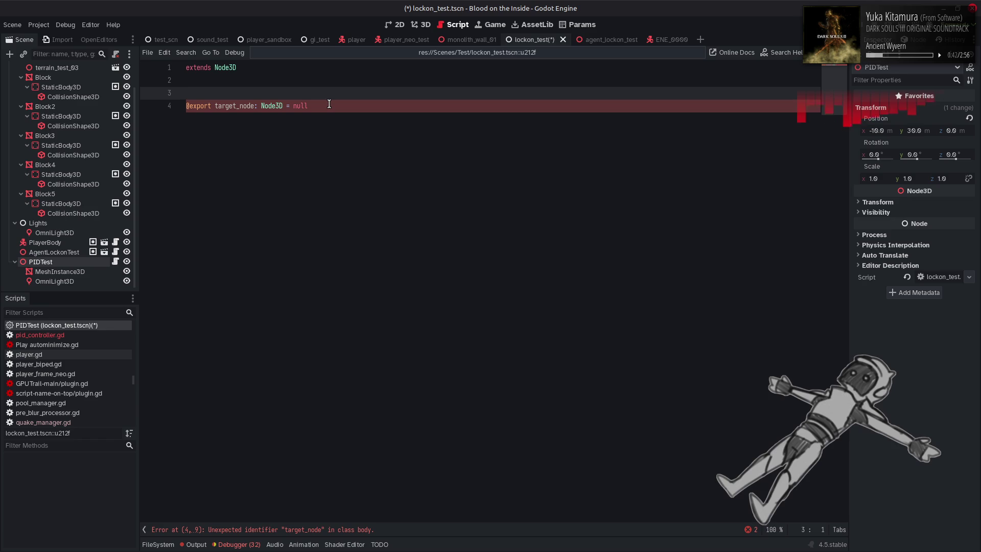
left_click(215, 106)
type("var")
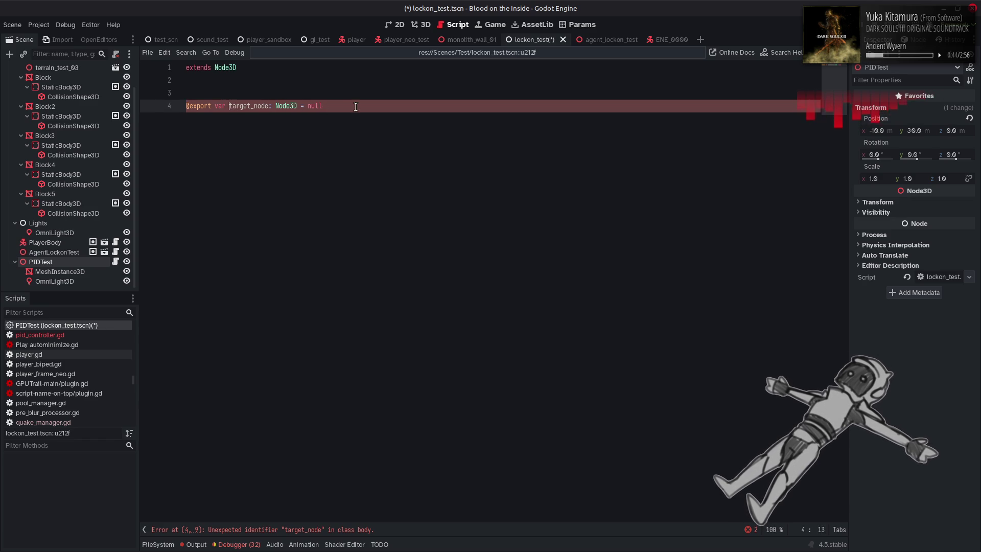
left_click(355, 106)
key("Return")
key("Return")
key("Return")
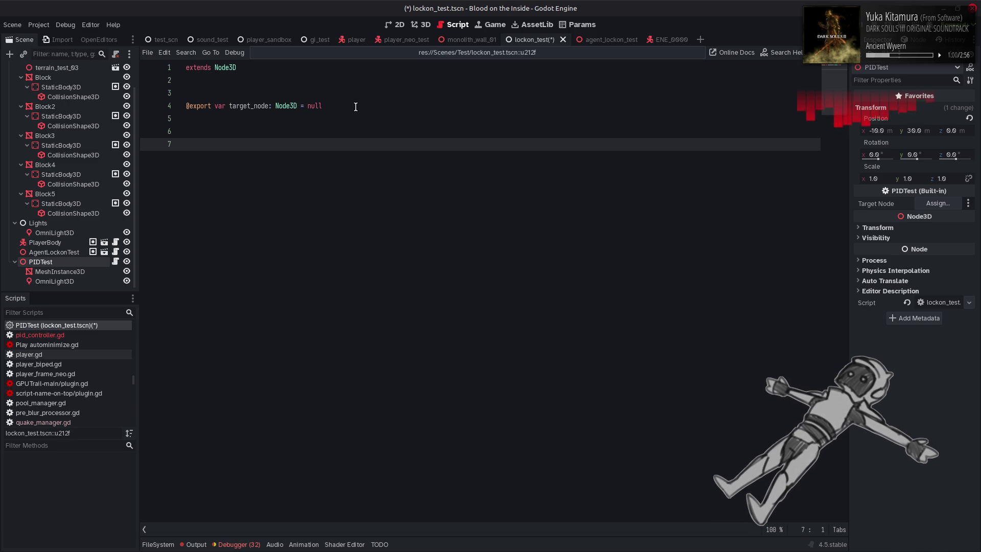
Add a _ready() function and declare pid_controller as a PIDController set to null
type("func _r")
key("Return")
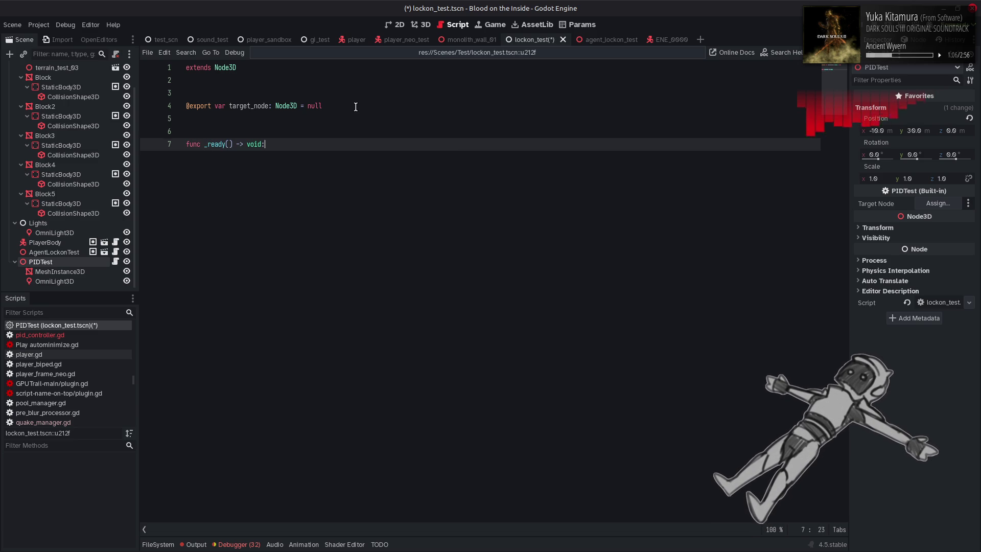
key("Return")
left_click(355, 107)
key("Return")
key("Return")
key("Return")
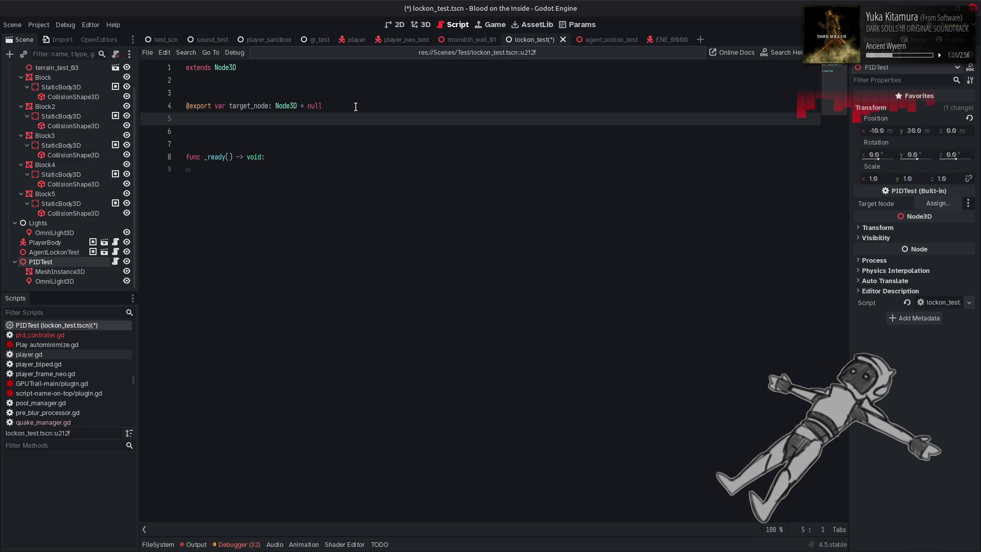
type("var p")
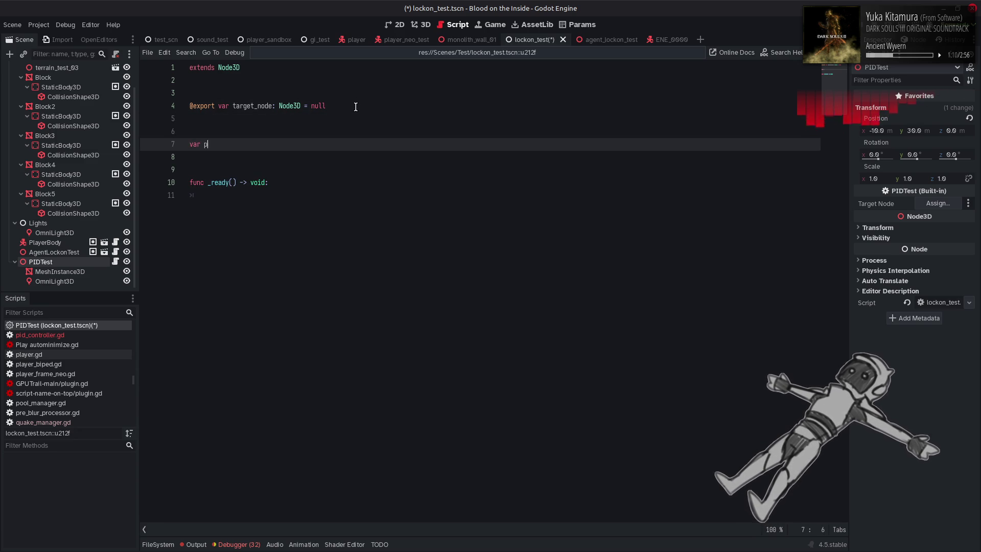
type("id_controll")
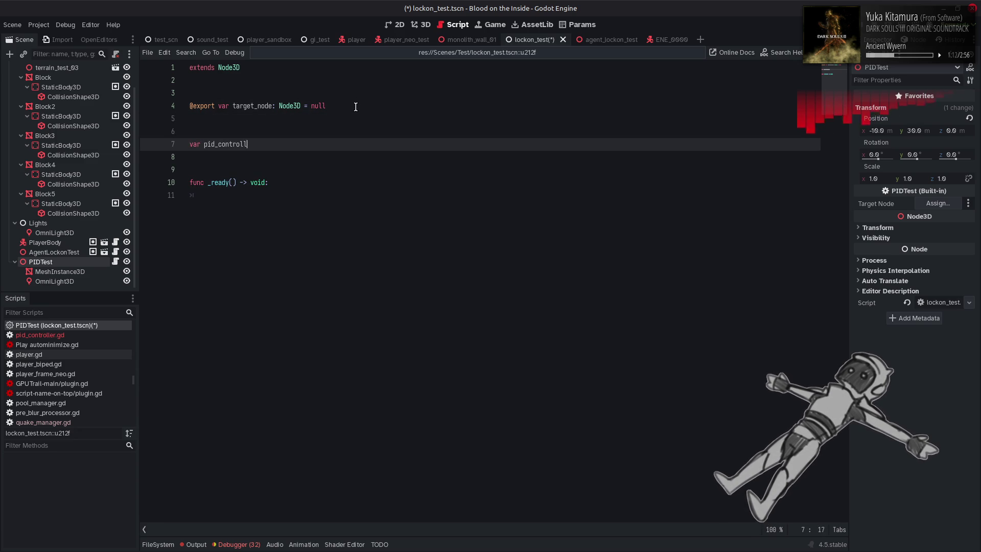
type("er  PID")
key("Return")
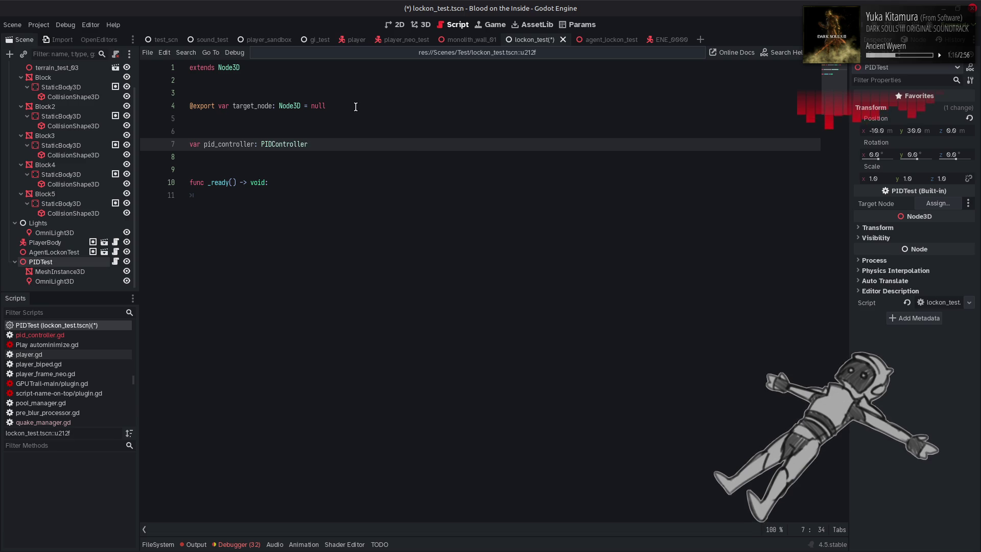
type(" =")
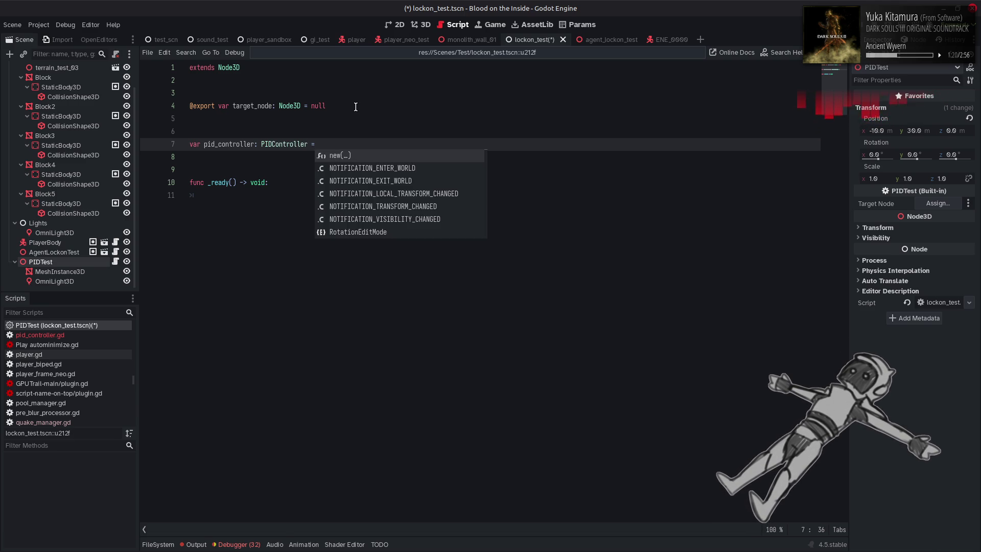
type(" null")
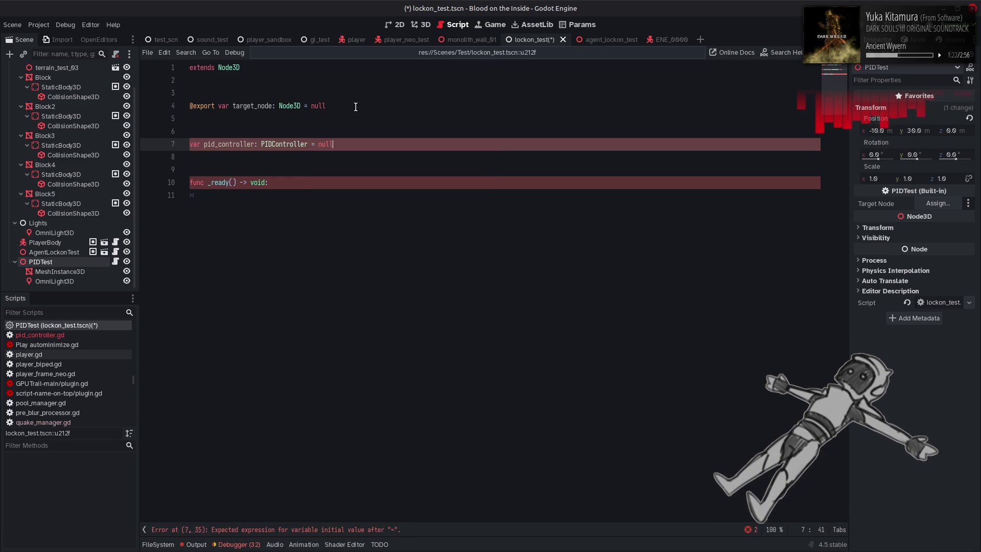
In _ready, write pid_controller = PIDController.new(Vector3.ZERO)
double_click(210, 145)
key("ctrl+c")
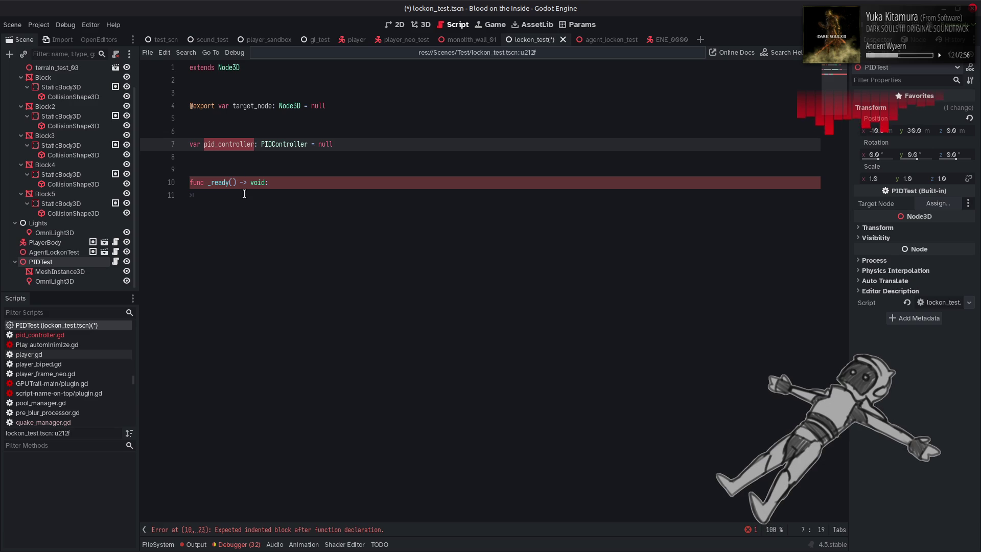
left_click(250, 196)
key("ctrl+v")
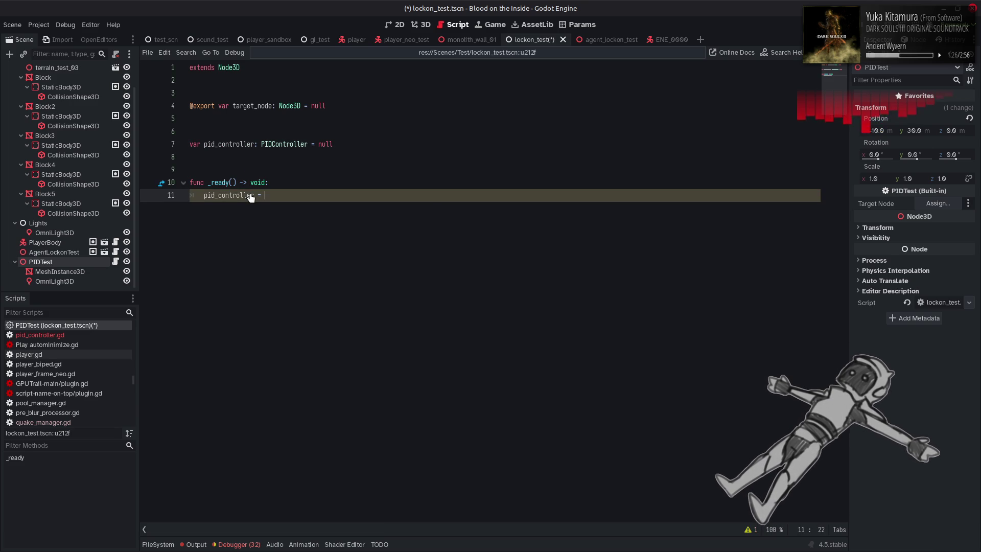
type("PID")
key("Return")
type(".")
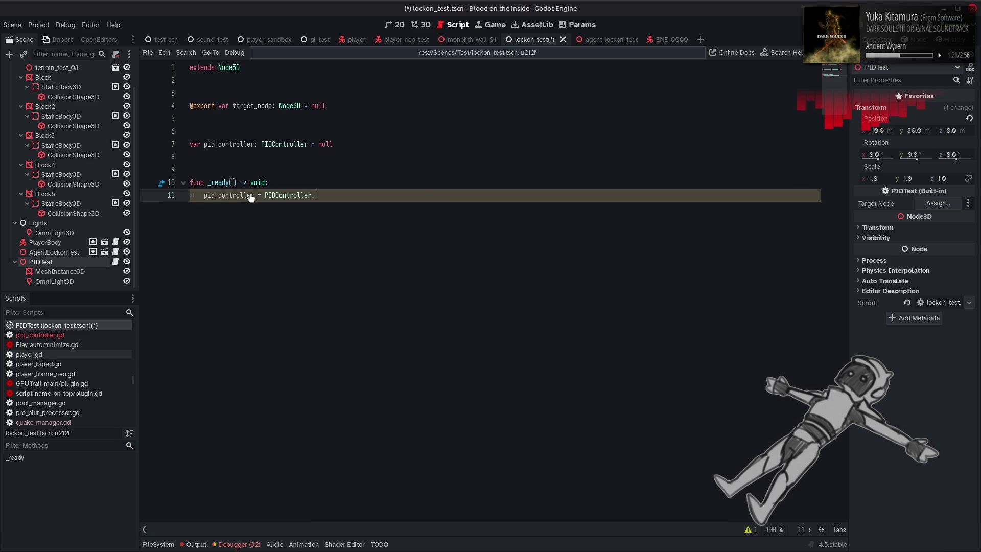
type("n")
key("Return")
type(")")
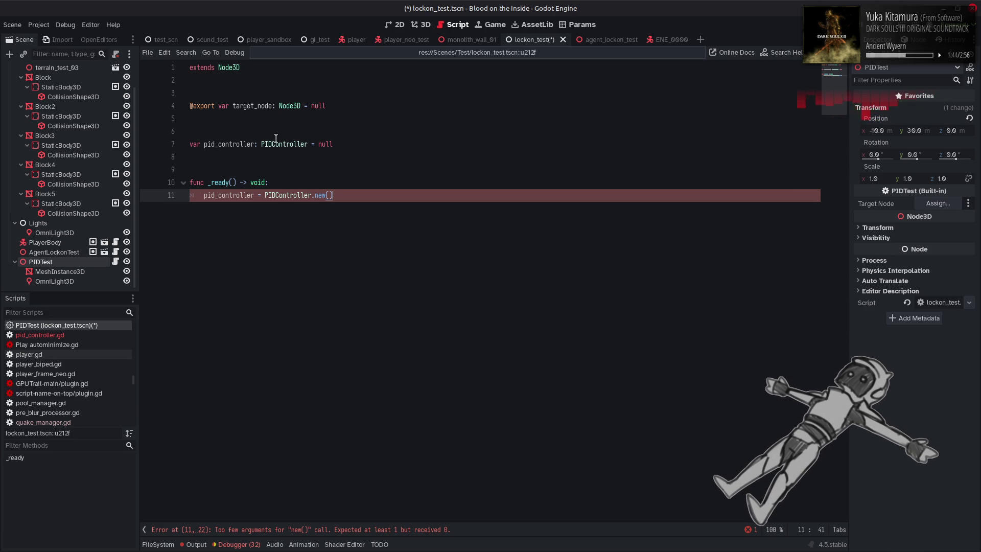
type("Vector3")
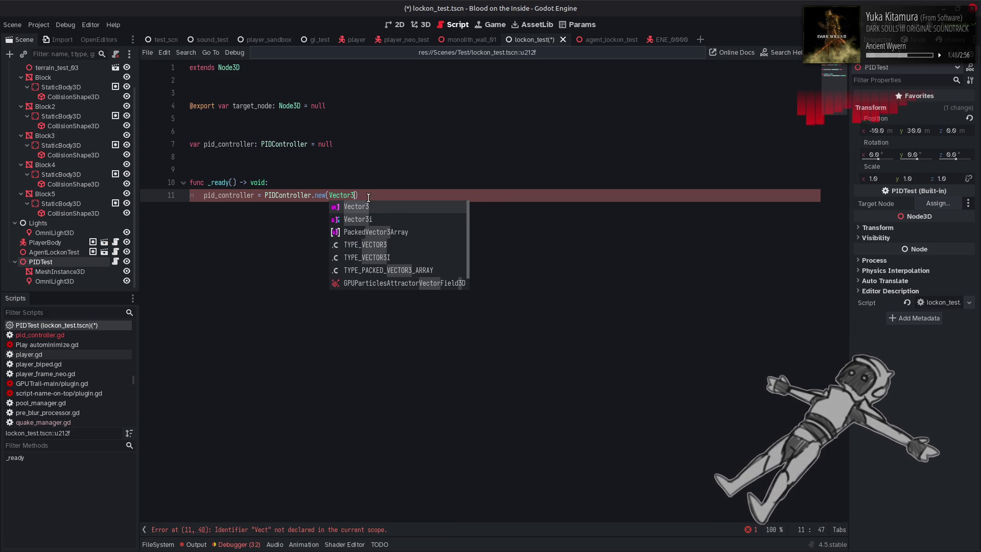
type(".ZERO)")
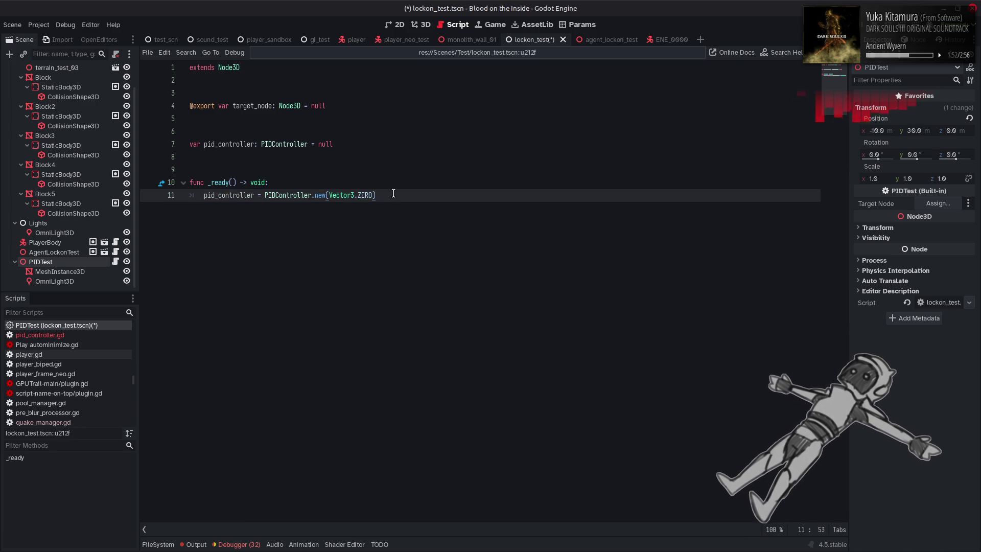
Add spacing below _ready and begin a _physics_process function with autocomplete
key("Return")
key("Return")
key("BackSpace")
key("Return")
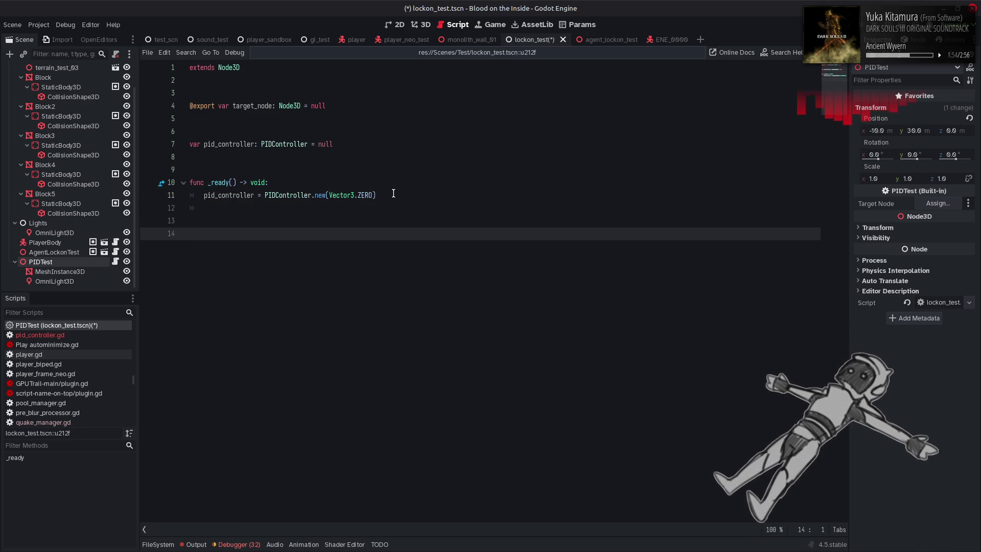
key("BackSpace")
key("BackSpace")
key("BackSpace")
key("BackSpace")
key("Return")
key("Return")
key("Return")
type("func _ph")
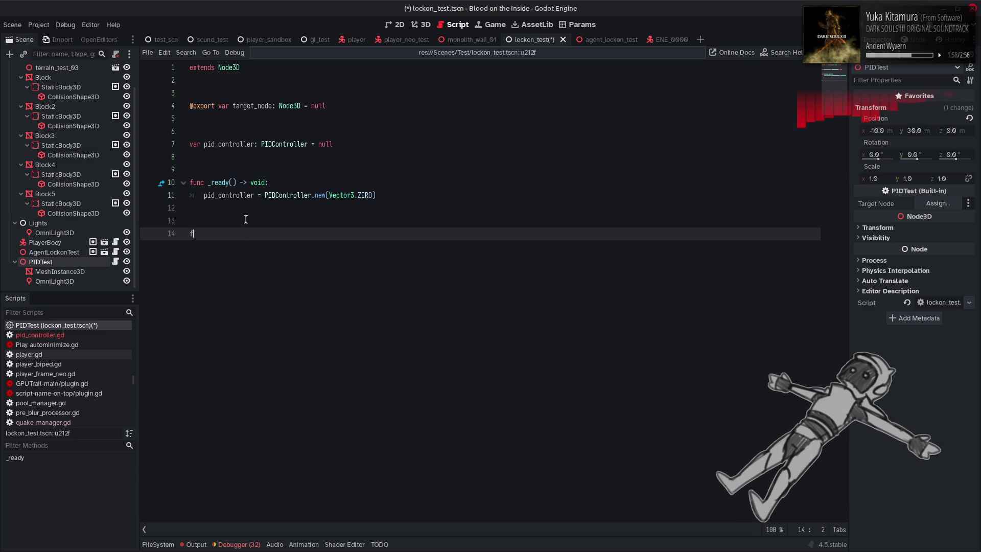
Add _physics_process setting pid_controller.set_point = target_node.global_position
key("Return")
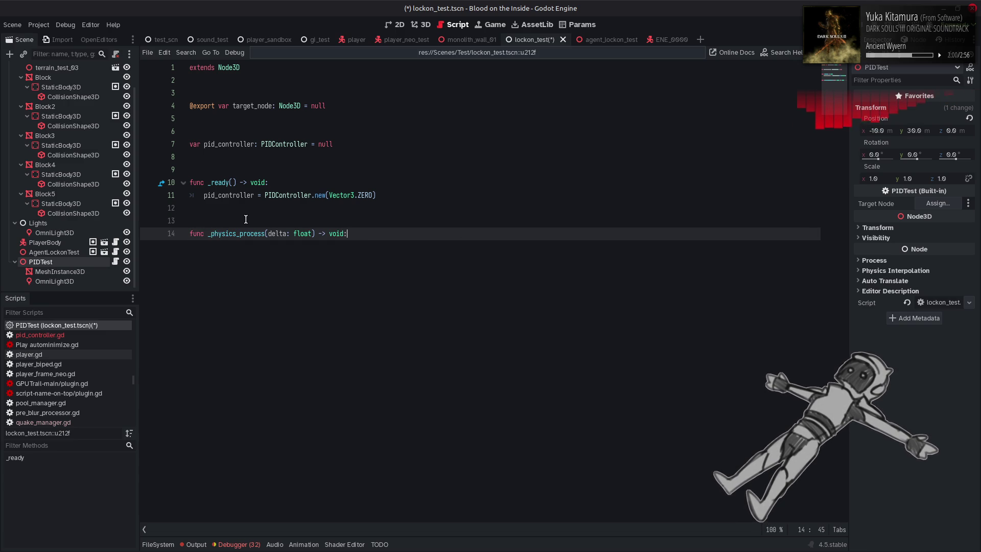
key("Return")
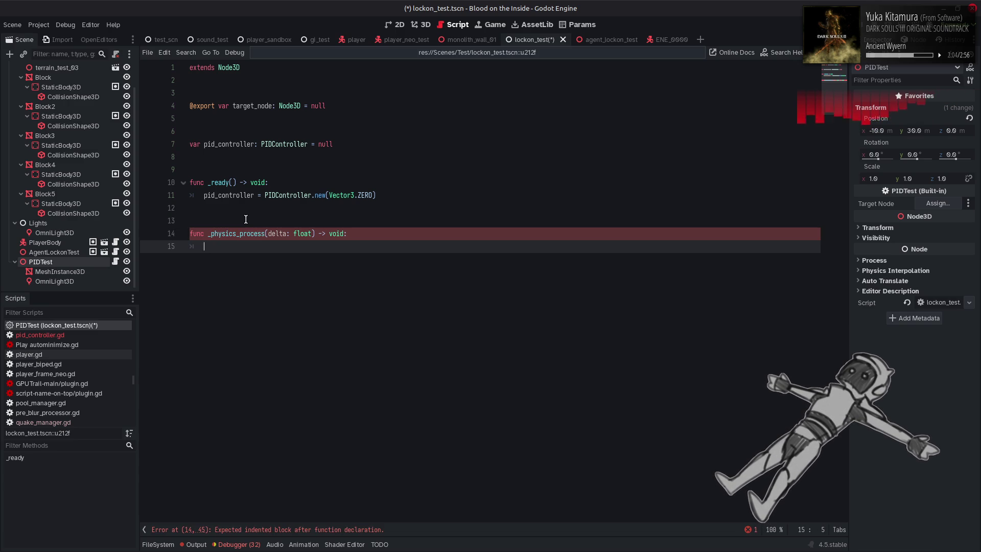
double_click(238, 195)
key("ctrl+c")
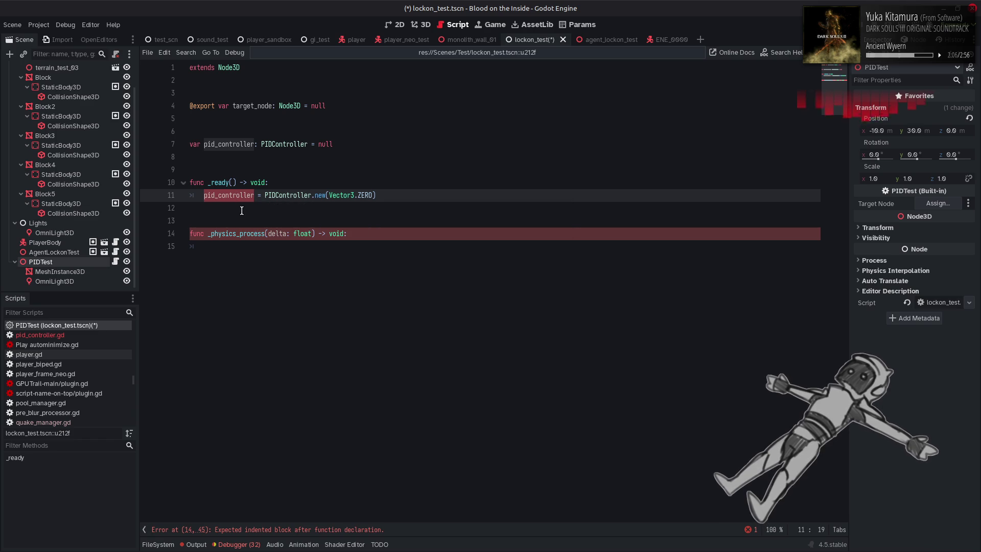
left_click(248, 246)
key("ctrl+v")
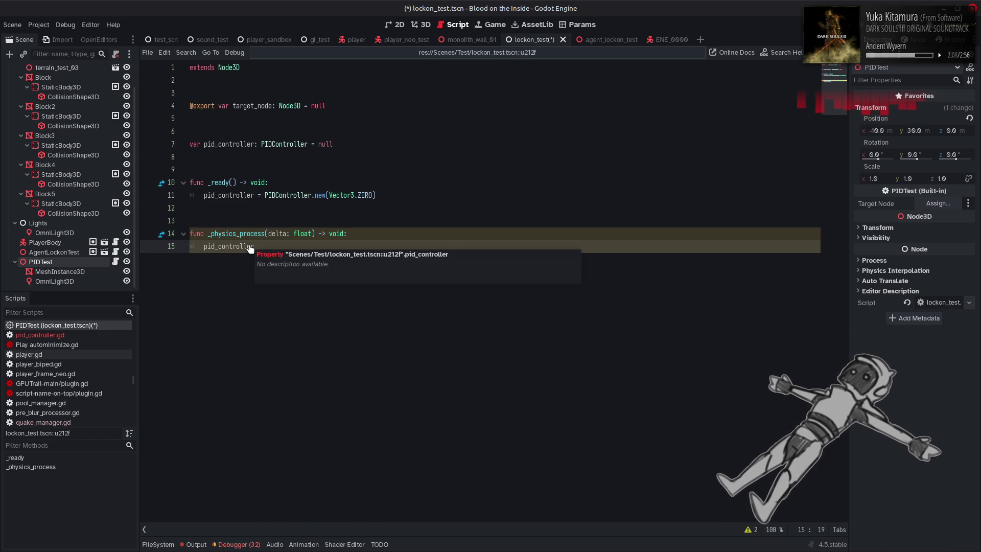
type(".s")
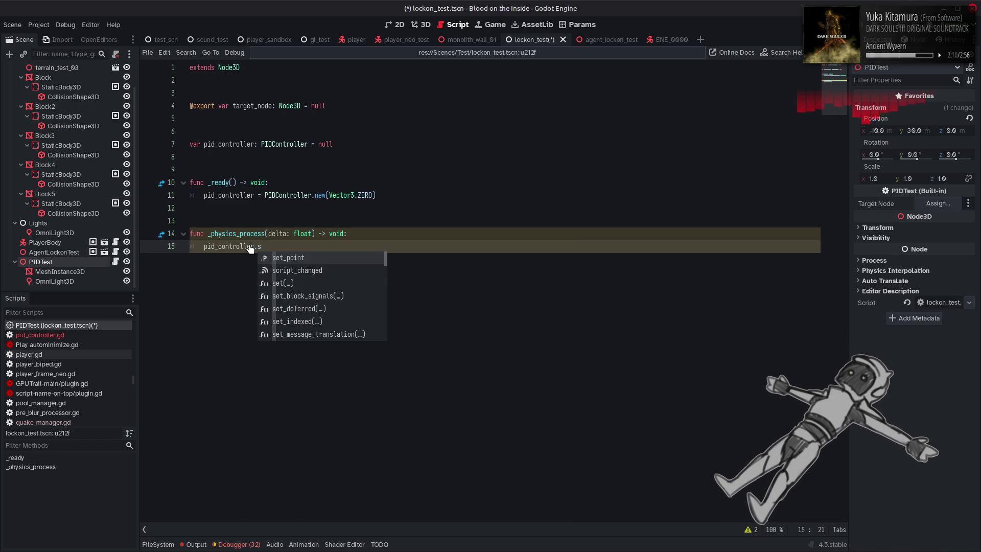
type("et_point = ")
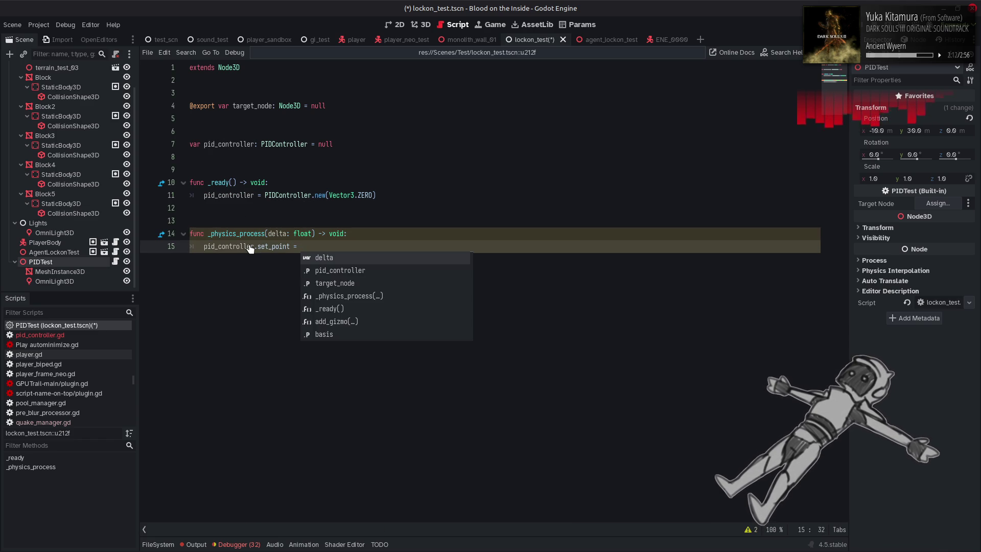
type("target_node.glob")
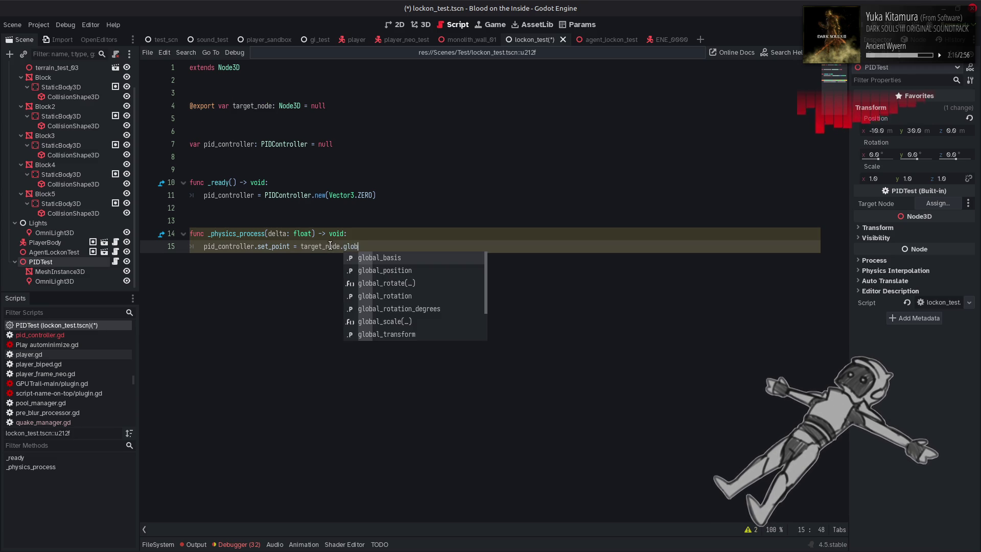
key("Down")
key("Return")
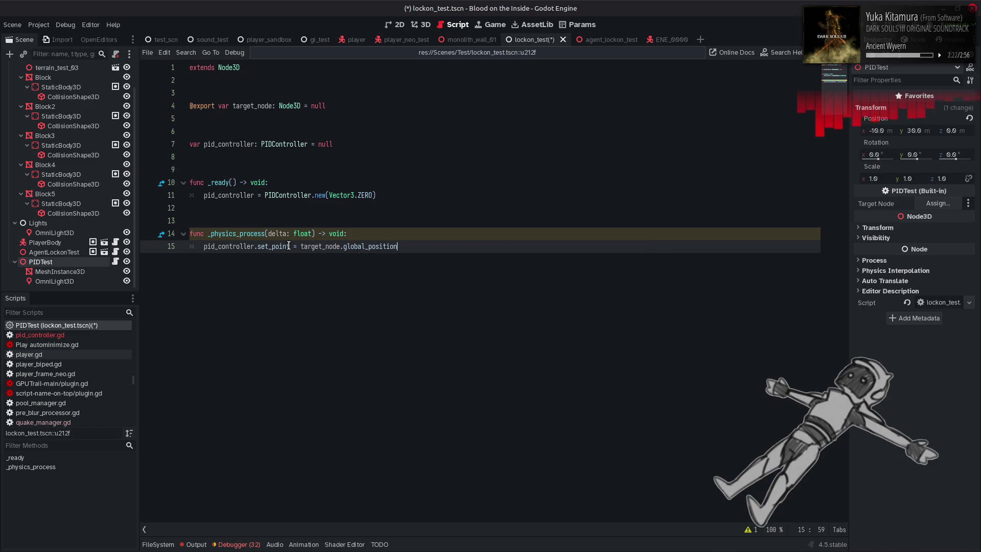
Duplicate that line as pid_controller.measured = self.global_position and save
left_click_drag(205, 247, 419, 246)
key("ctrl+alt+Down")
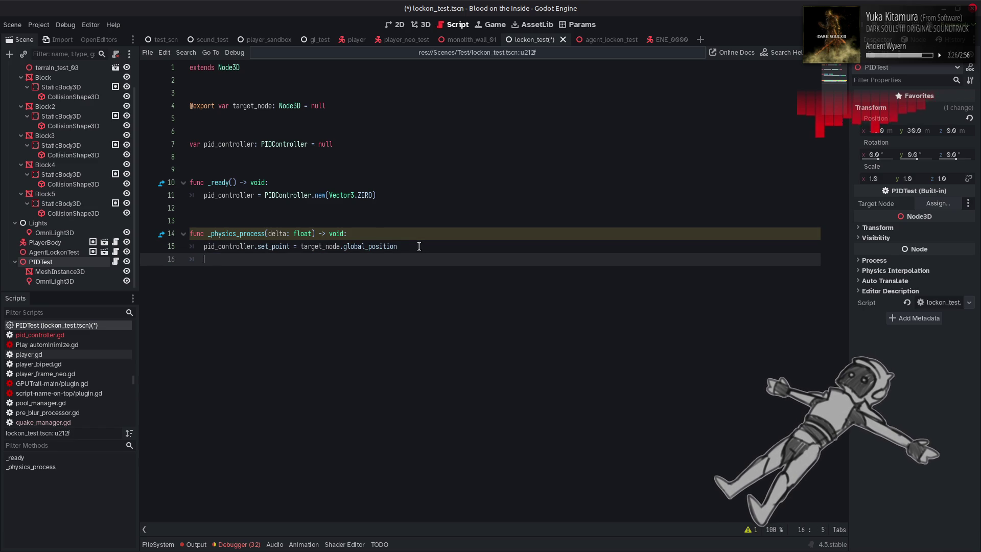
double_click(266, 259)
type("measured")
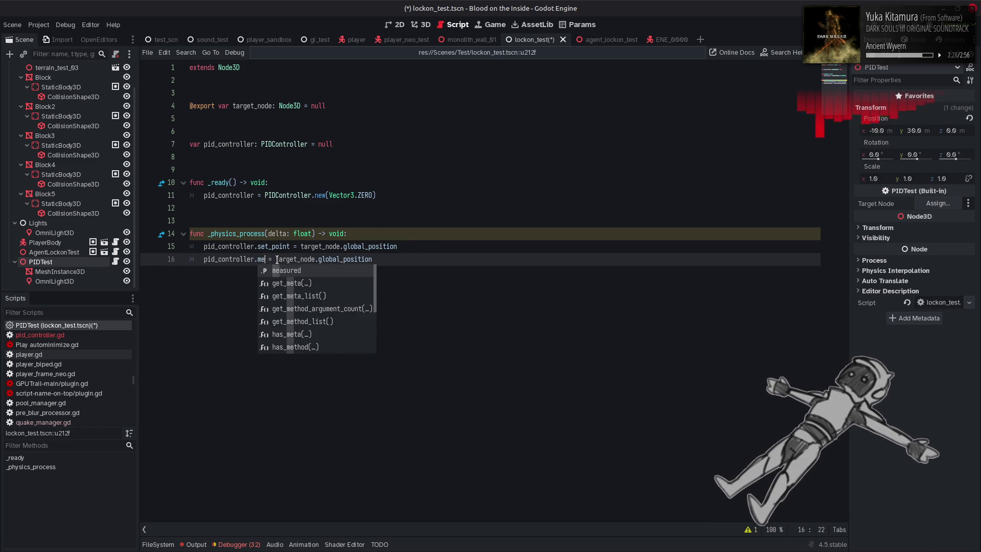
double_click(314, 259)
type("se")
type("lf")
left_click(375, 246)
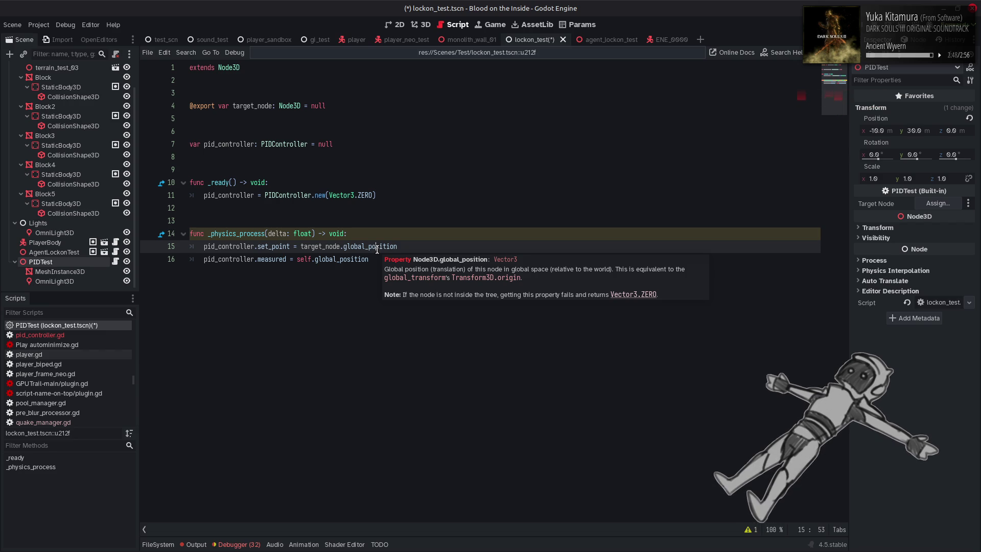
key("ctrl+s")
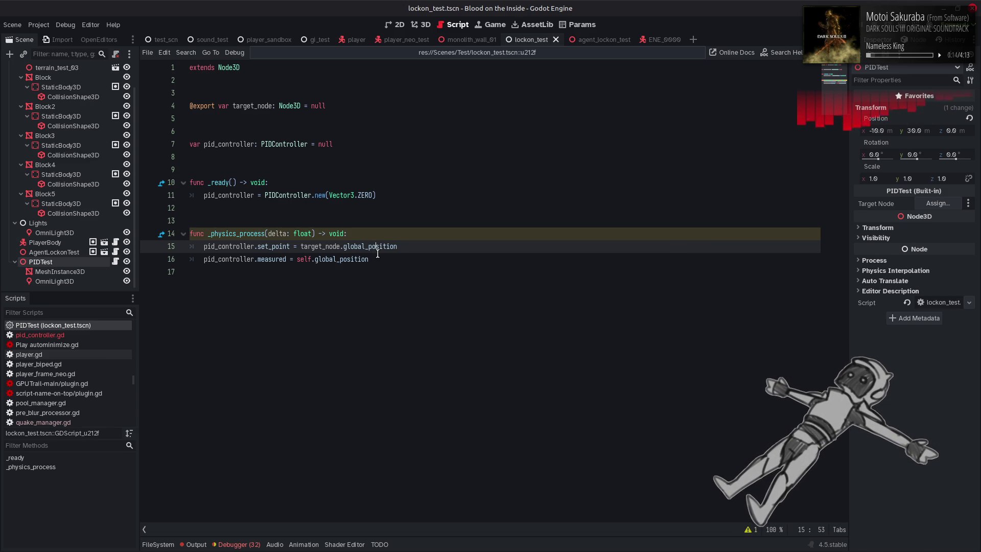
left_click(384, 258)
key("Return")
key("Return")
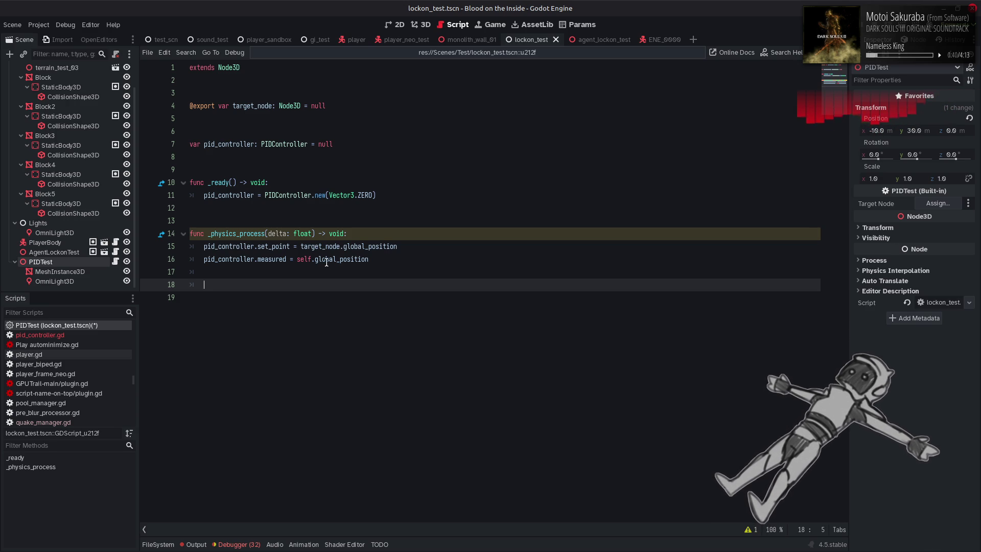
mouse_move(326, 261)
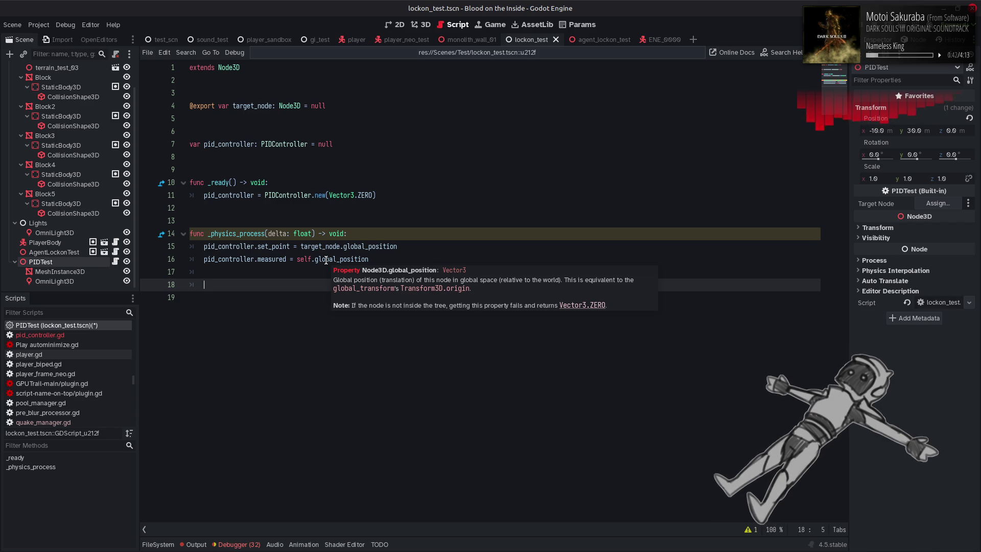
key("ctrl+s")
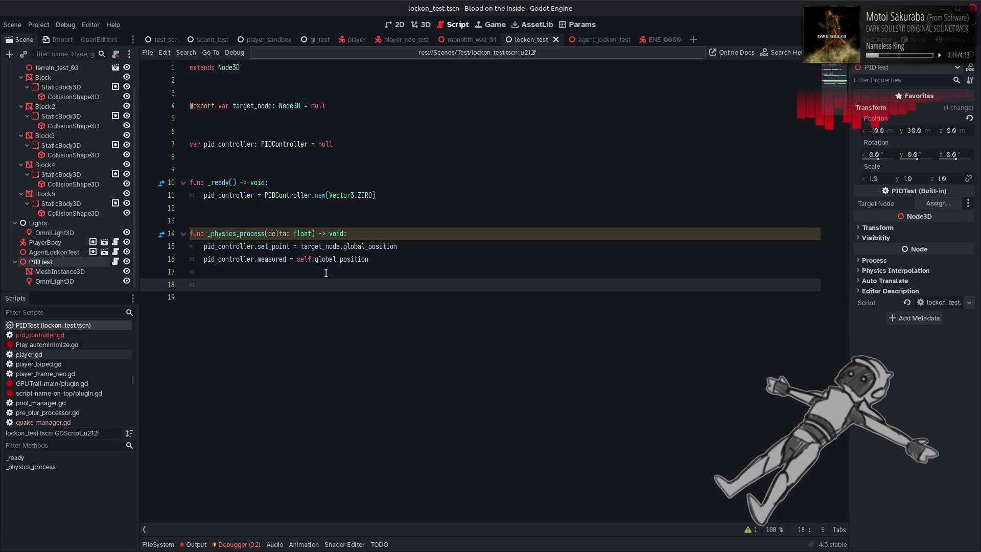
left_click(475, 53)
left_click(389, 75)
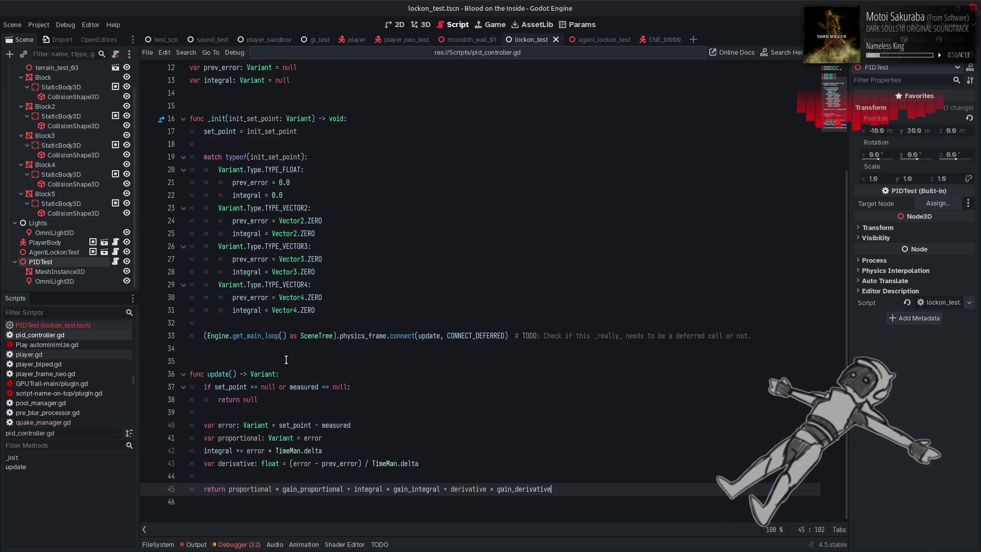
Make update() return void and assign the weighted PID sum to output instead of returning it
double_click(262, 373)
type("void")
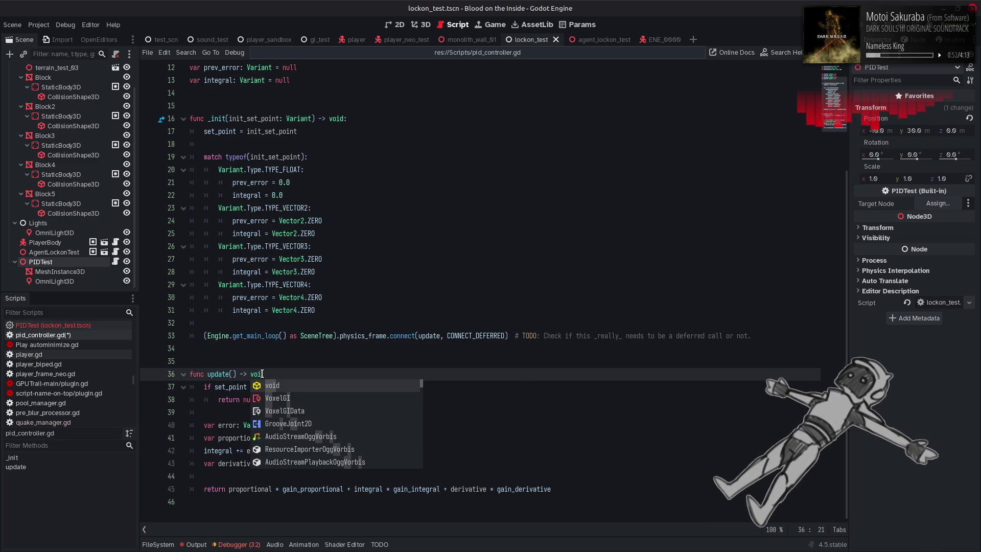
left_click(238, 399)
double_click(250, 399)
key("BackSpace")
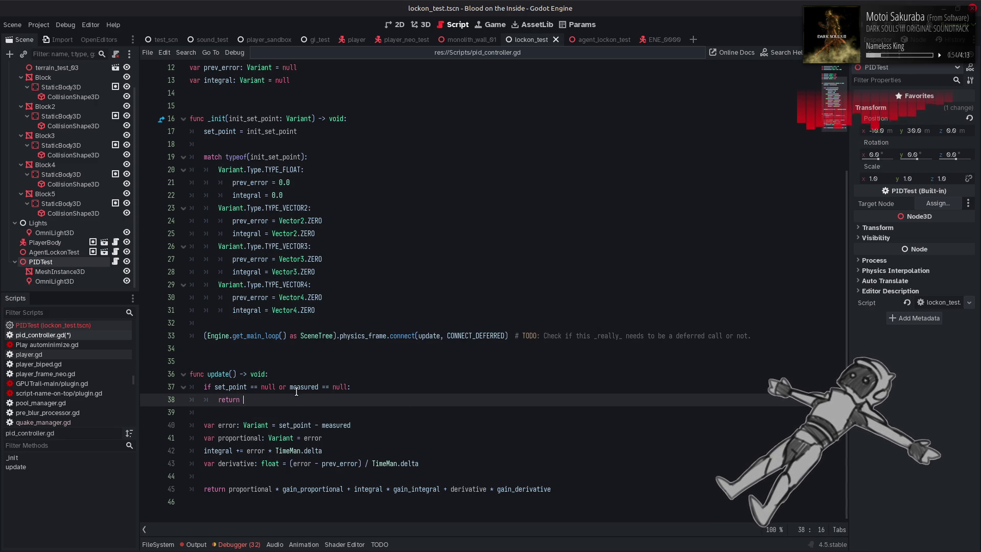
double_click(222, 488)
type("output =")
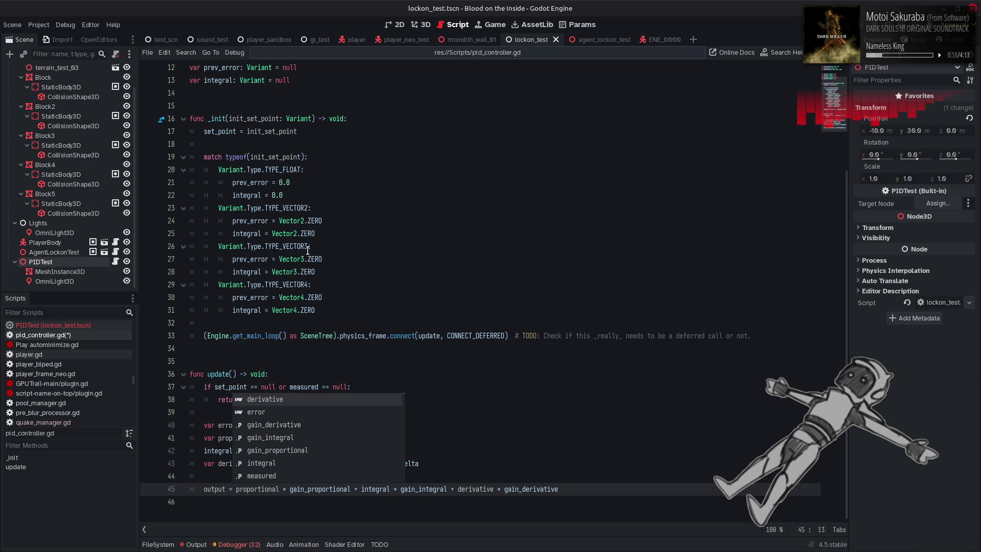
key("Escape")
Declare an output variable by duplicating the integral declaration and renaming it
key("Page_Up")
key("Left")
triple_click(265, 197)
key("ctrl+shift+d")
left_click(223, 208)
double_click(223, 207)
type("output")
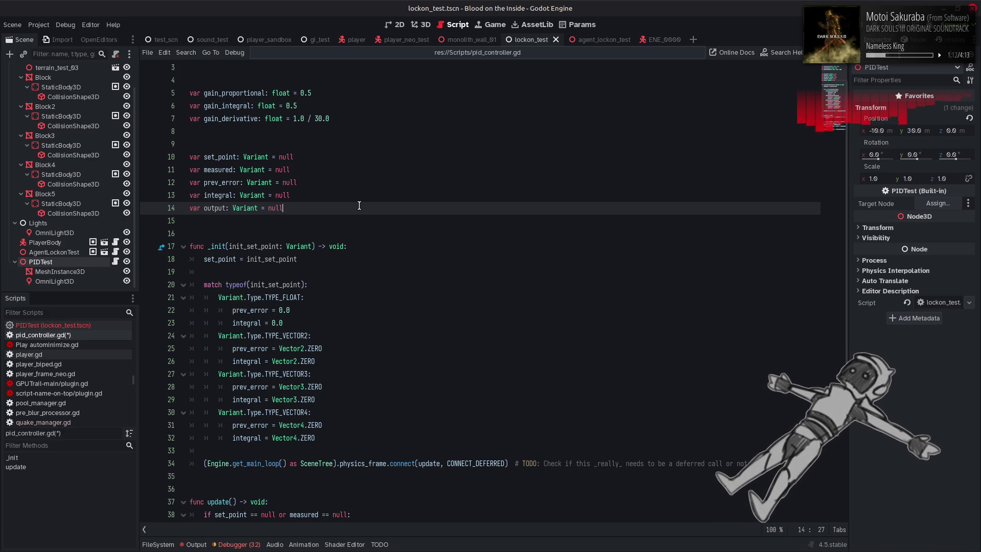
double_click(220, 208)
scroll(381, 294, "down", 3)
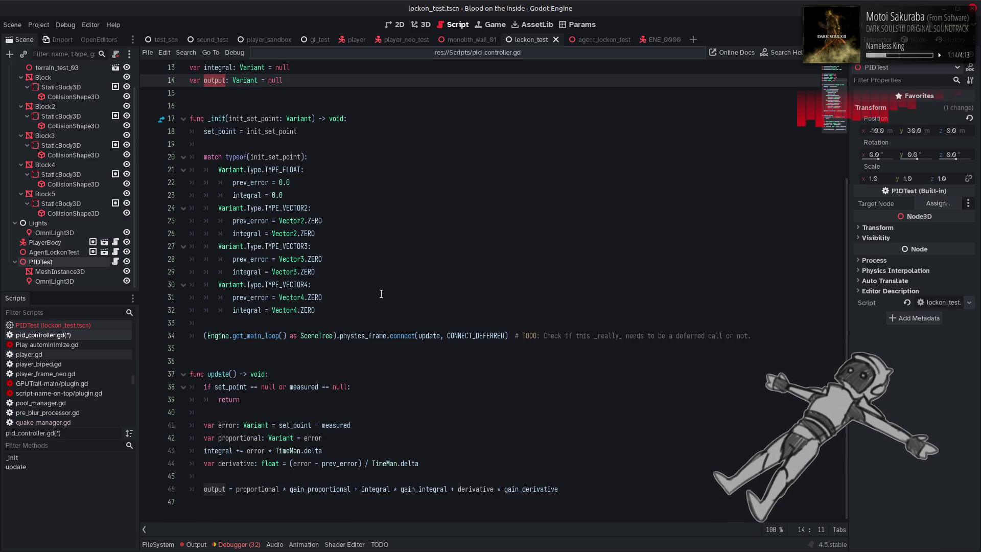
Save, then open PIDTest (lockon_test.tscn) from the recent scripts list
key("ctrl+s")
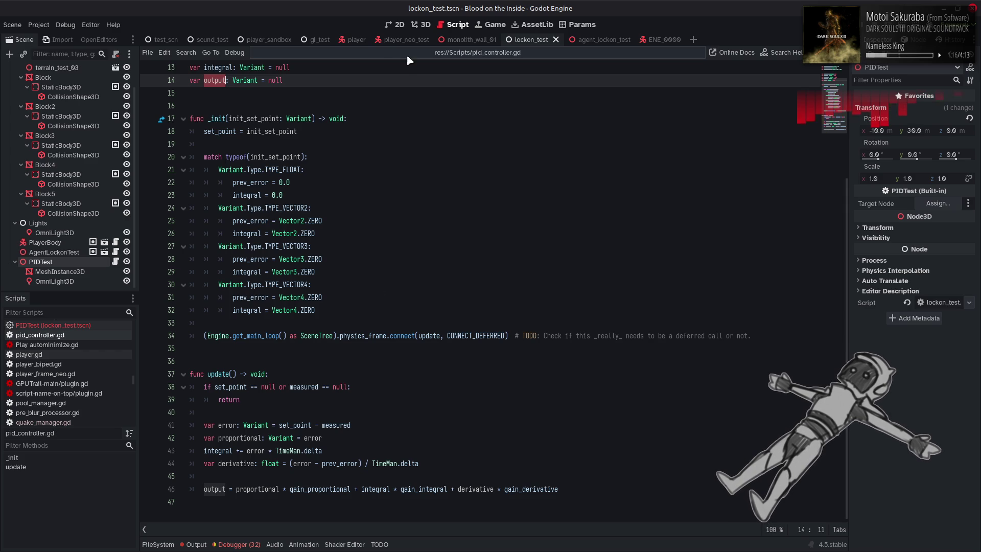
left_click(399, 53)
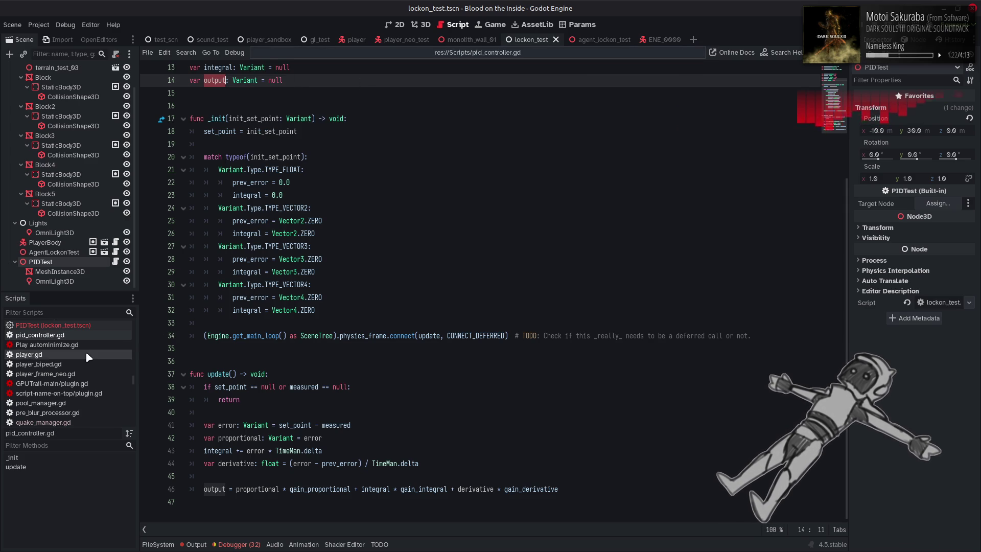
scroll(88, 356, "up", 1)
left_click(89, 339)
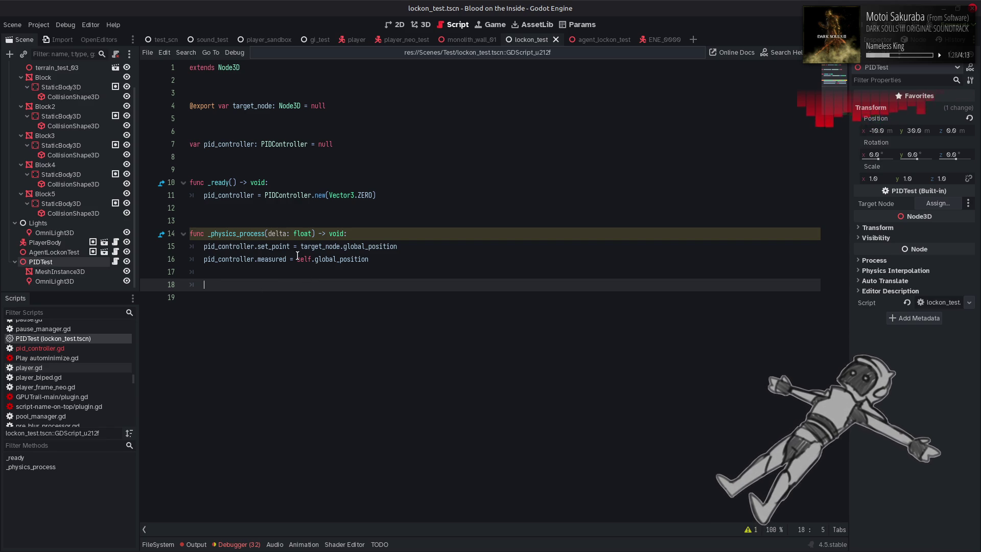
On line 18, write self.global_position += pid_controller.output * delta
left_click_drag(298, 259, 401, 258)
key("ctrl+c")
left_click(325, 284)
key("ctrl+v")
type("+=")
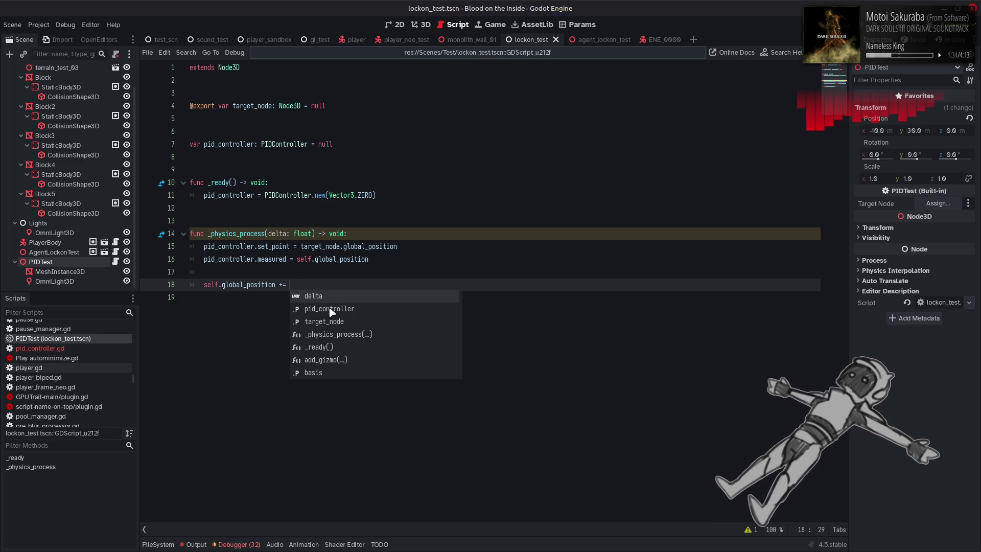
left_click(332, 310)
type(".o")
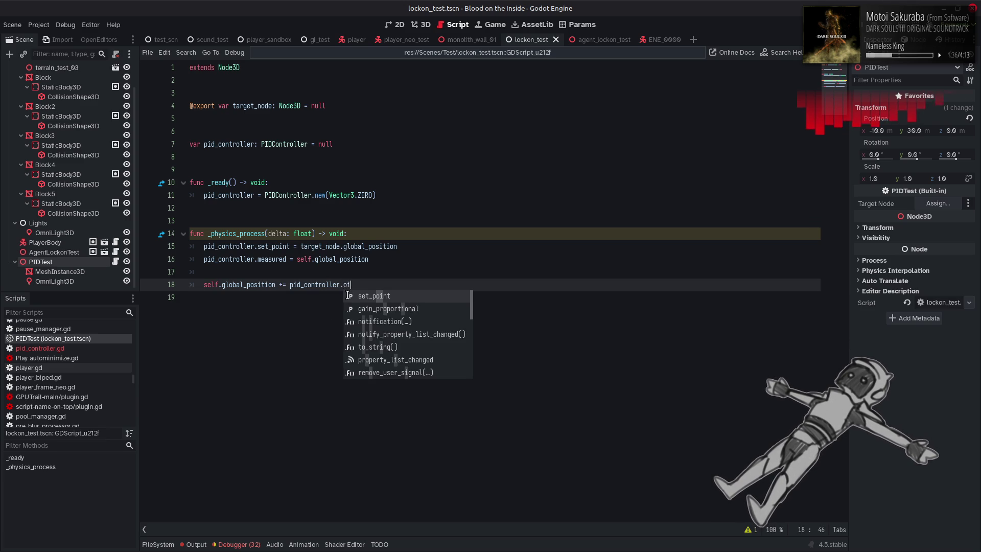
type("u")
left_click(381, 292)
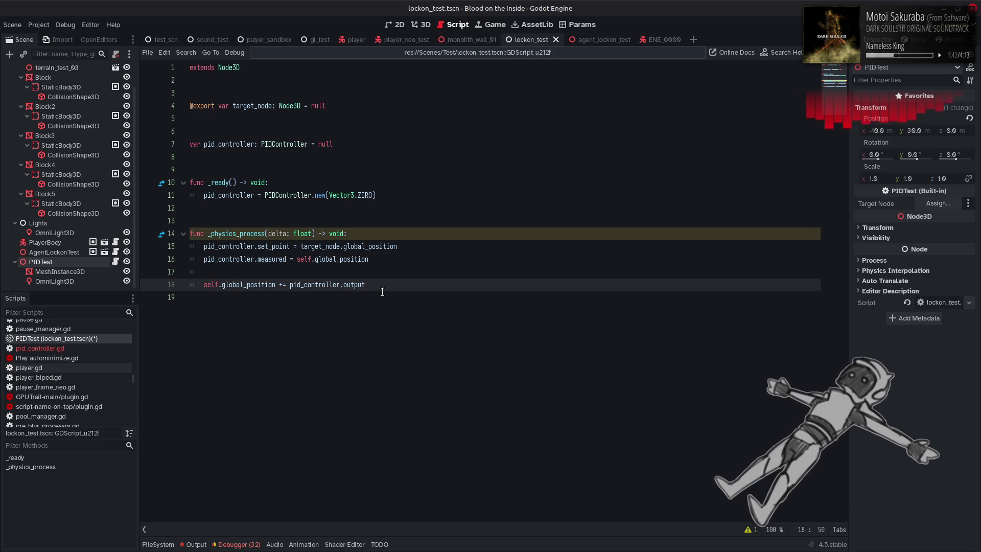
type(".output.")
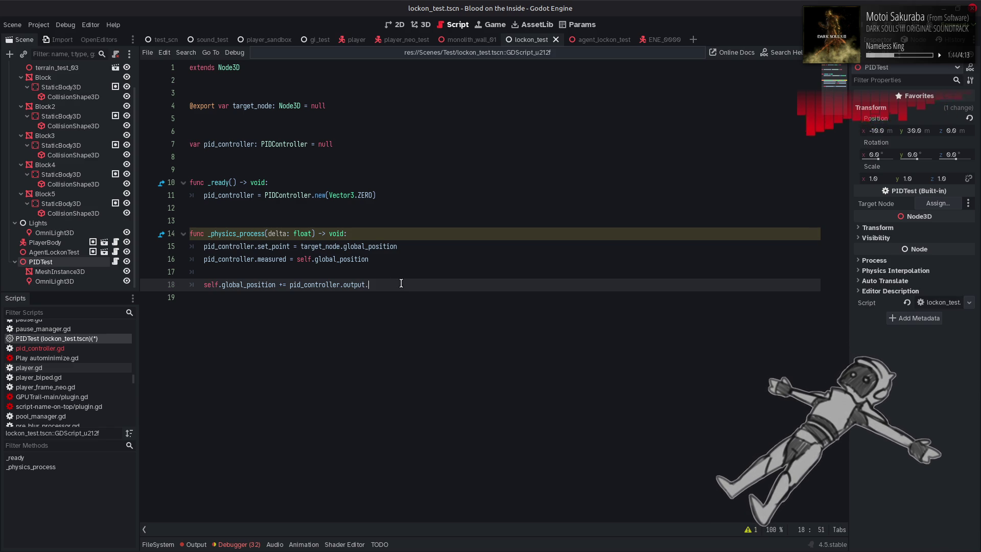
key("BackSpace")
type(" * dely")
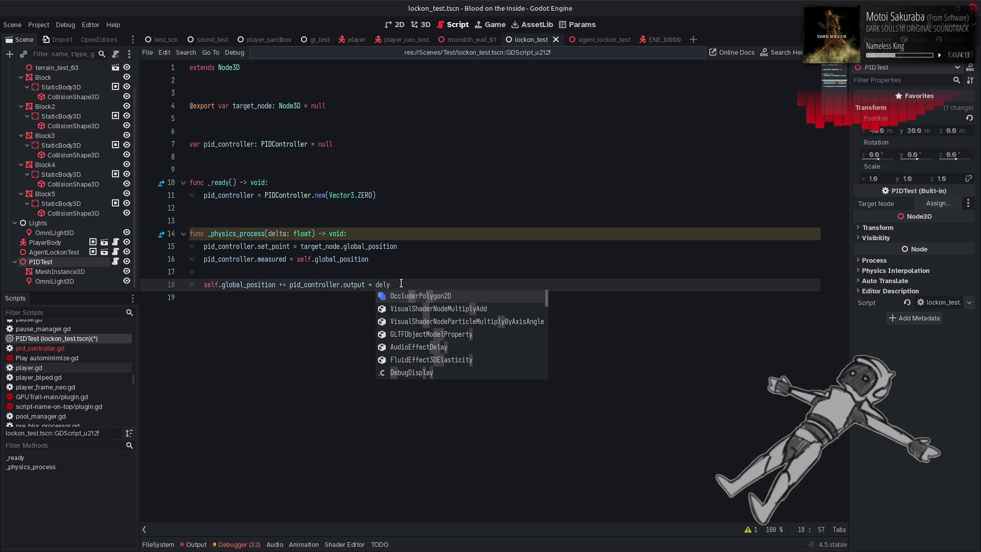
key("BackSpace")
type("ta")
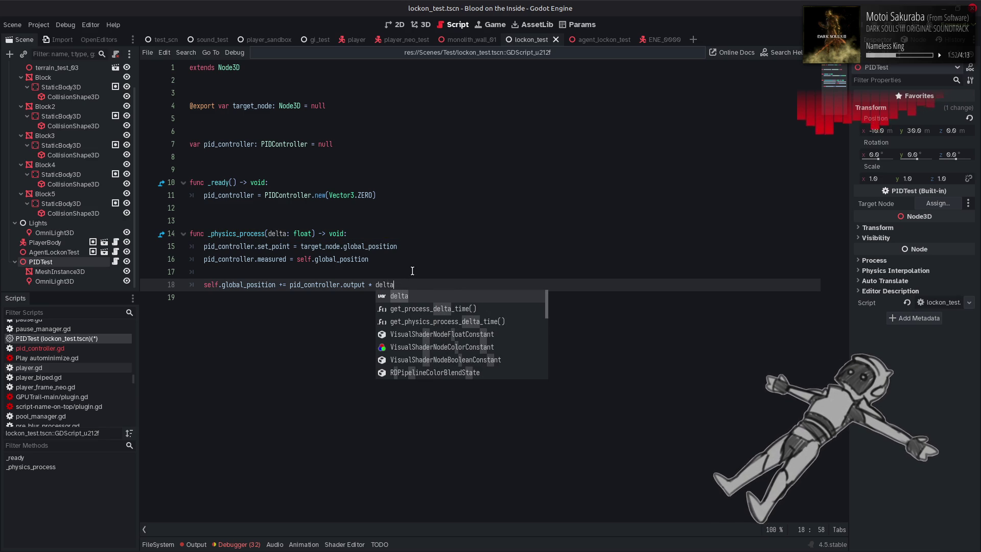
Save the script and switch back to pid_controller.gd
left_click(412, 270)
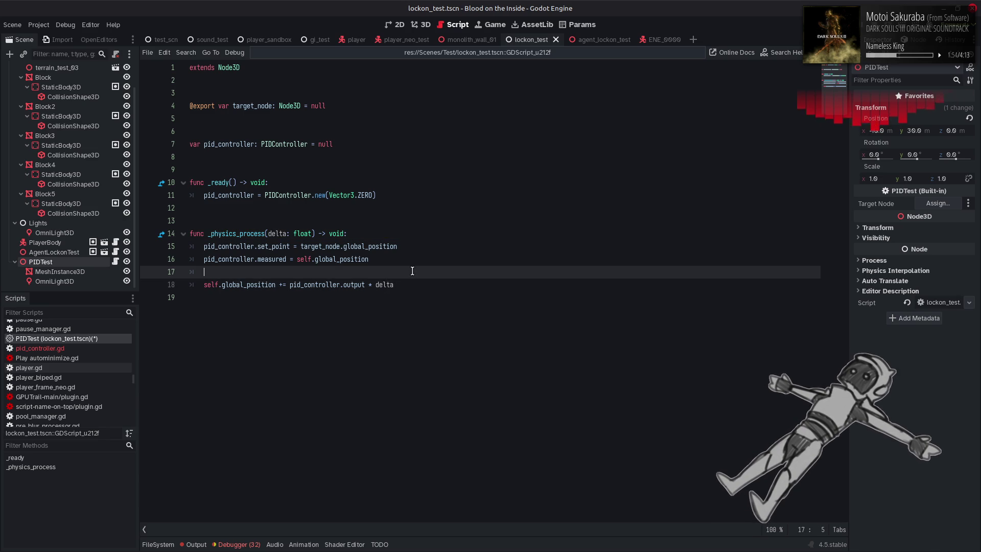
key("ctrl+s")
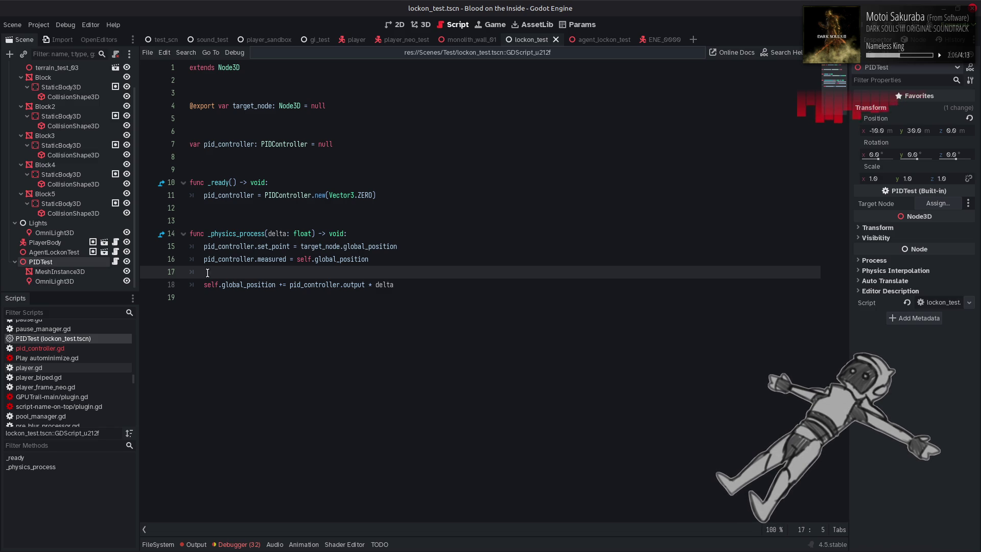
left_click(424, 53)
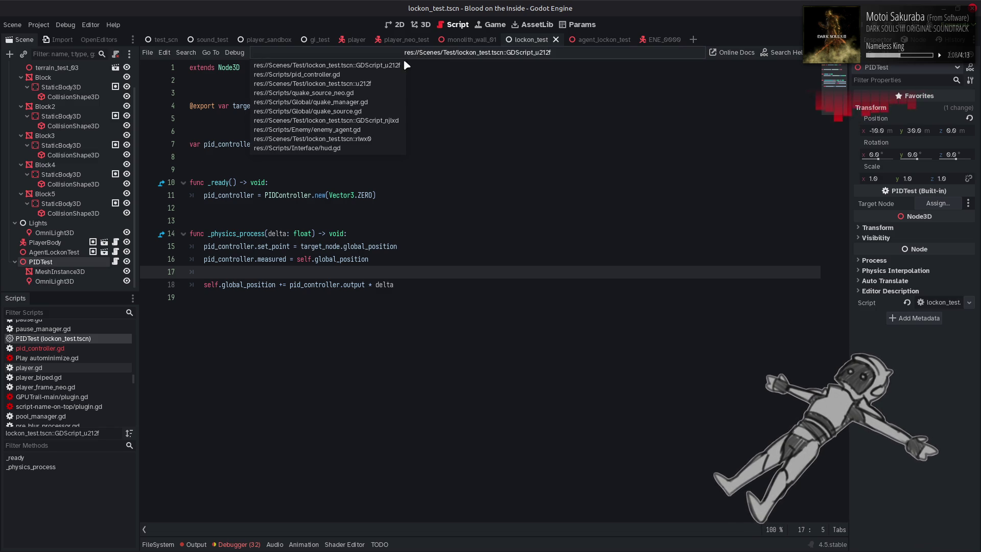
left_click(87, 348)
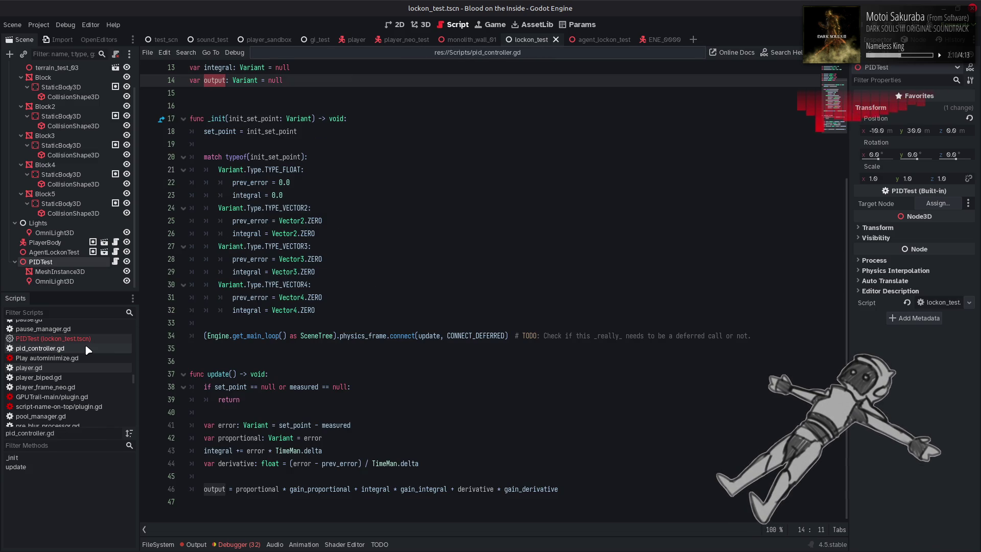
Comment out line 34's automatic physics-frame connection in pid_controller.gd and save
left_click(203, 335)
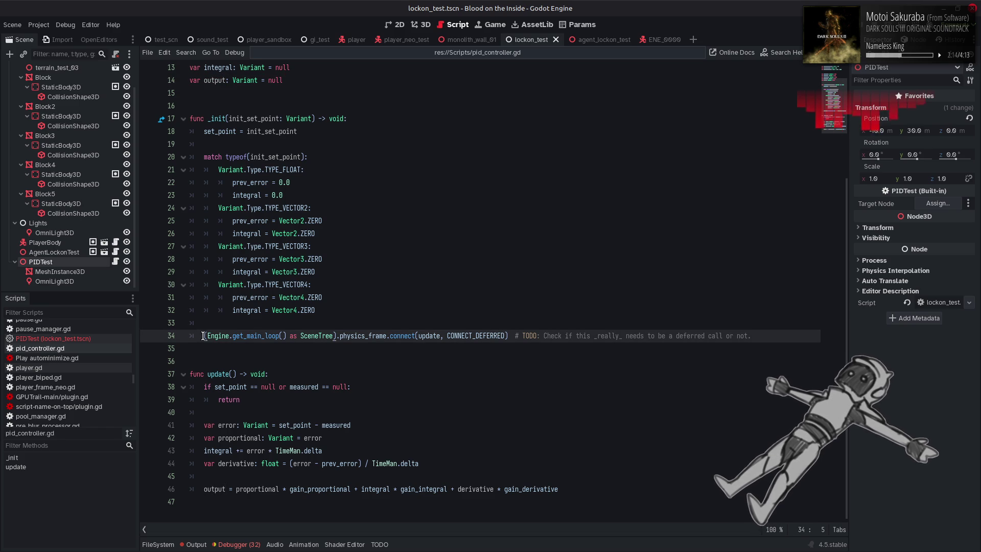
type("#")
key("ctrl+s")
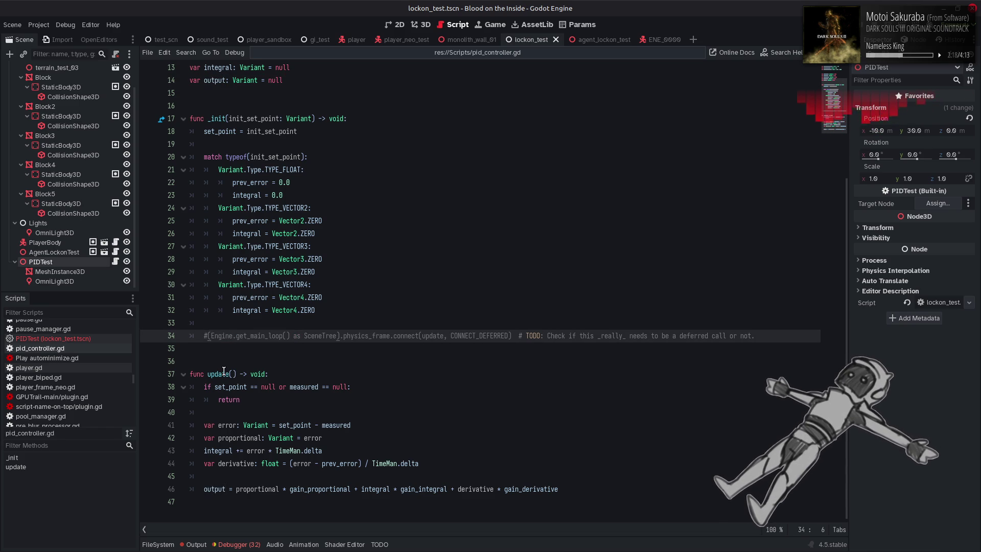
double_click(220, 373)
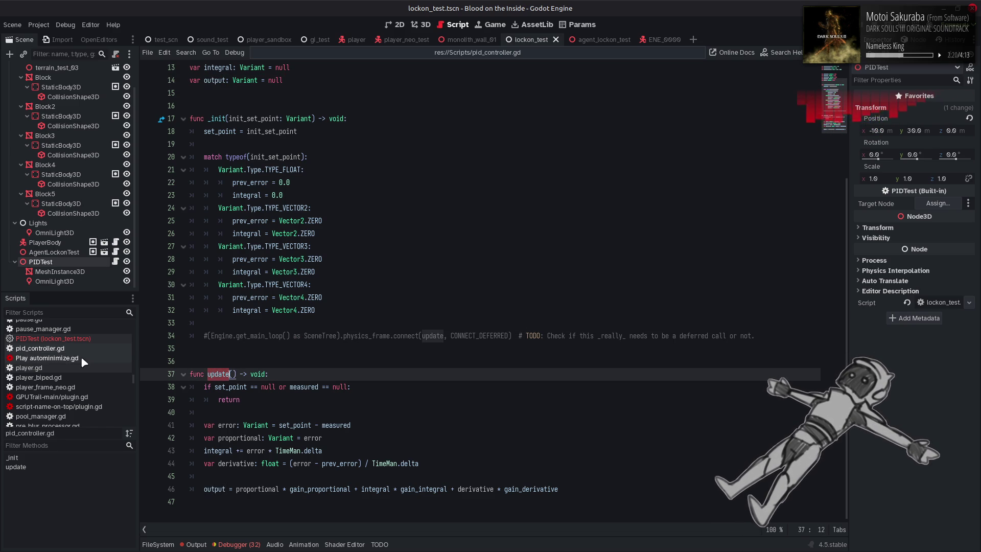
In PIDTest's script, add pid_controller.update(delta) on line 18
left_click(90, 339)
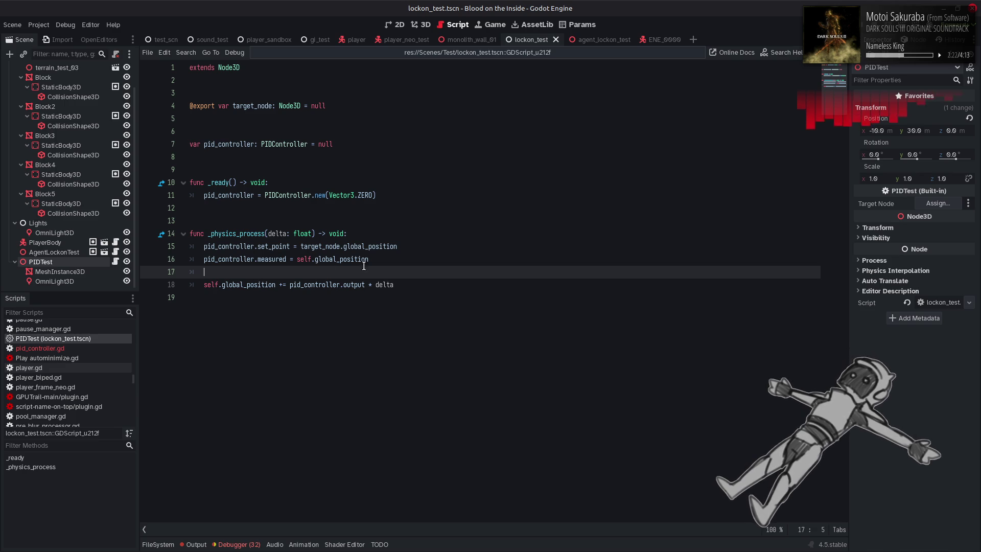
left_click(380, 260)
key("Return")
key("Return")
key("ctrl+v")
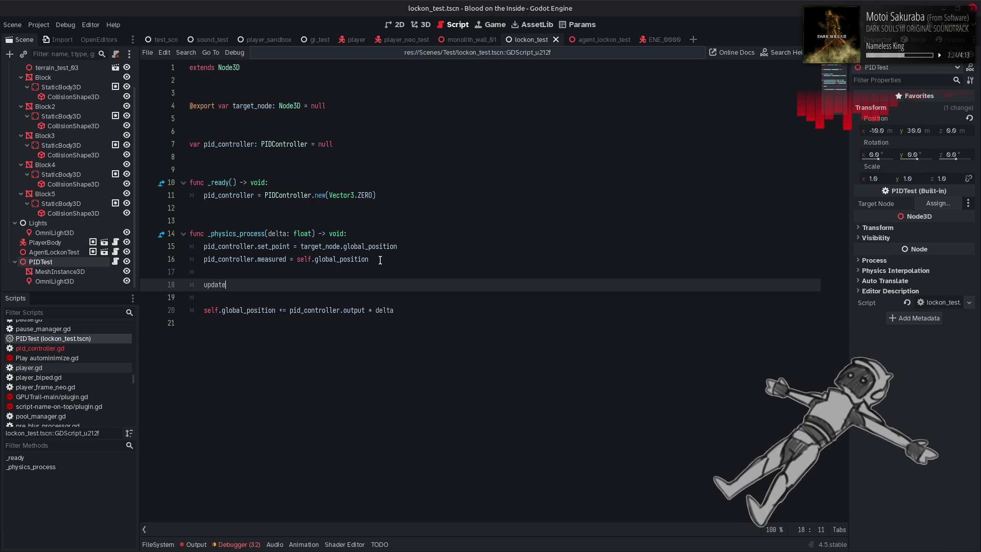
key("ctrl+z")
left_click(243, 287)
type("pid_controller.up")
key("Return")
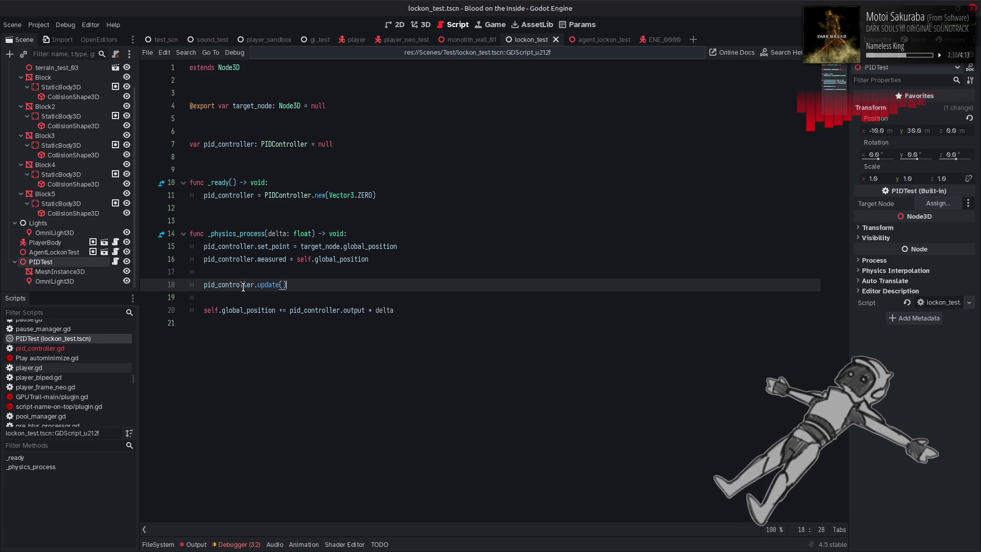
double_click(282, 233)
left_click(284, 285)
key("ctrl+v")
key("End")
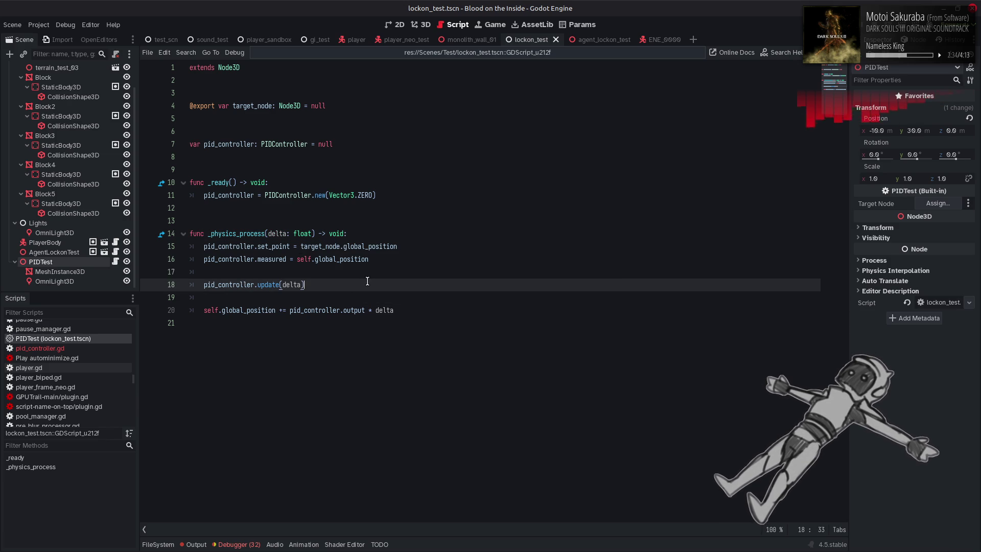
left_click(73, 348)
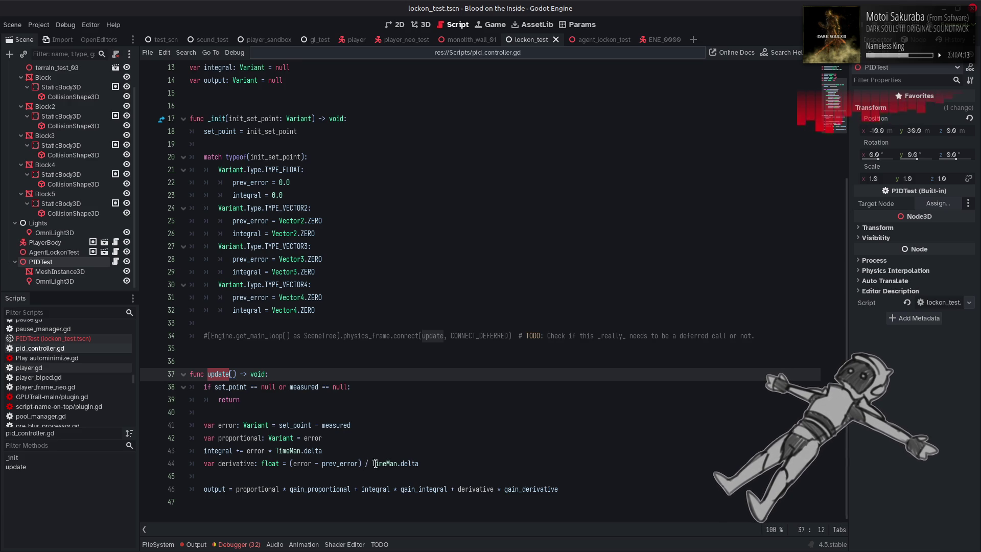
Give update() a delta: float parameter and drop TimeMan. on lines 43–44
left_click(406, 463)
left_click(233, 373)
type("var delta")
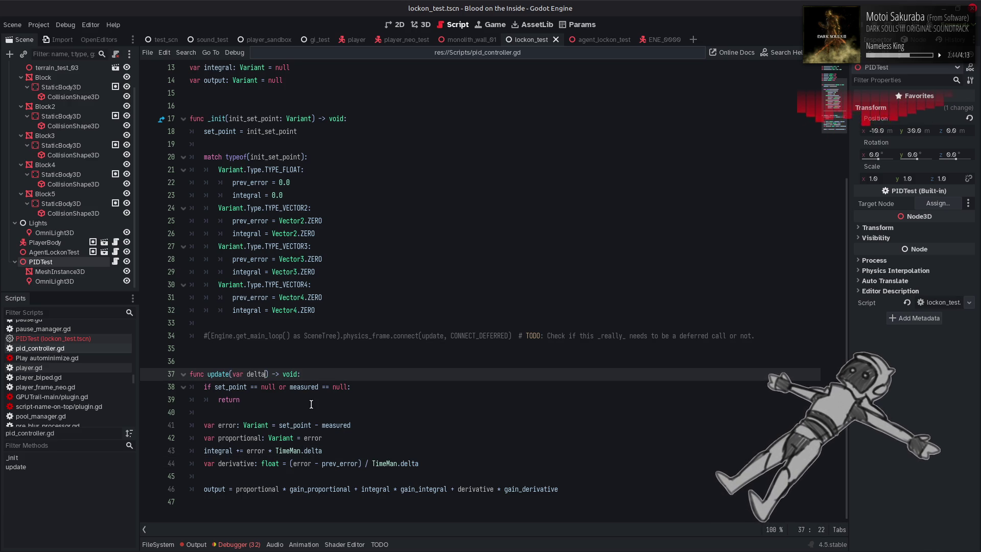
type(": float")
left_click(363, 379)
double_click(384, 463)
key("Delete")
key("Delete")
double_click(288, 450)
key("Delete")
key("Delete")
key("End")
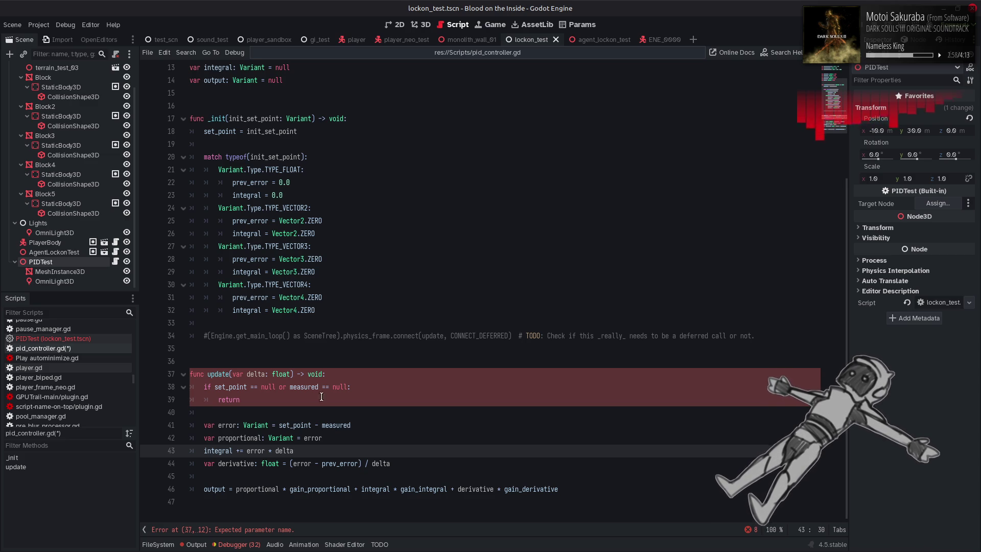
Remove the stray var so the header reads func update(delta: float), then save
double_click(238, 374)
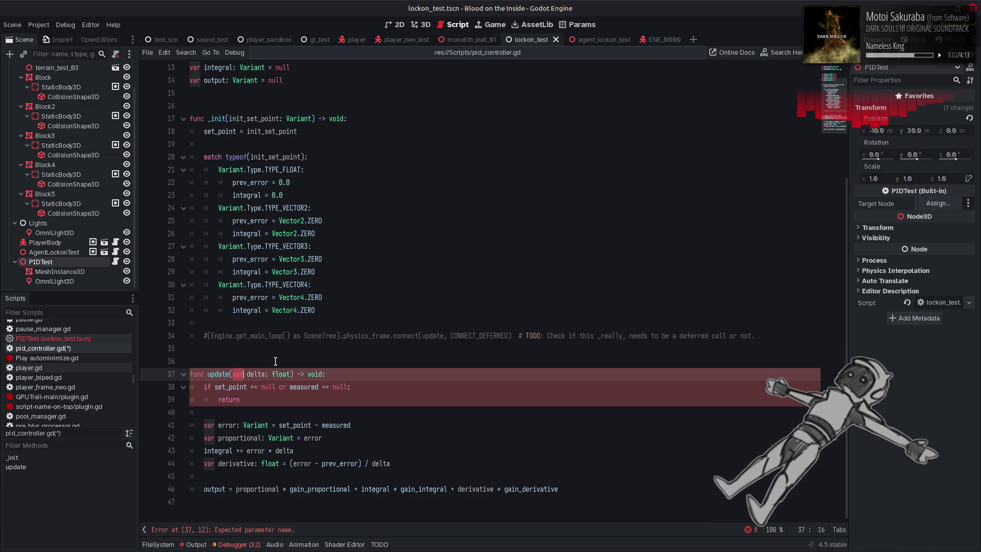
key("BackSpace")
key("Delete")
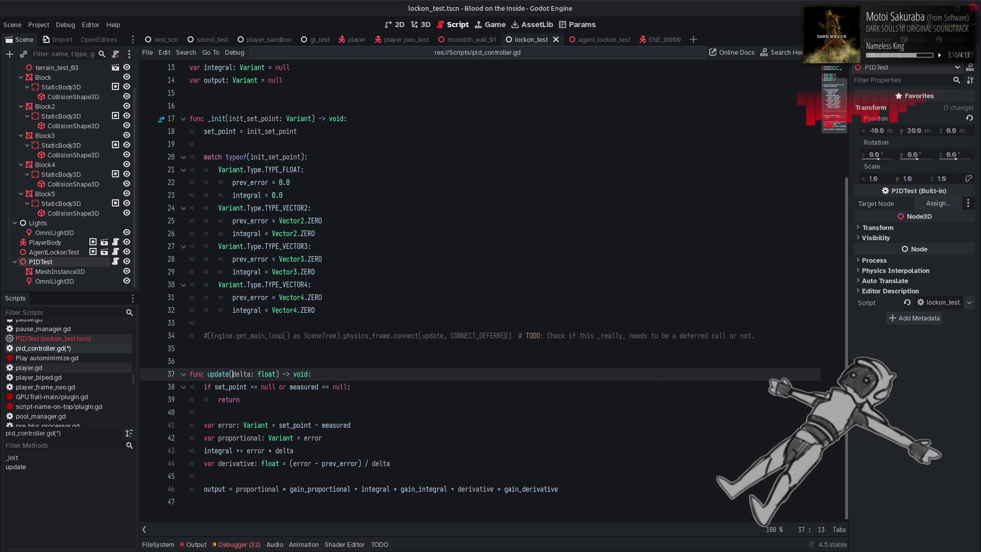
key("End")
key("ctrl+s")
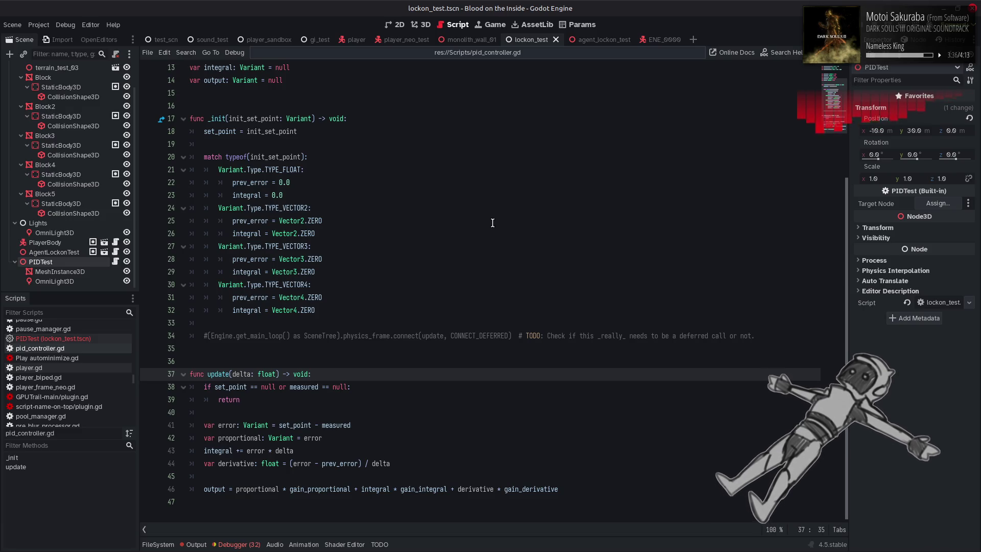
left_click(528, 24)
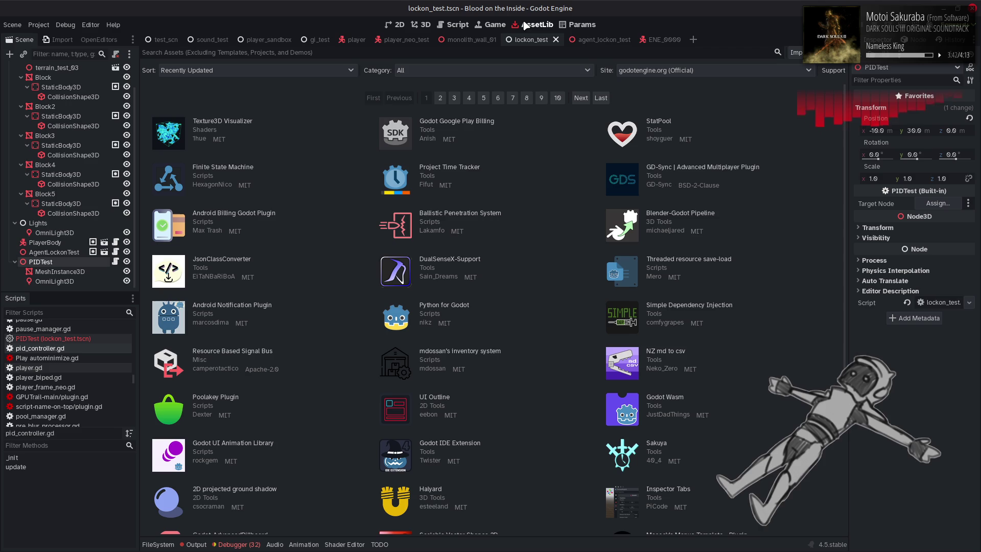
left_click(658, 121)
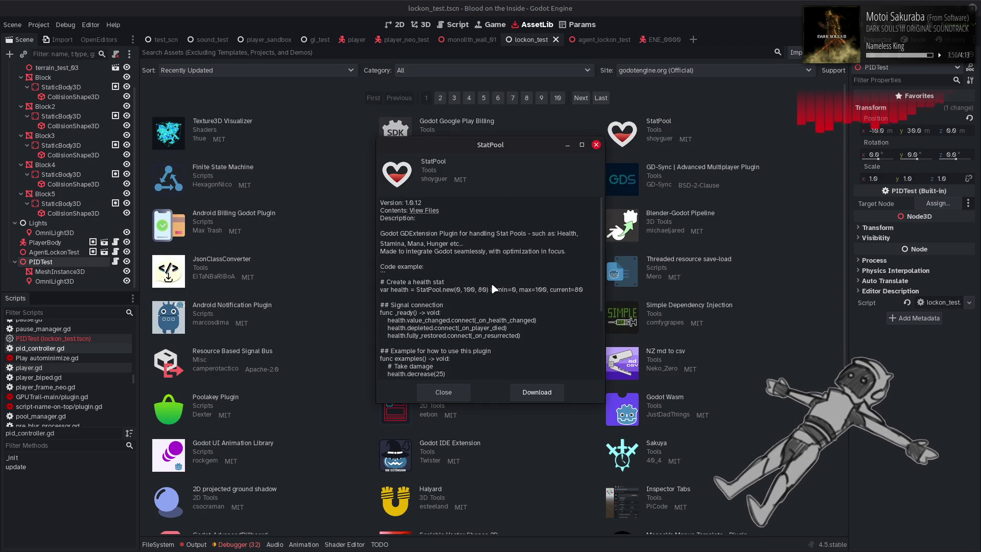
left_click(443, 392)
left_click(241, 259)
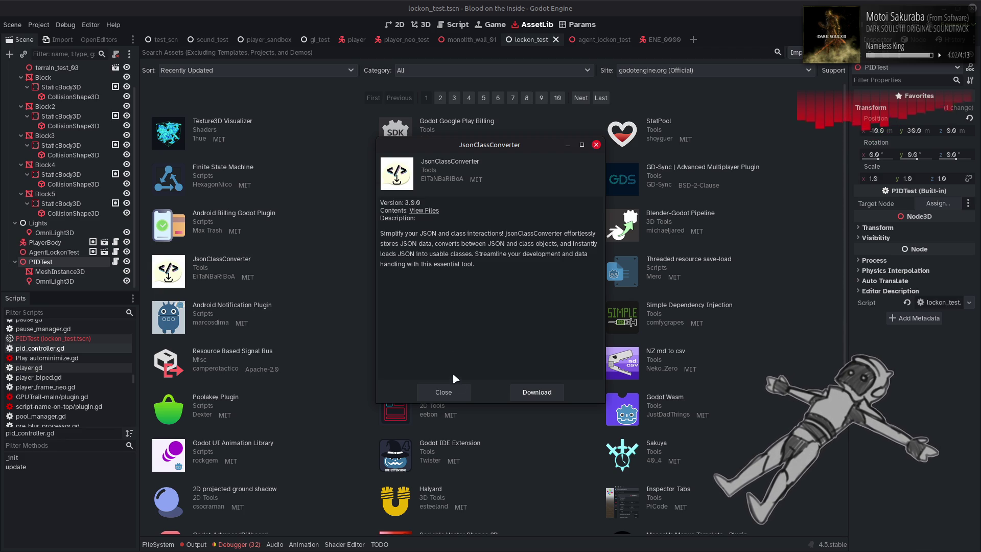
left_click(457, 393)
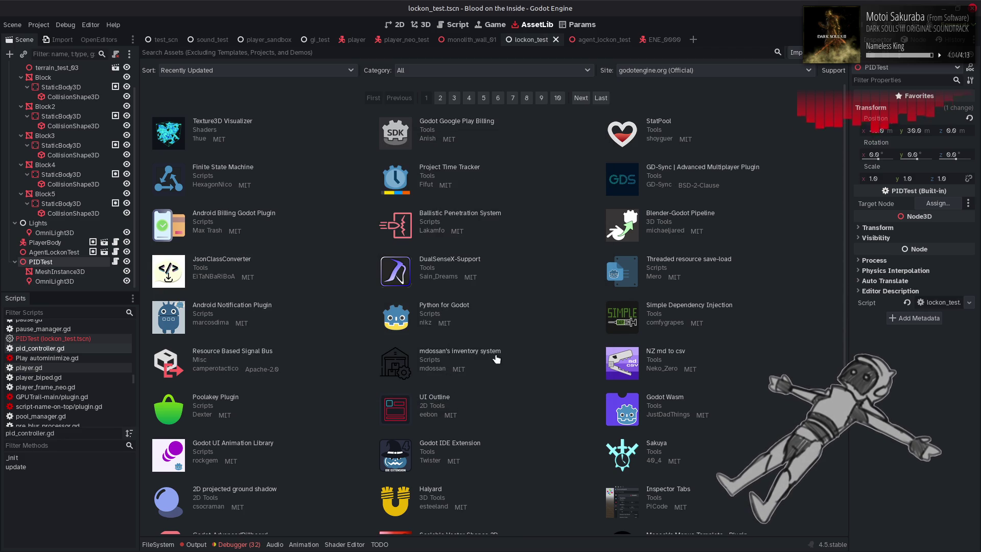
left_click(471, 260)
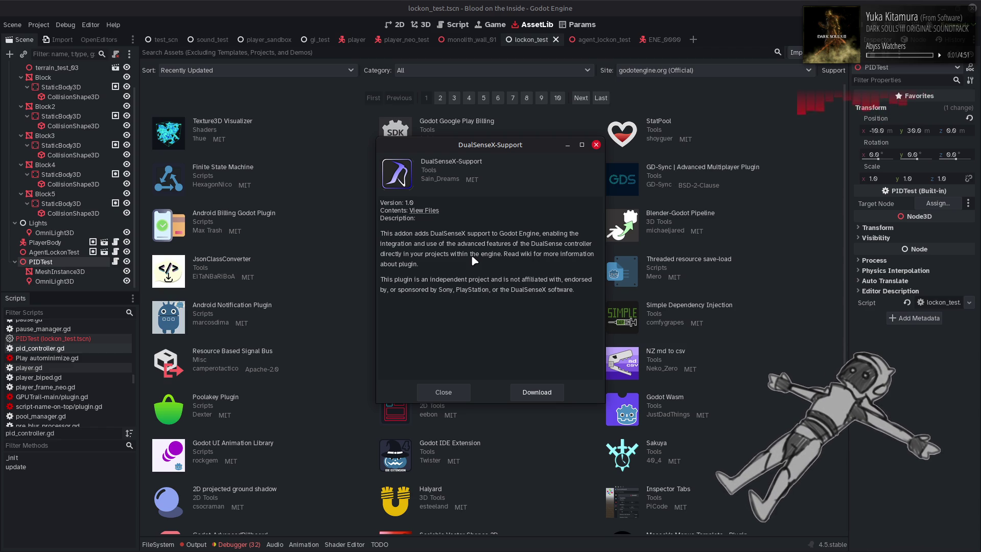
left_click(445, 392)
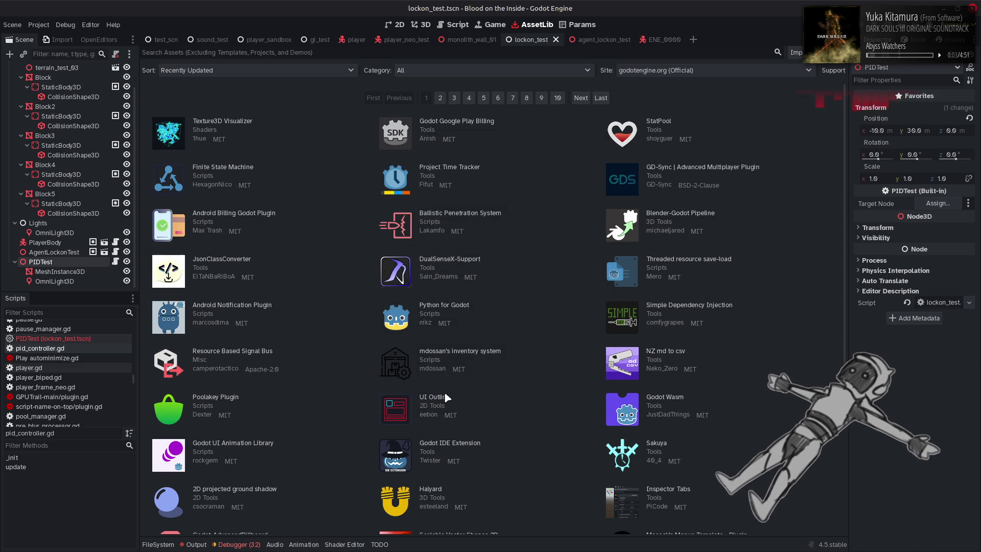
left_click(698, 262)
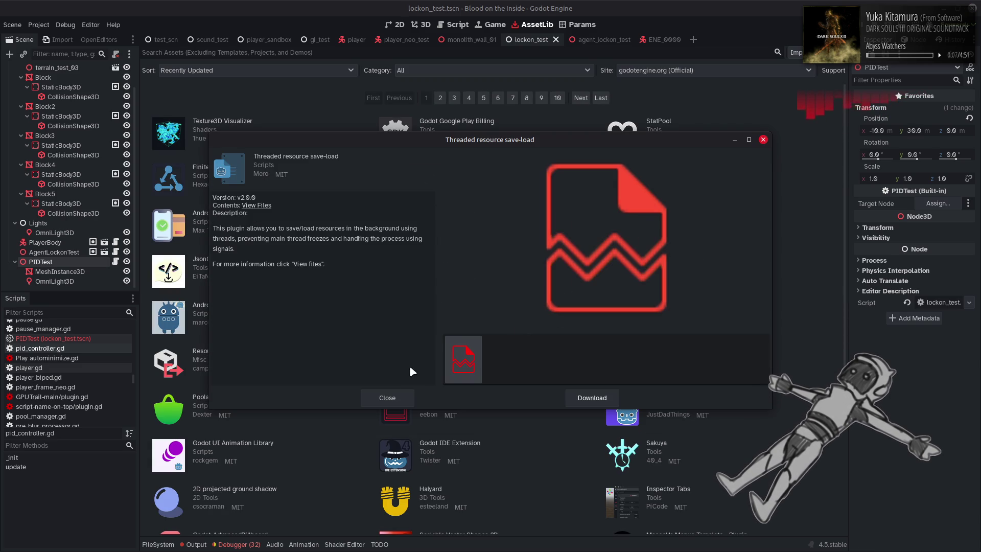
left_click(388, 398)
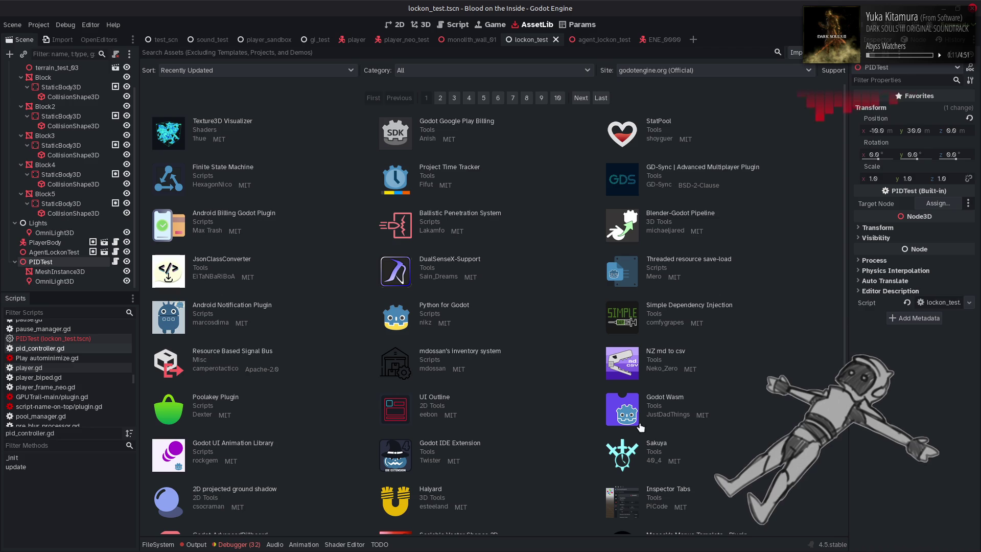
left_click(657, 446)
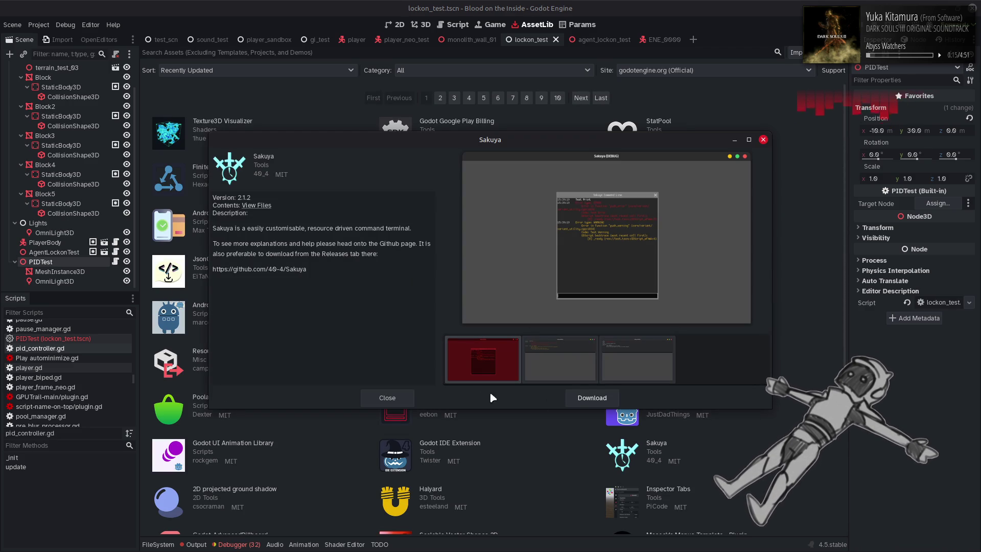
left_click(388, 401)
left_click(266, 492)
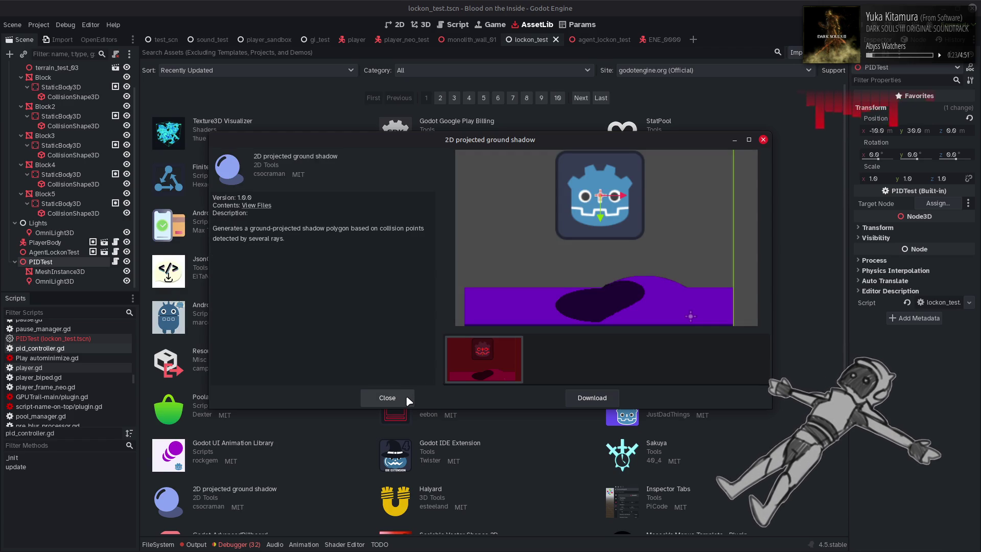
left_click(407, 397)
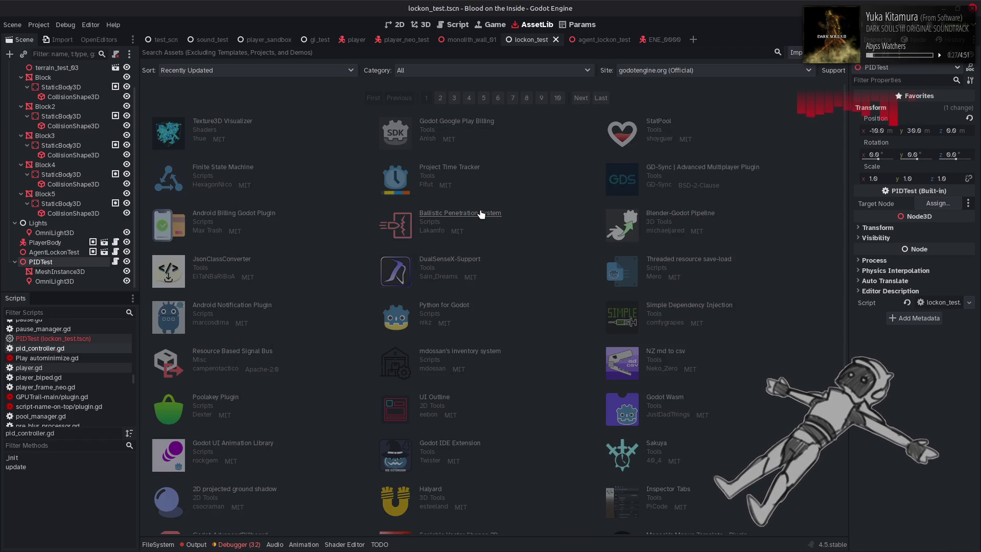
left_click(481, 214)
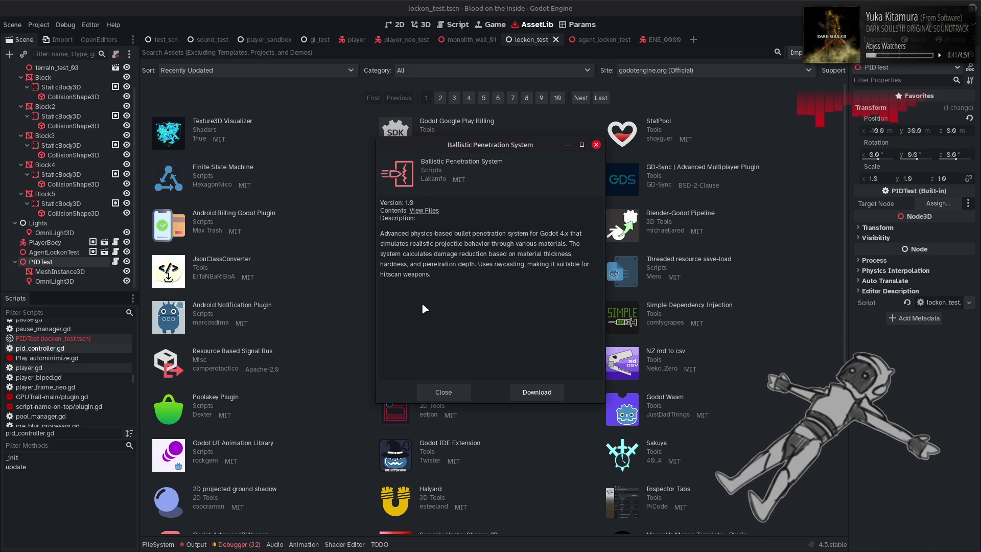
left_click(447, 392)
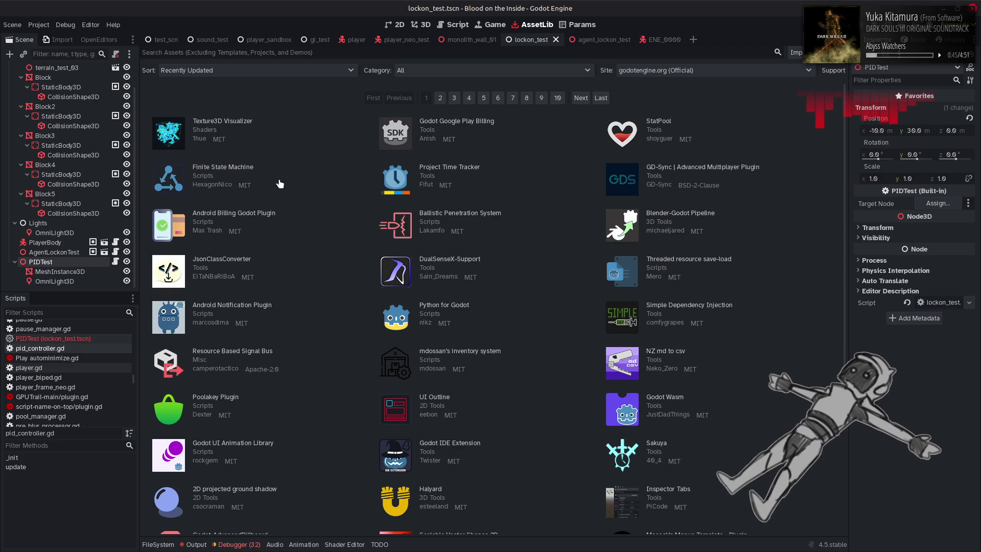
left_click(247, 170)
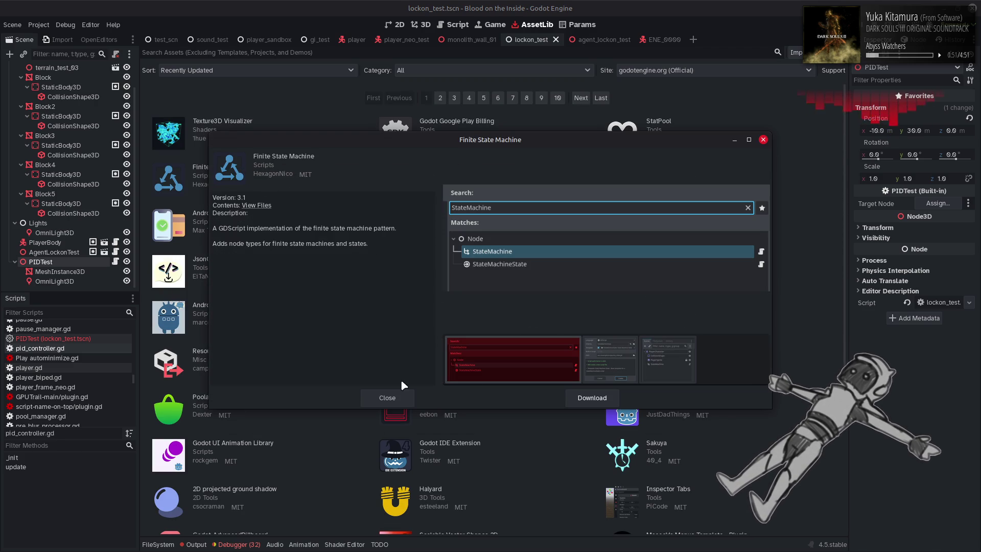
left_click(398, 397)
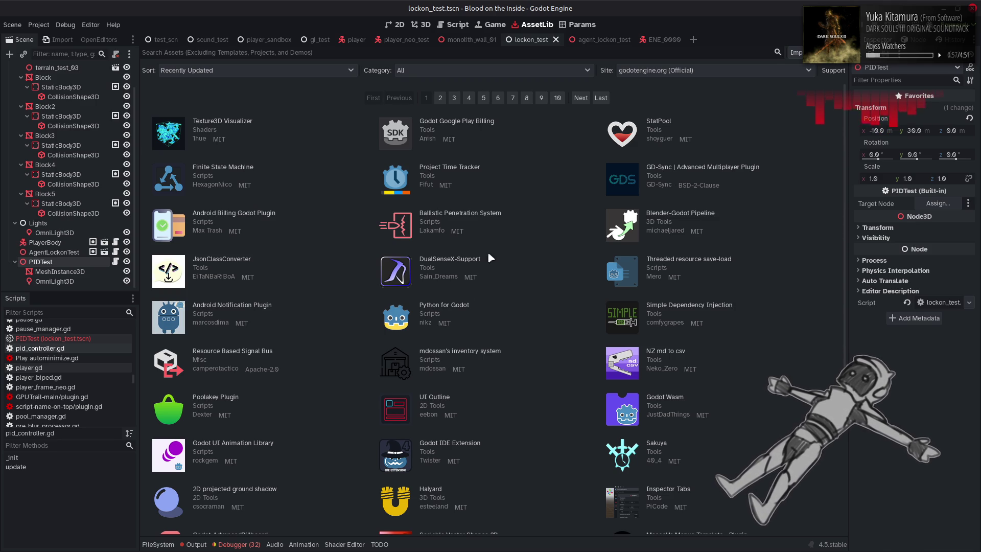
left_click(454, 310)
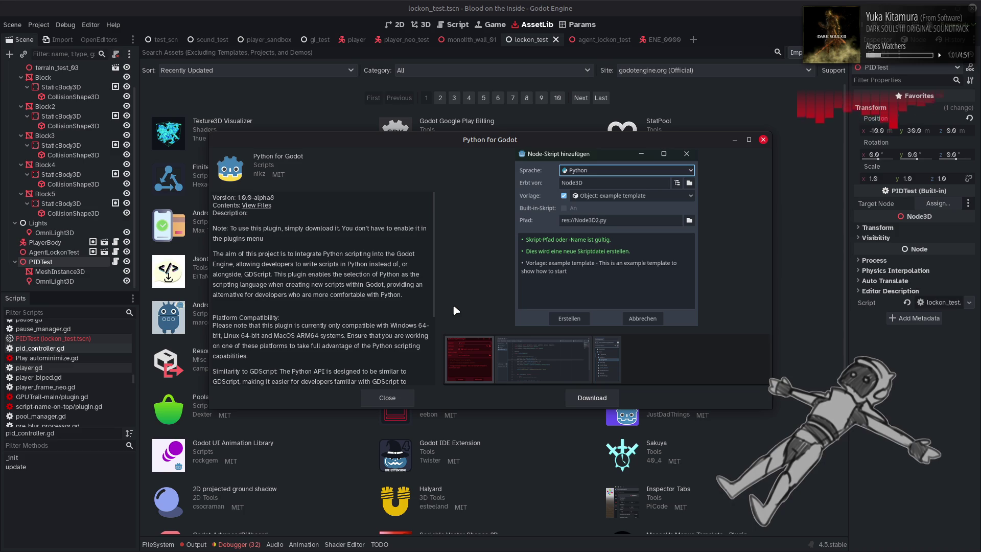
left_click(401, 397)
left_click(257, 354)
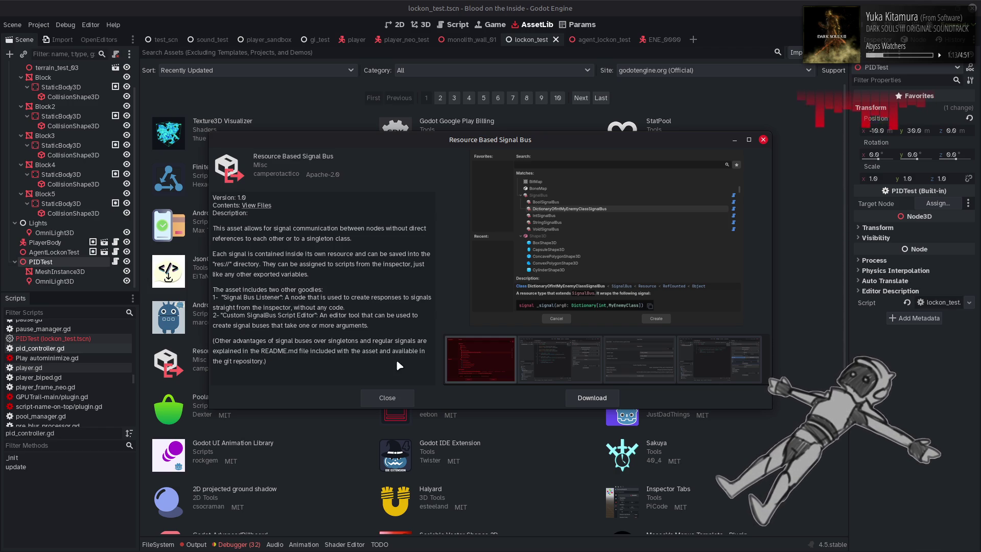
left_click(390, 398)
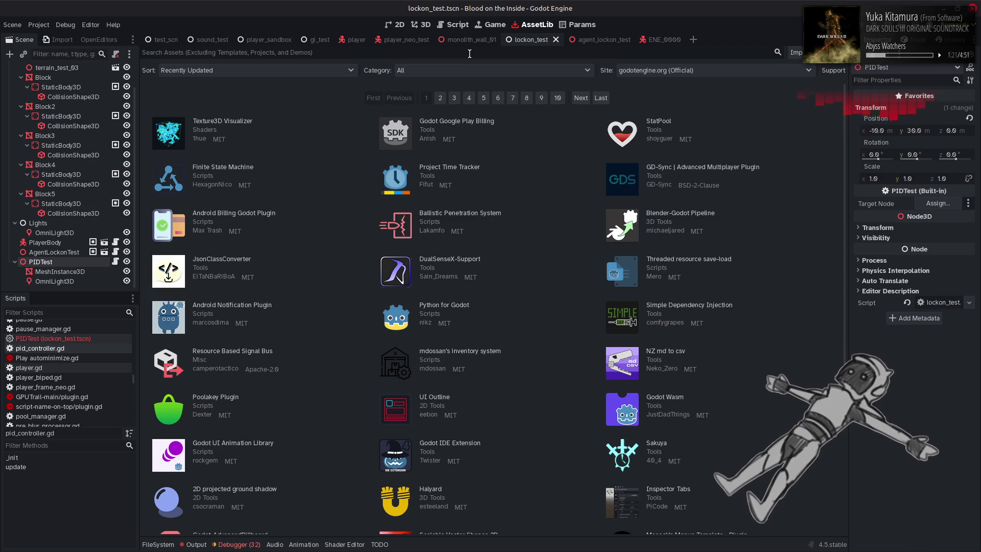
left_click(457, 25)
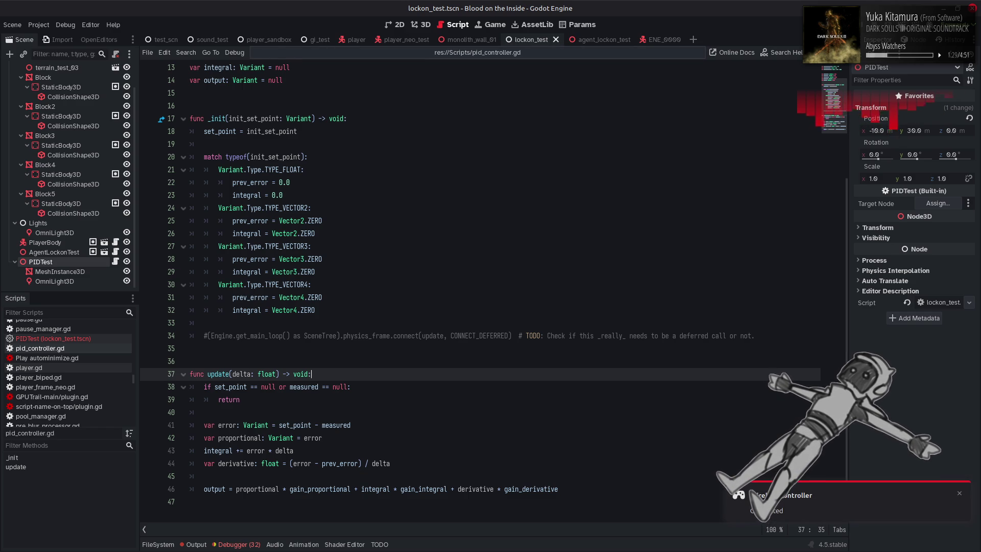
Run the scene with F6, note the Nil target_node error at line 15, and stop with F8
key("F6")
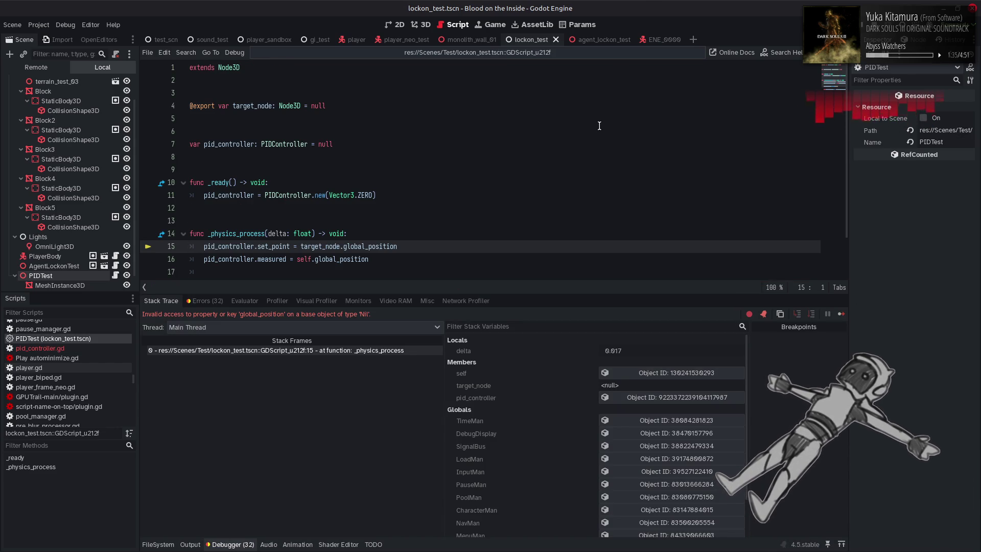
key("F8")
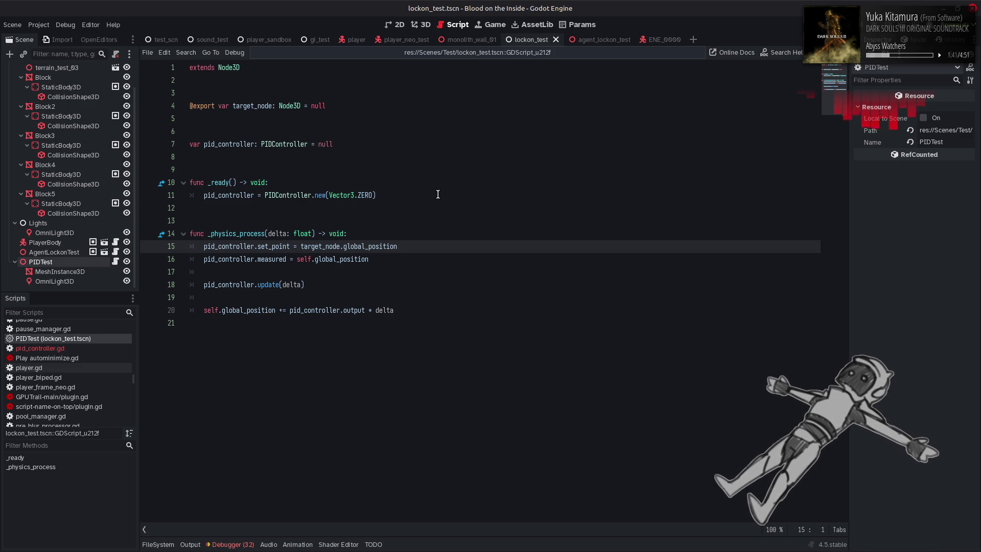
Start _physics_process with 'if target_node == null: return'
double_click(253, 106)
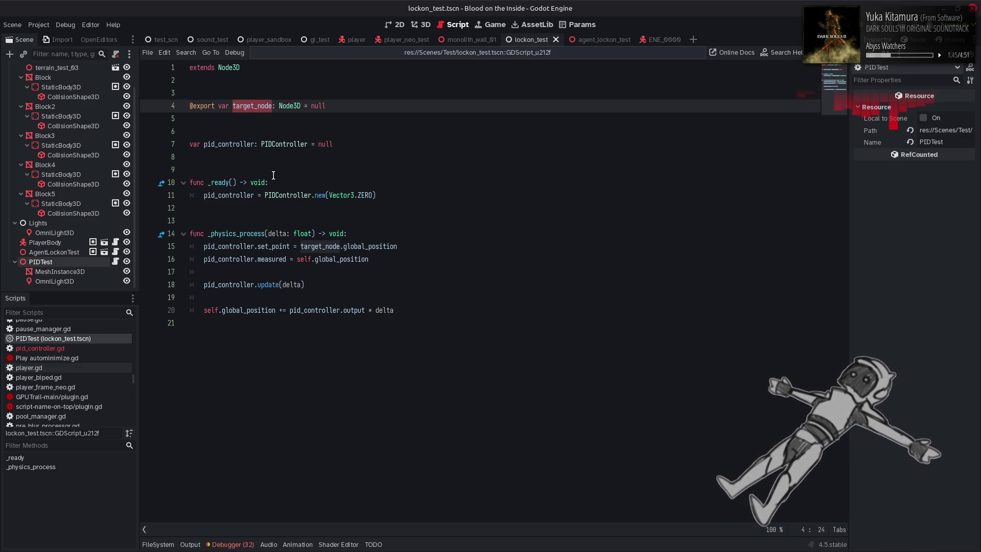
left_click(251, 116)
double_click(255, 106)
left_click(357, 234)
key("Return")
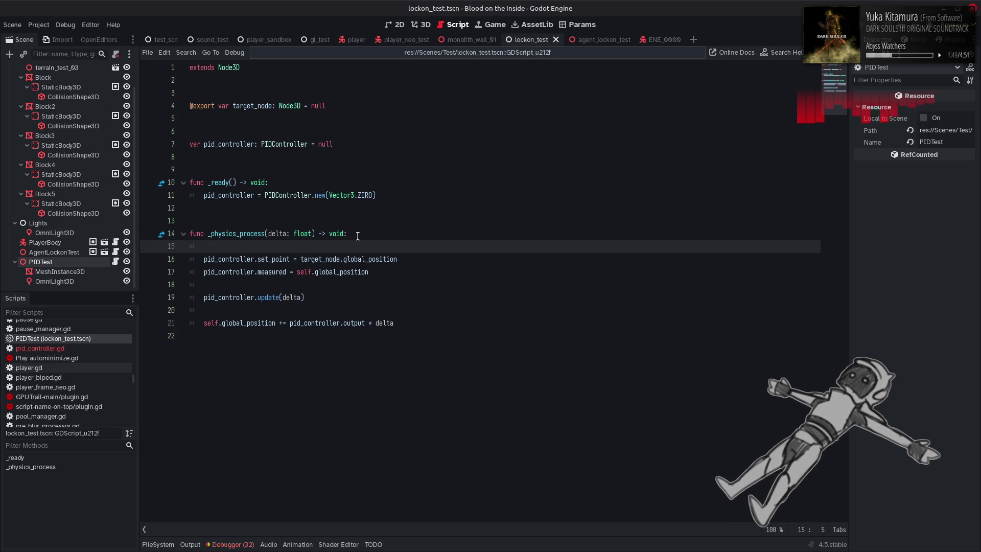
type("iftarget_node == nu")
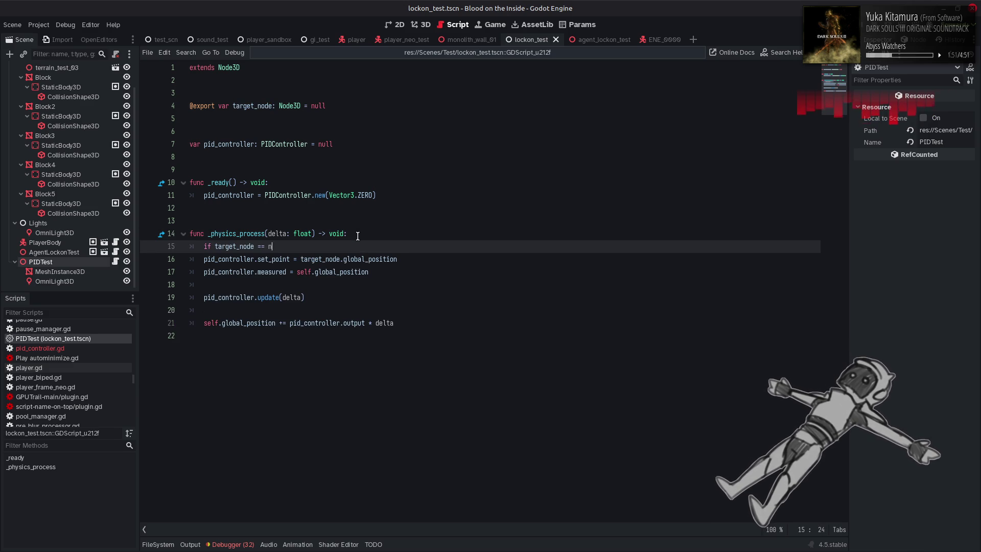
type("ll:")
key("Return")
type("turn")
key("Return")
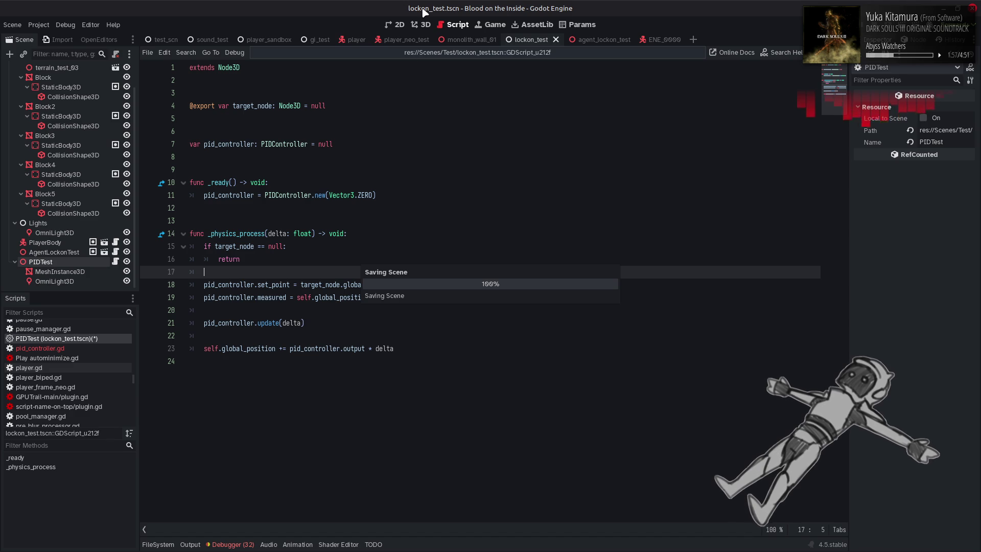
Set PIDTest's Target Node to AgentLockonTest, then rerun and stop the scene
left_click(96, 272)
left_click(52, 261)
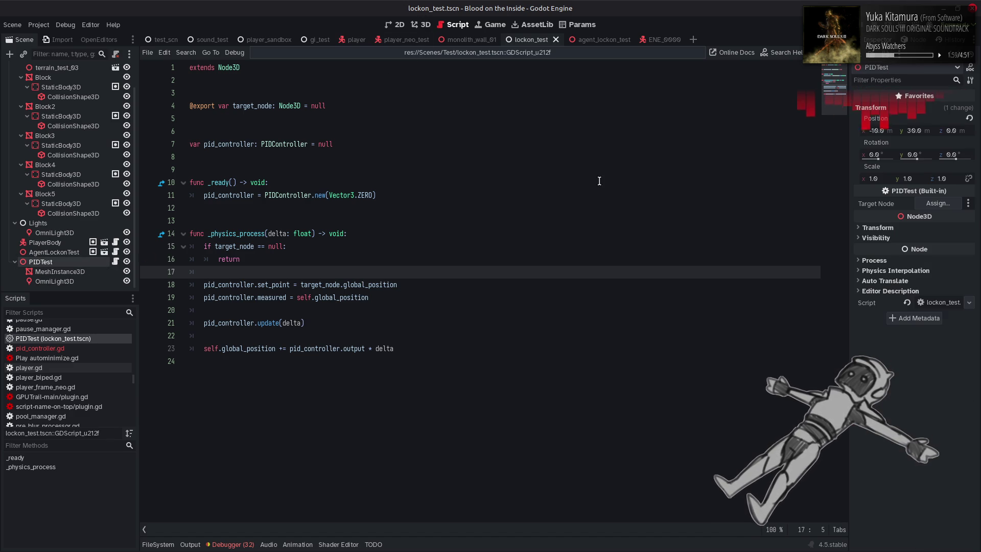
left_click(936, 203)
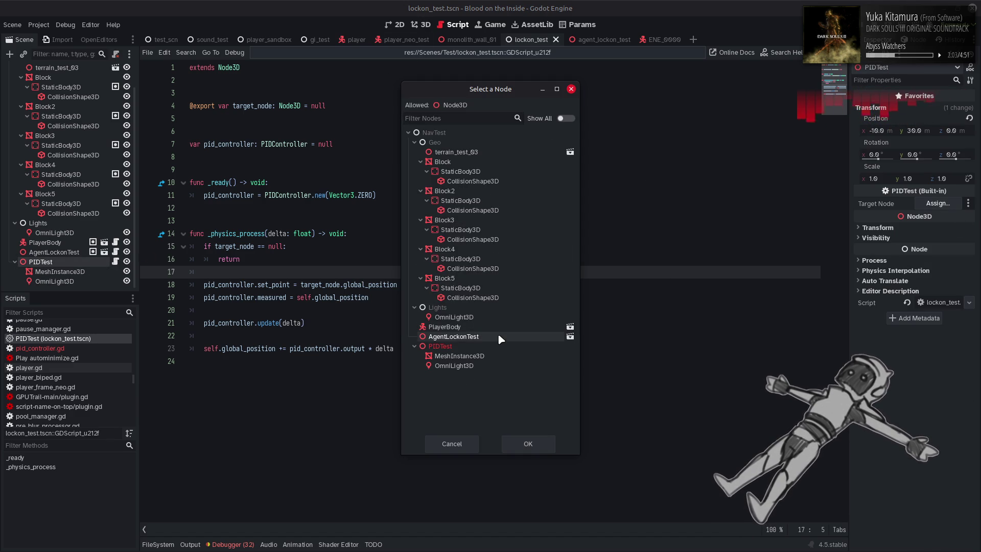
double_click(481, 337)
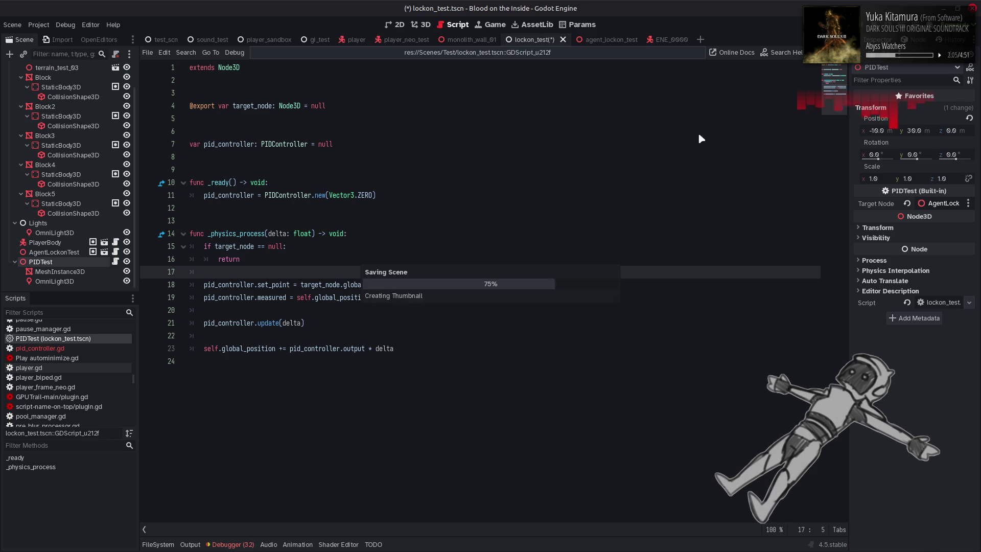
key("F6")
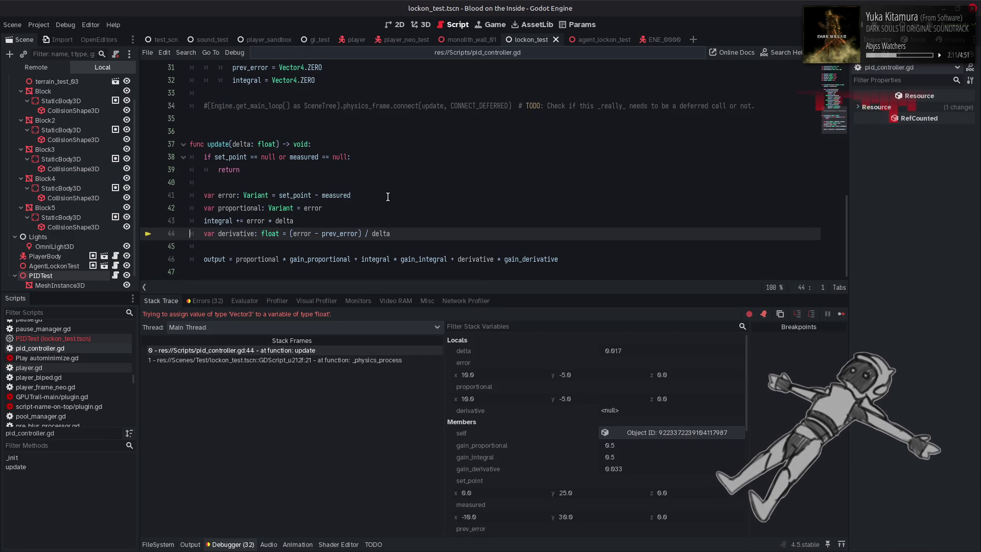
left_click(875, 29)
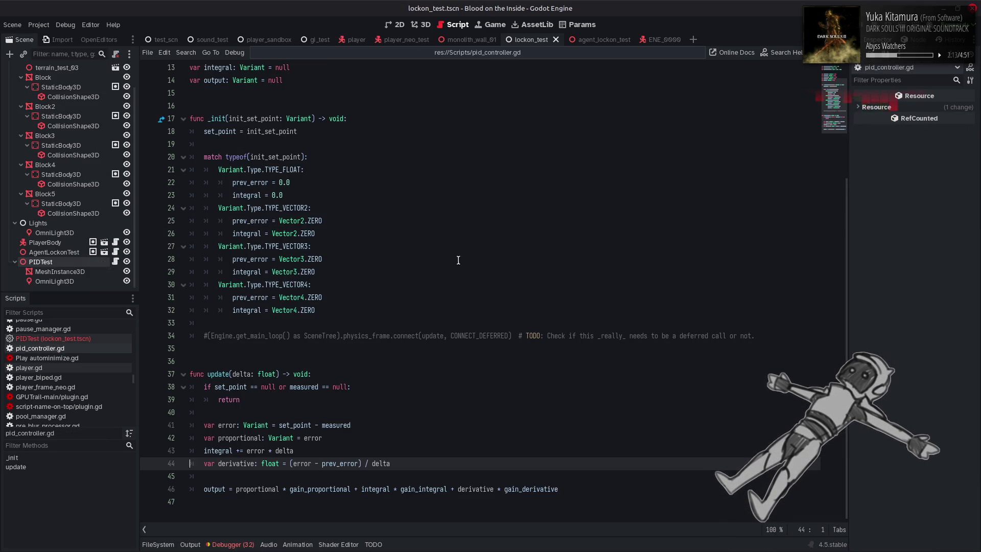
Change line 44's type from float to Variant, save the script, and run the project
double_click(287, 437)
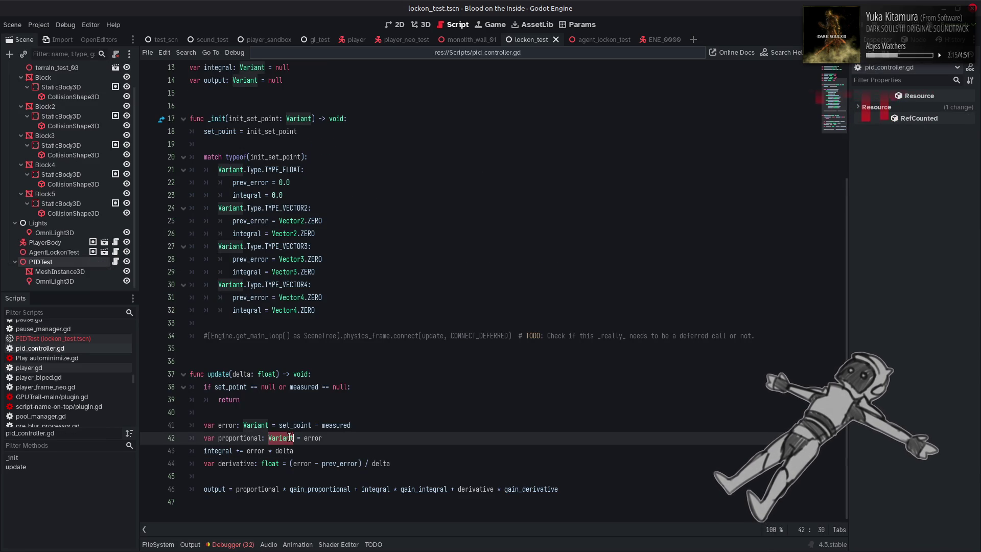
key("ctrl+c")
double_click(270, 463)
key("ctrl+v")
left_click(385, 434)
key("ctrl+s")
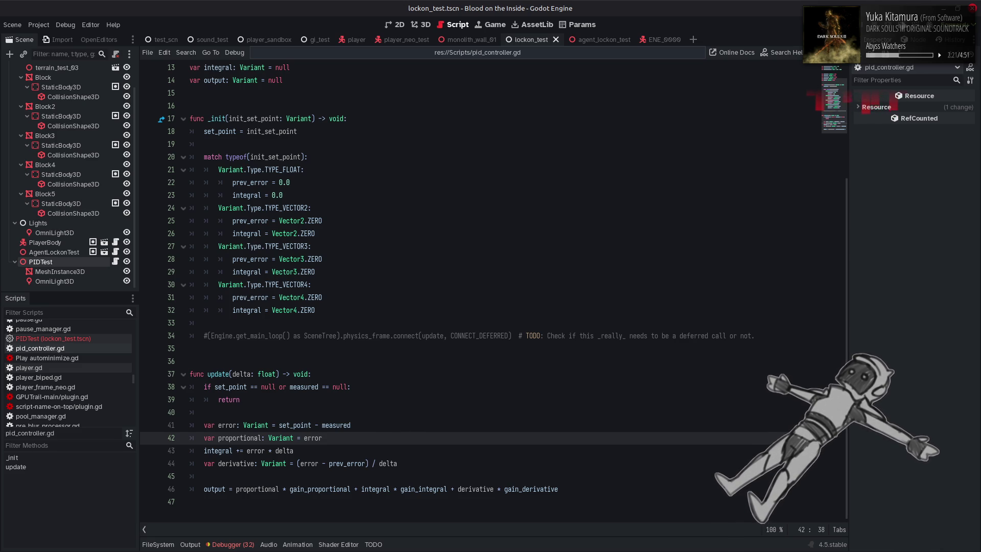
key("F5")
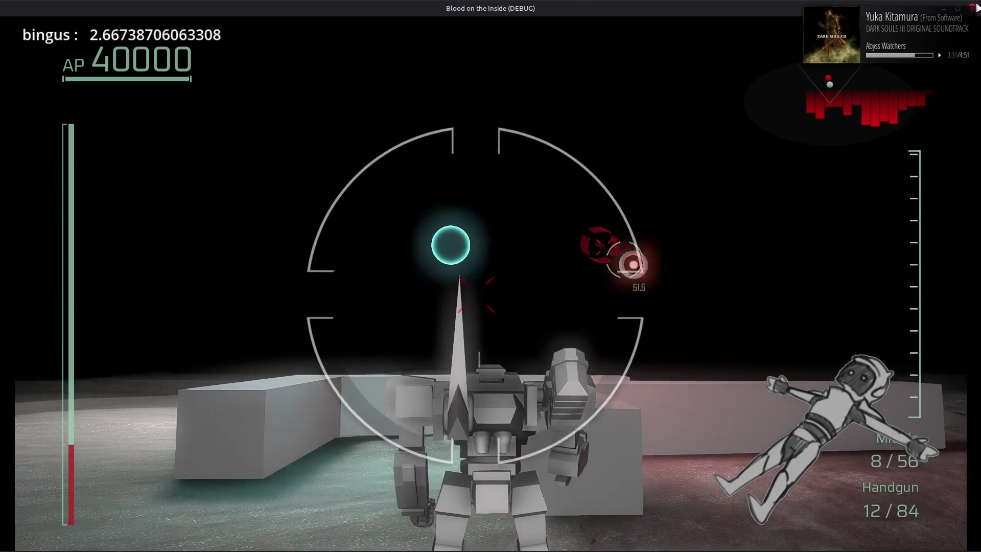
After playtesting the lock-on, close the running game with Alt+F4
key("alt+F4")
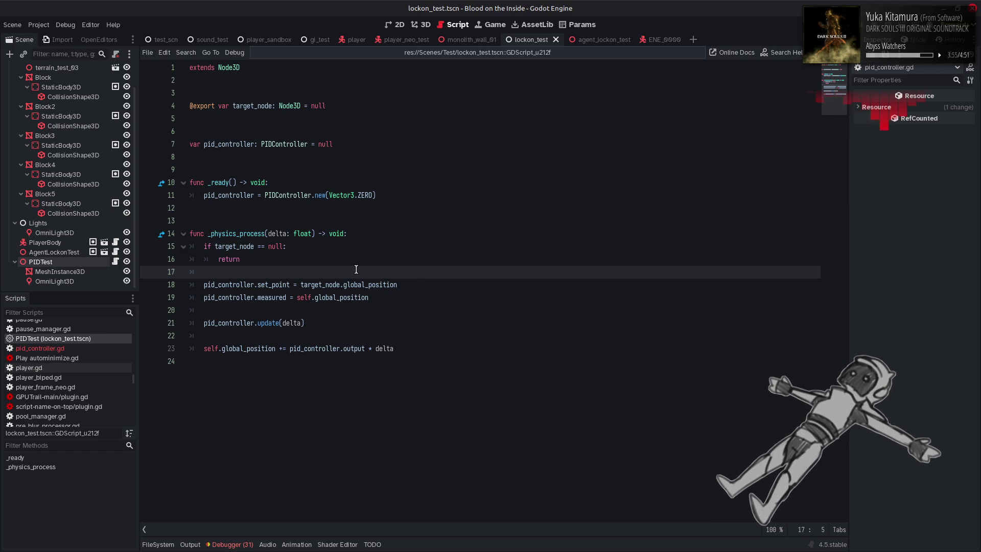
Add 'var predicted_target_pos: Vector3 = target_node.global_position' after the return line
left_click(288, 260)
key("Return")
key("Return")
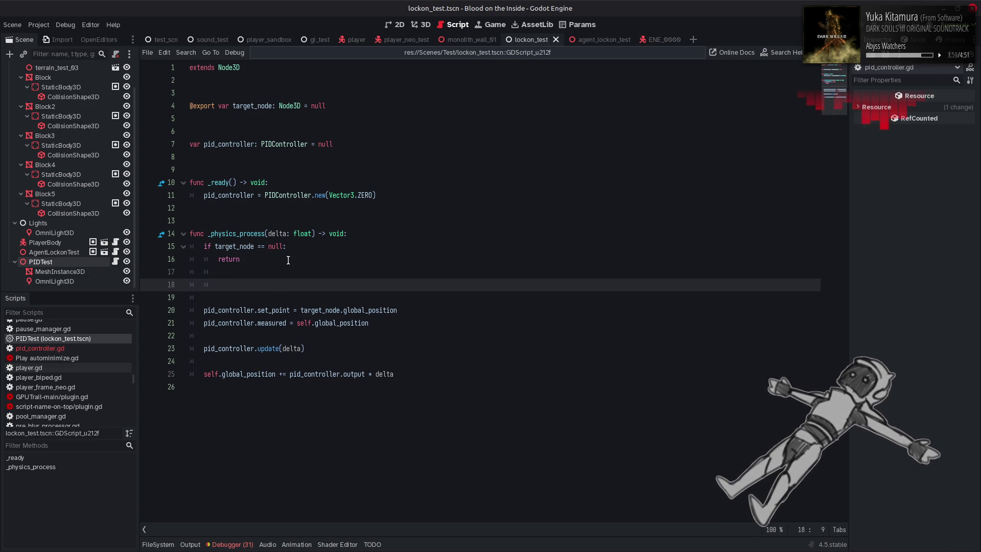
left_click(238, 271)
key("BackSpace")
left_click(238, 279)
key("BackSpace")
type("va")
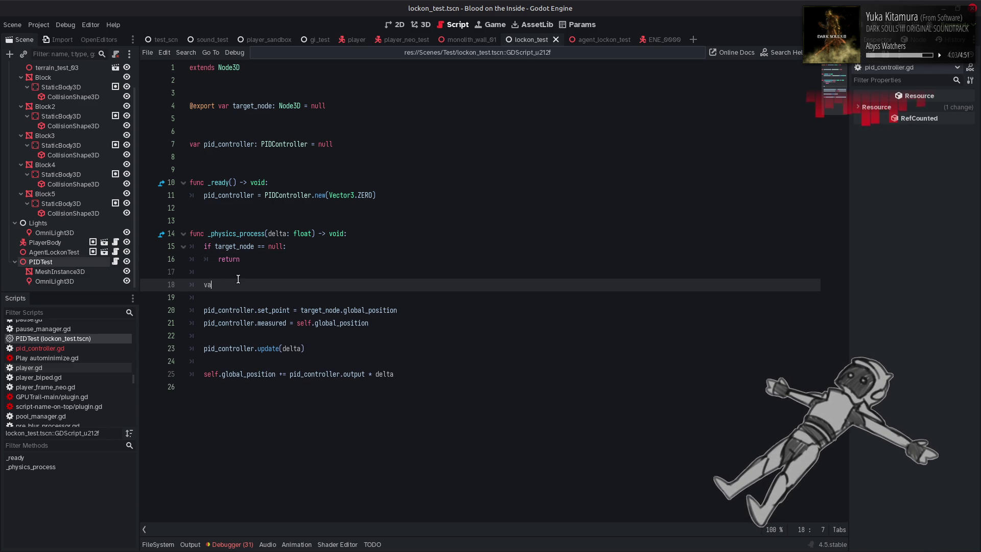
type("r predict")
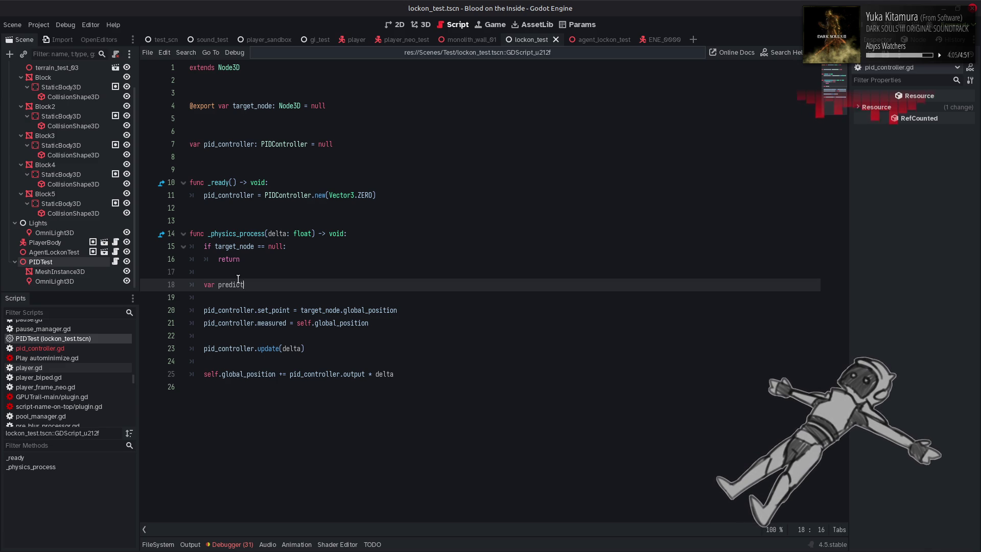
type("ed_target_")
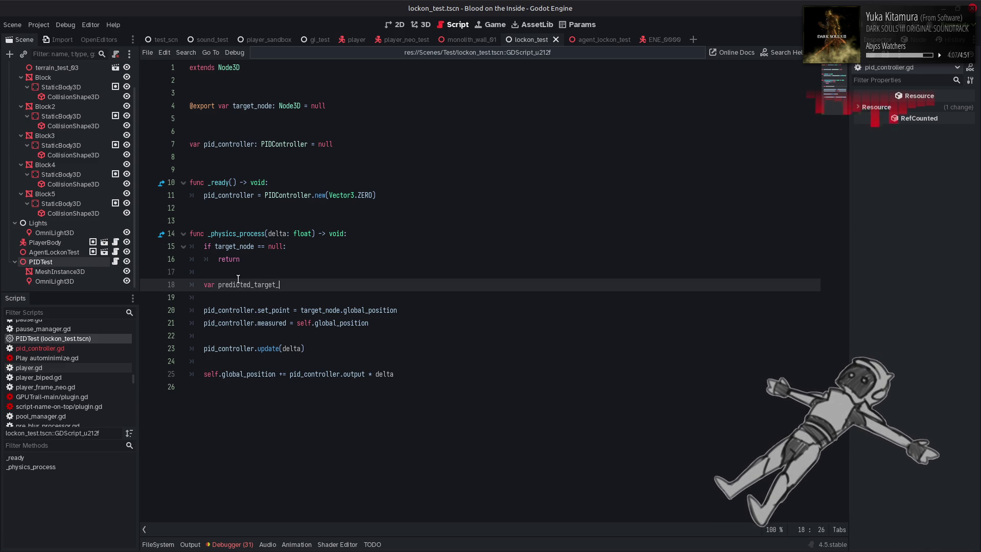
type("pos: Vector3 =")
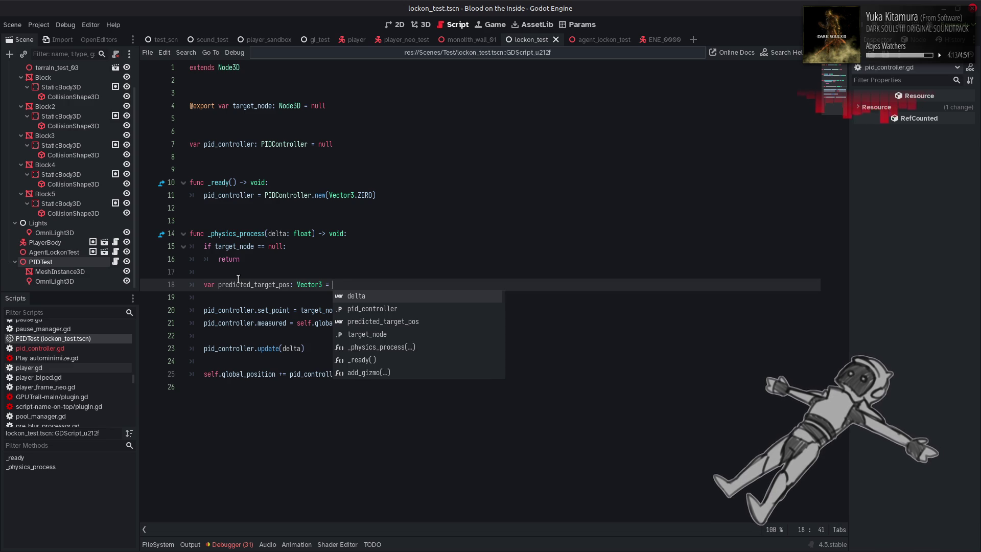
left_click(238, 280)
left_click_drag(301, 313, 401, 310)
key("ctrl+c")
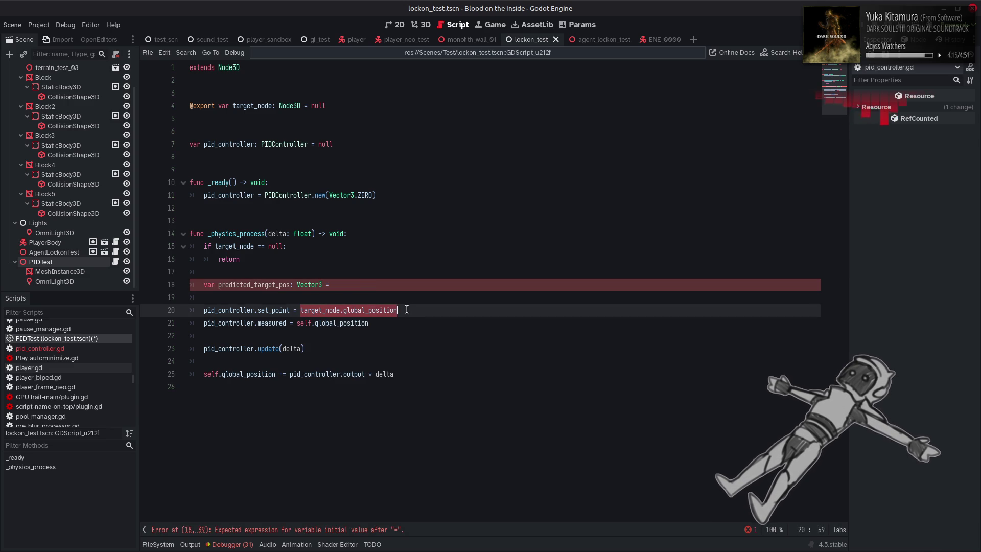
left_click(369, 282)
key("ctrl+v")
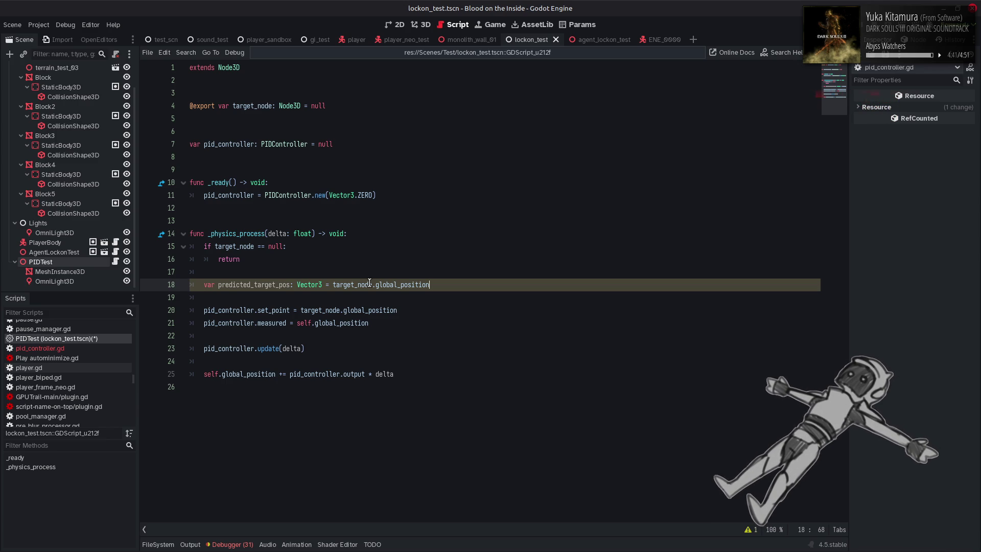
Copy that Vector3 declaration to a new member line below line 7 and trim its name
left_click(323, 284)
left_click_drag(322, 285, 203, 284)
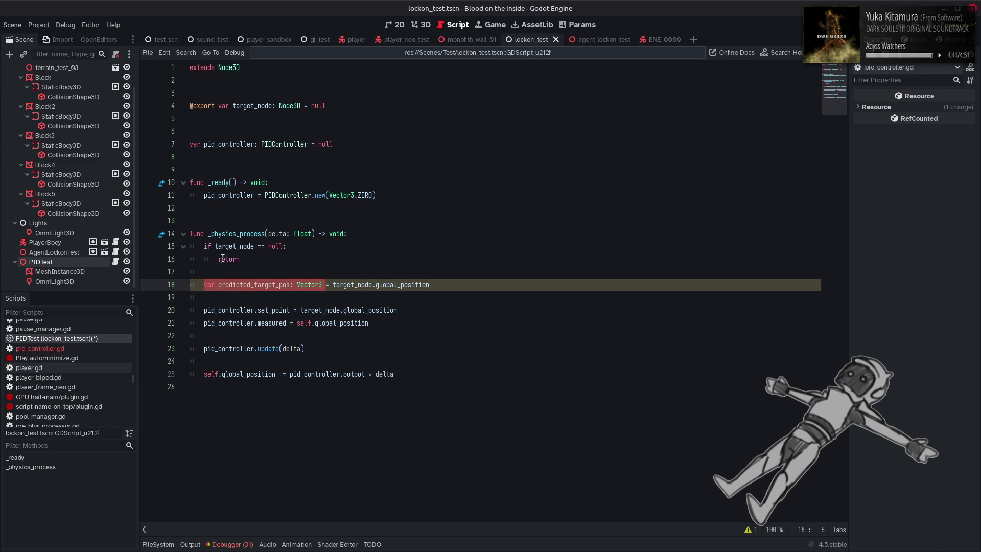
left_click(343, 146)
key("Return")
key("ctrl+v")
double_click(235, 160)
left_click_drag(234, 159, 206, 159)
key("BackSpace")
Name the member prev_target_pos and initialise it to Vector3.INF
type("rev")
left_click(308, 159)
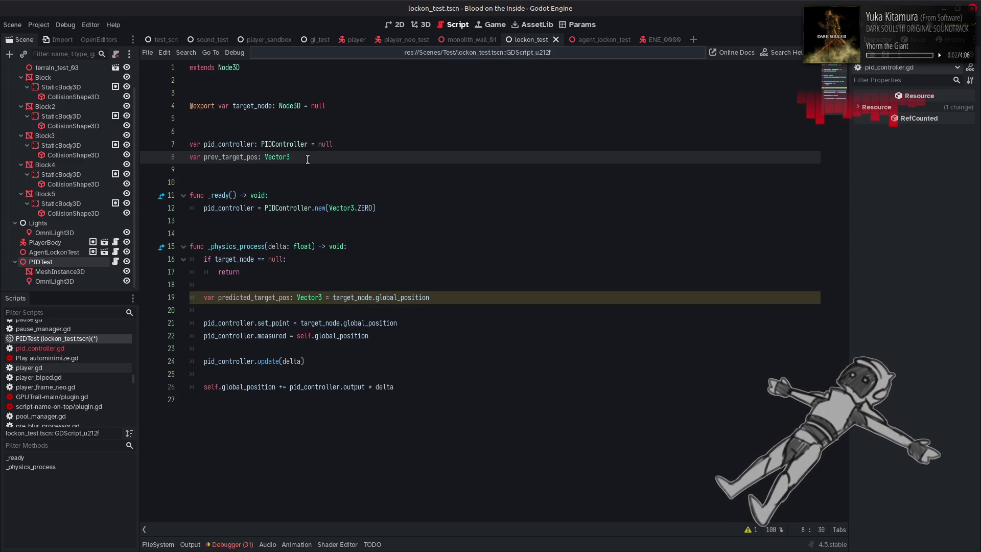
type(" = Vector3")
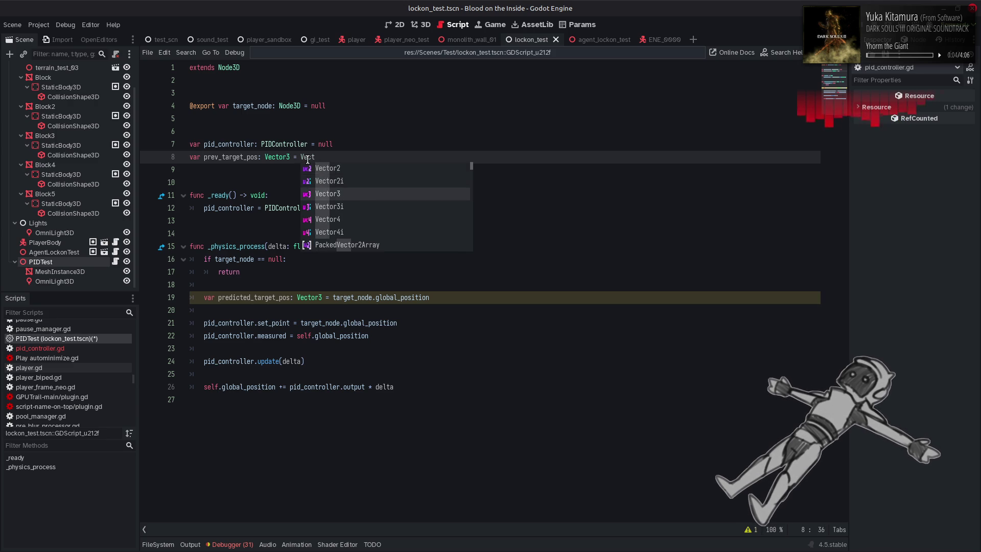
type(".INF")
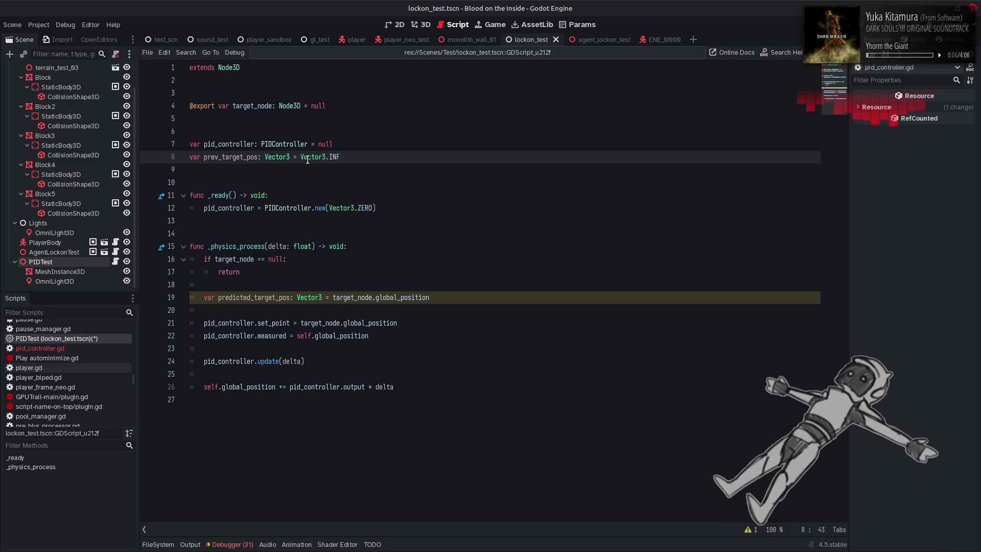
mouse_move(270, 161)
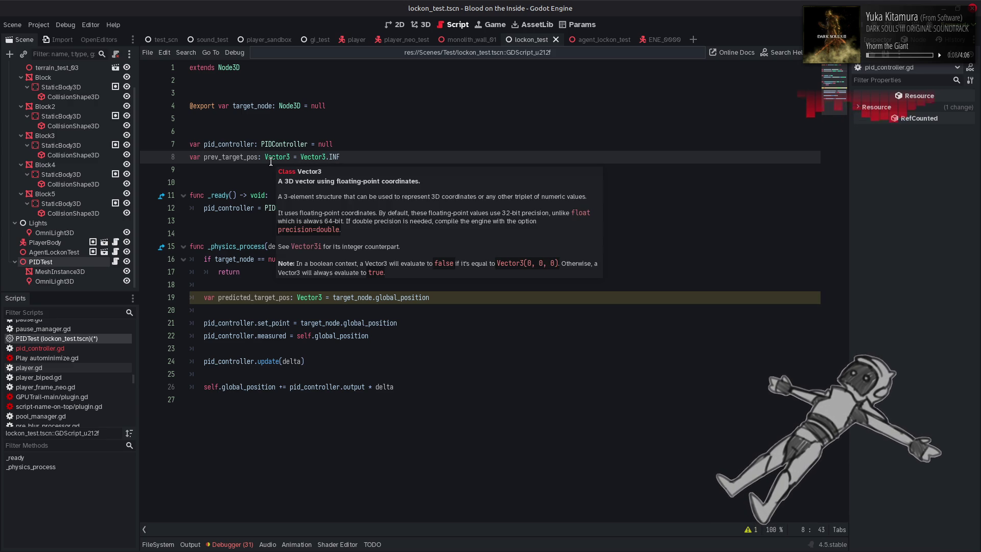
Add 'prev_target_pos = target_node.global_position' at the end of _physics_process
left_click(258, 289)
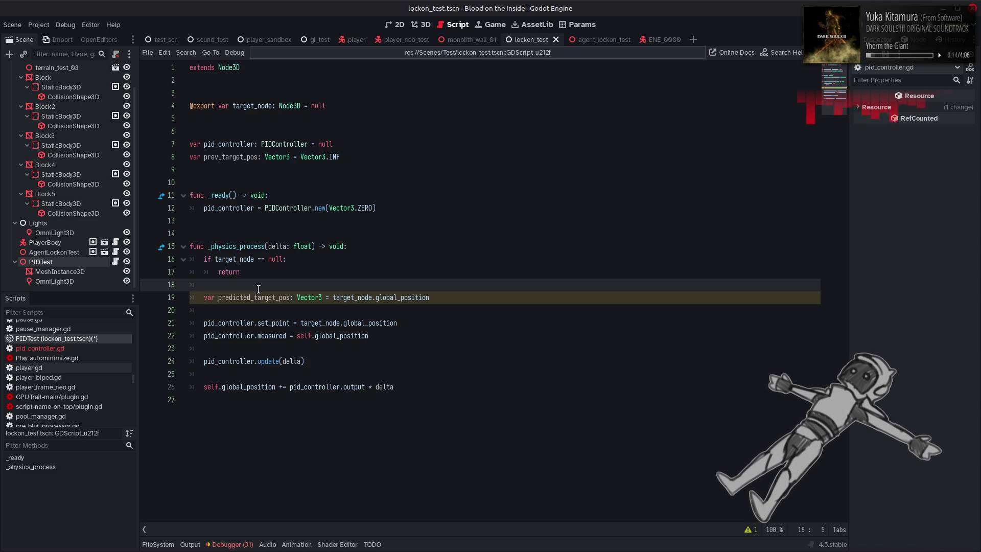
left_click(403, 387)
key("Return")
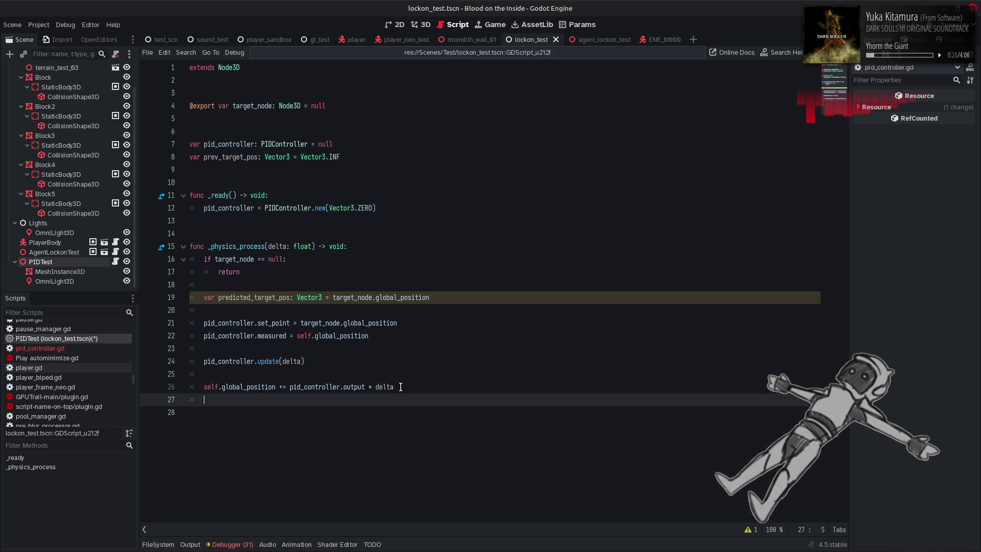
key("Return")
type("prev_target_pos =")
left_click_drag(333, 298, 476, 297)
middle_click(311, 413)
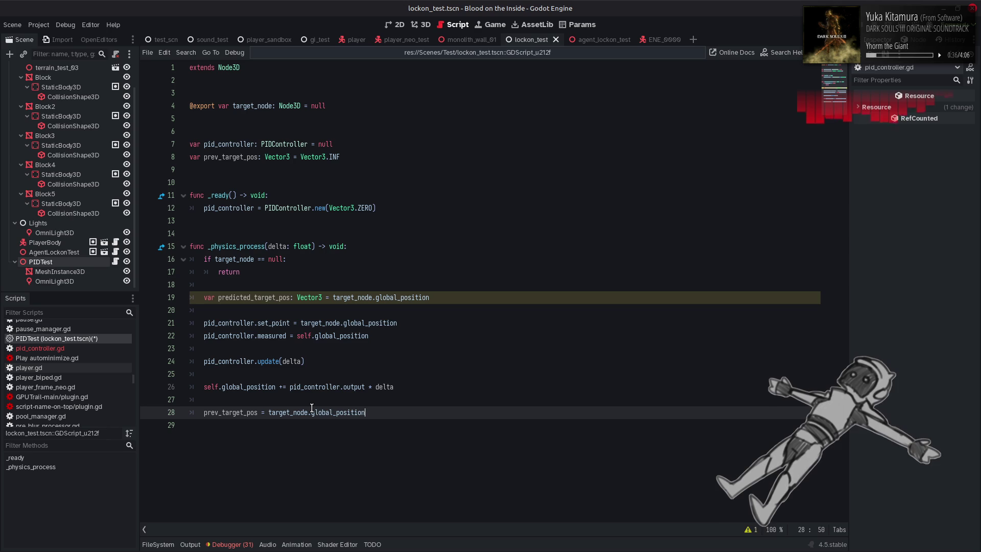
mouse_move(312, 407)
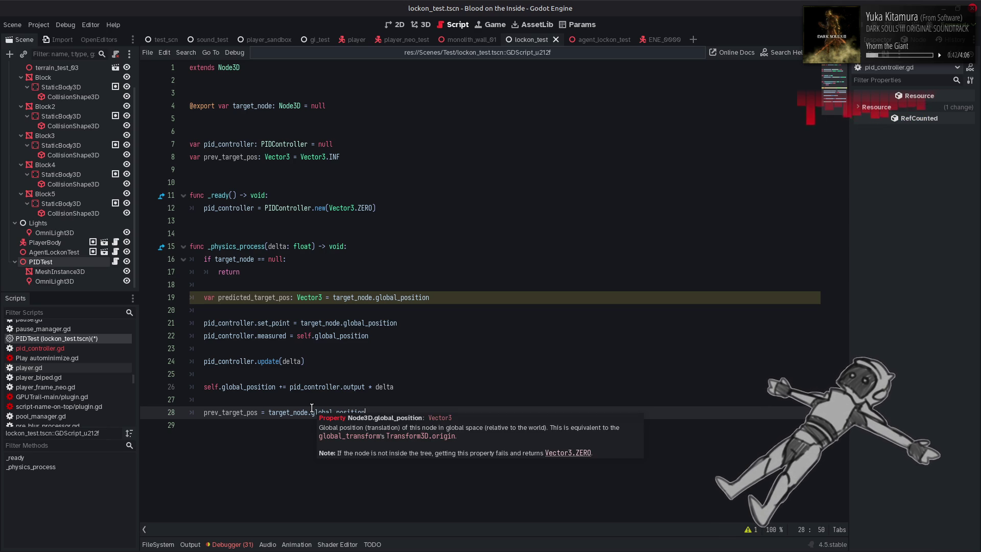
Append '+ target_node.global_position' to the predicted_target_pos line 19
left_click(434, 297)
type("+")
left_click_drag(333, 297, 429, 298)
key("ctrl+c")
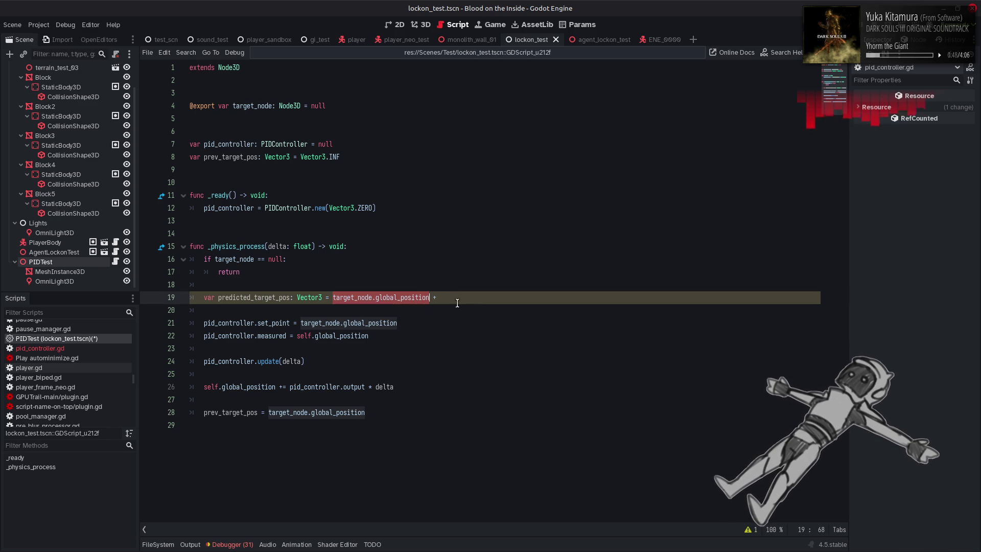
left_click(465, 304)
key("ctrl+v")
Complete it as '+ (target_node.global_position - prev_target_pos)' and save the script
type("-")
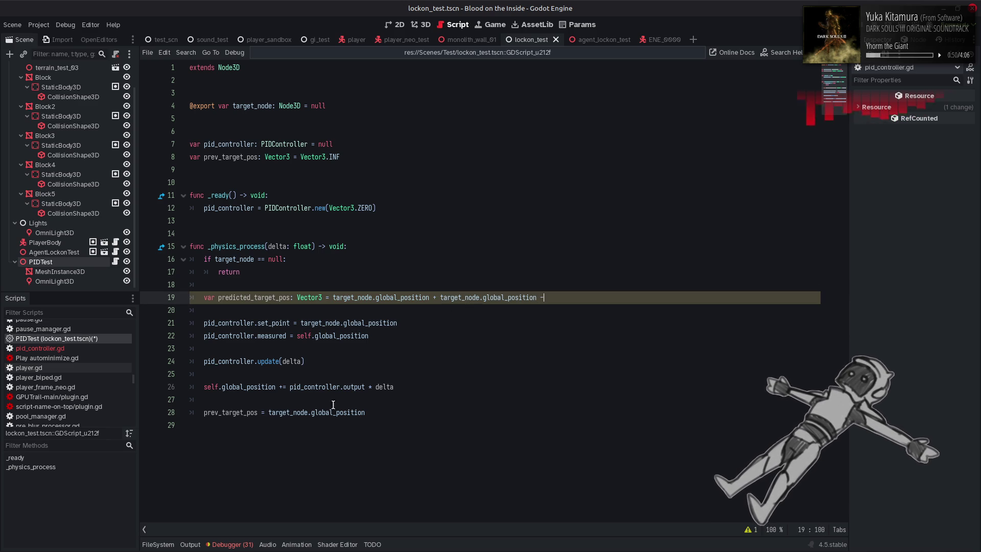
double_click(244, 412)
key("ctrl+c")
left_click(574, 303)
key("ctrl+v")
type(")")
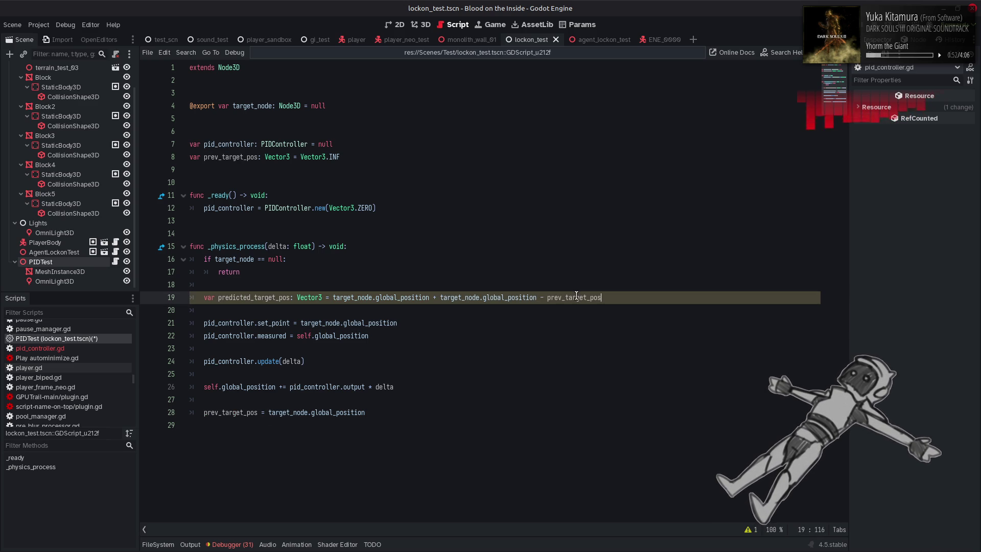
left_click(439, 298)
type("(")
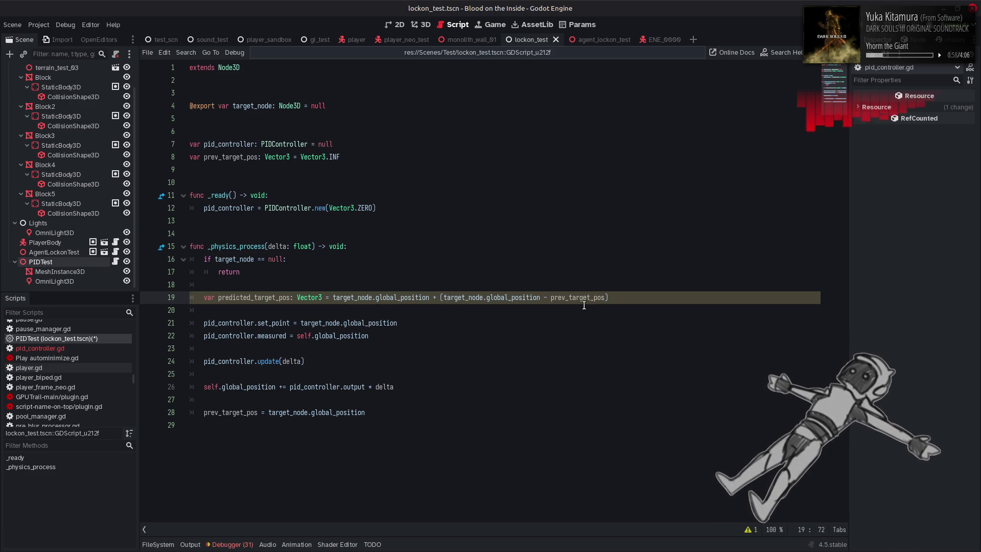
key("ctrl+s")
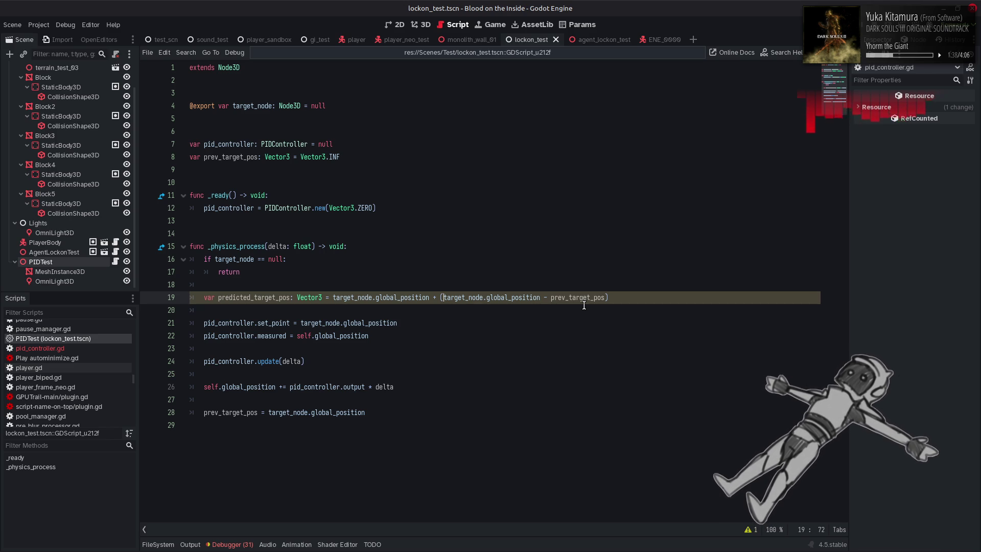
Split the prediction: line 19 declares predicted_target_pos from the target position, line 20 adds extrapolation
double_click(556, 297)
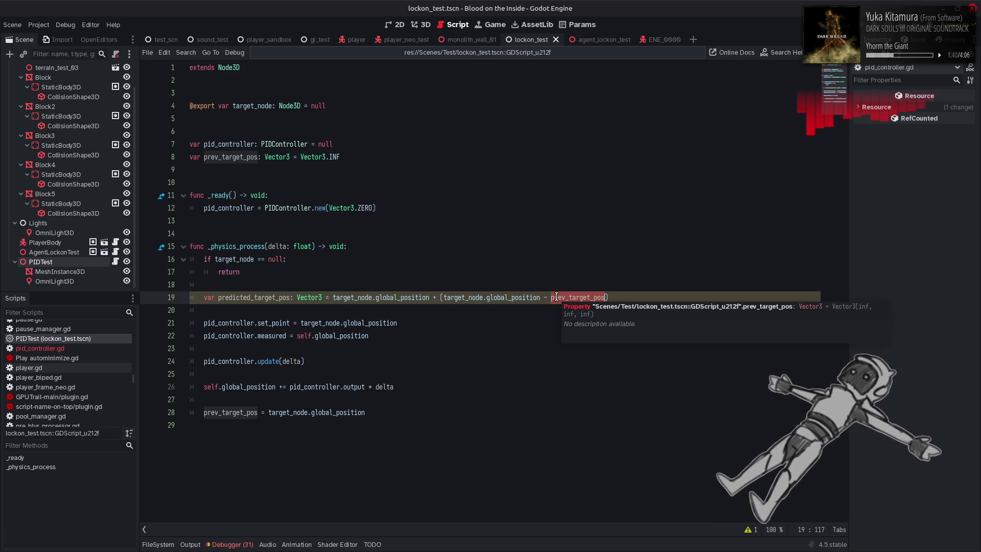
double_click(231, 158)
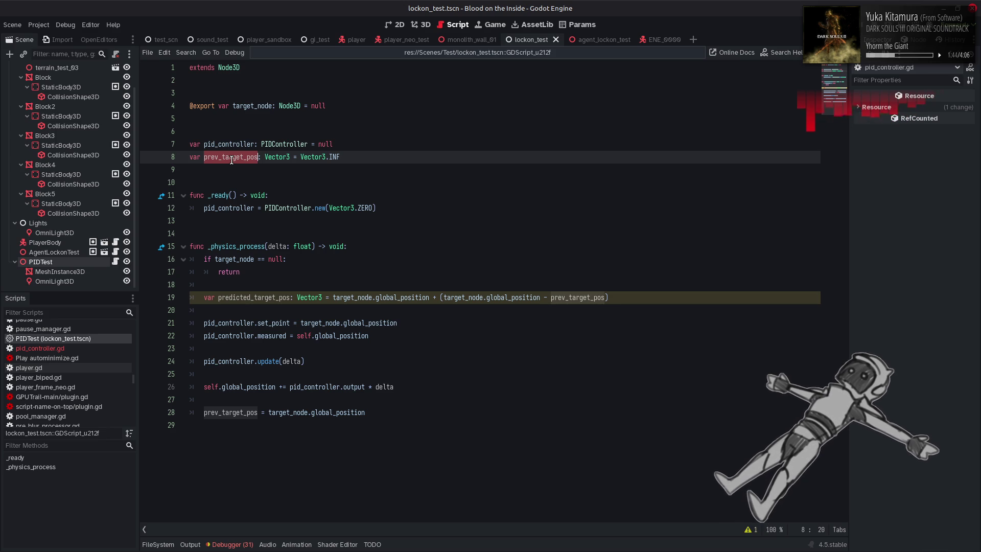
left_click_drag(218, 297, 610, 297)
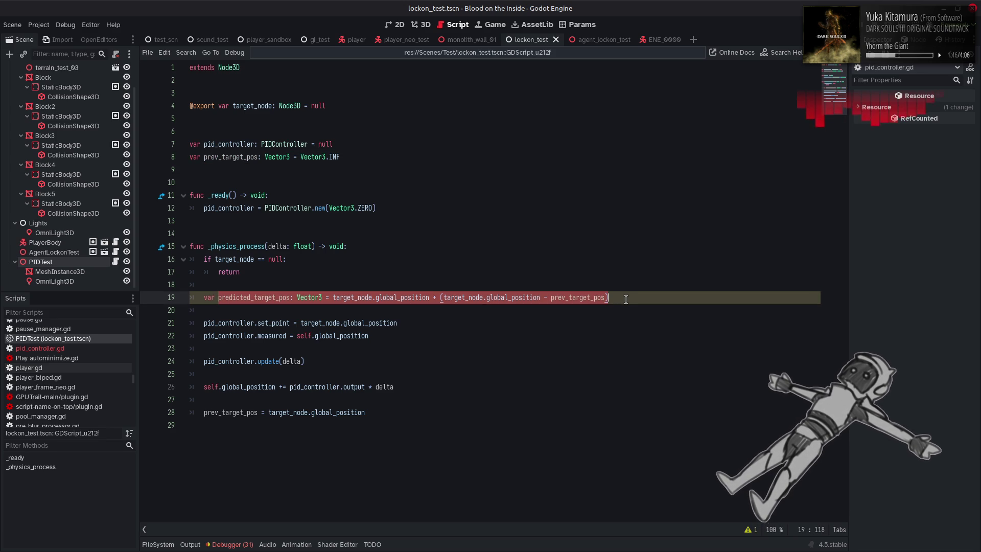
key("ctrl+c")
key("End")
key("Return")
key("ctrl+v")
double_click(300, 310)
key("BackSpace")
key("BackSpace")
key("BackSpace")
mouse_move(432, 297)
left_mouse_down()
mouse_move(432, 285)
mouse_move(433, 297)
mouse_move(692, 295)
left_mouse_up()
key("BackSpace")
key("ctrl+z")
left_click(474, 304)
key("BackSpace")
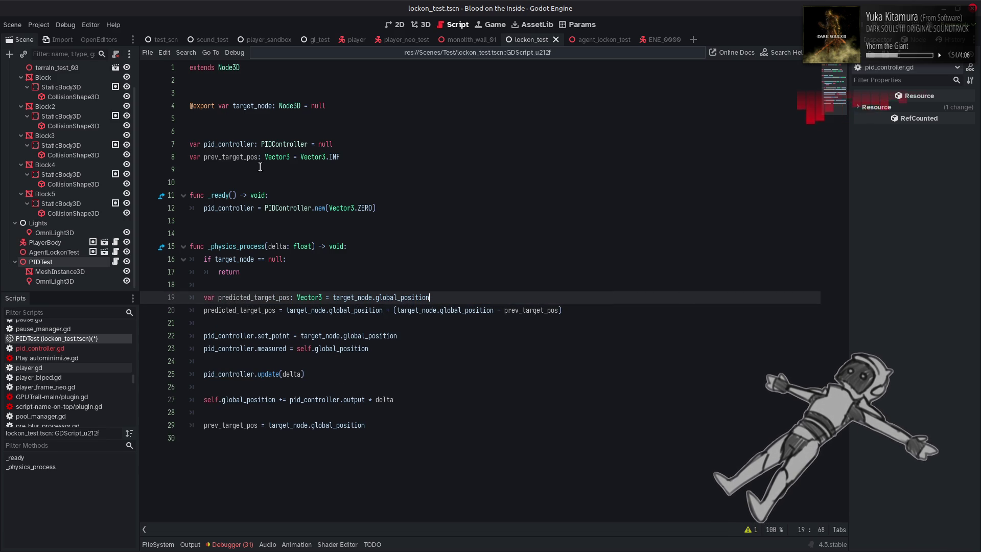
Wrap the extrapolation in 'if prev_target_pos.is_finite():' and save
double_click(241, 156)
left_click(448, 299)
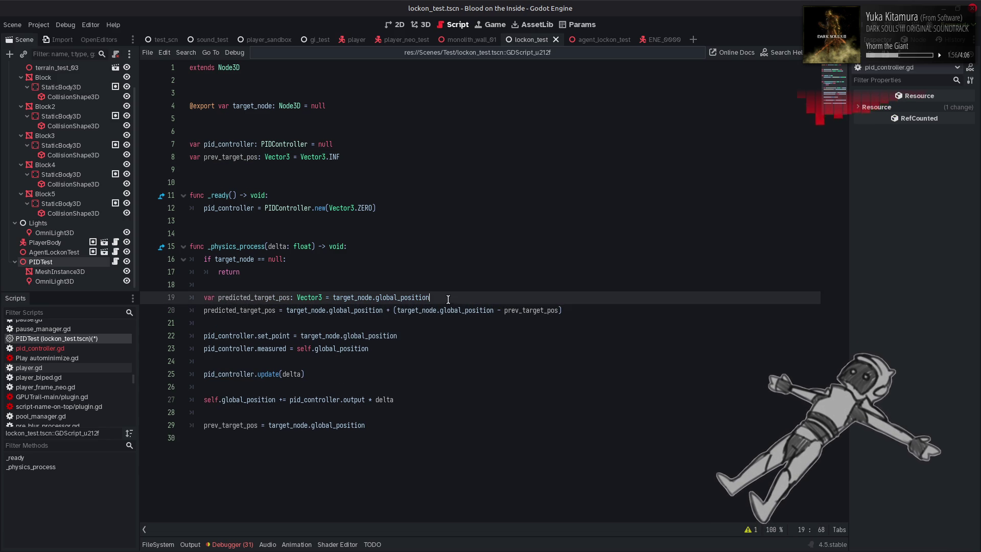
key("Return")
type("if prev_target_pos")
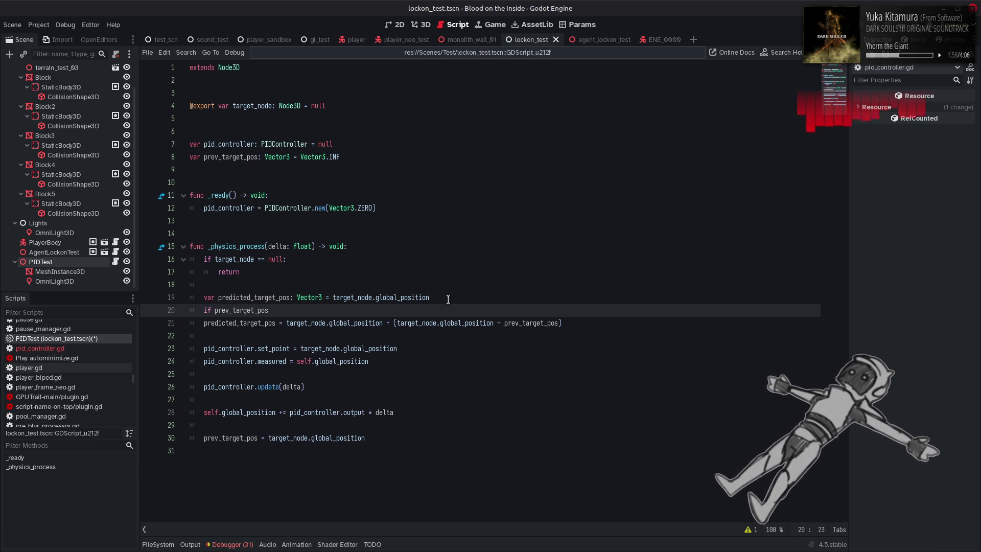
type(".is")
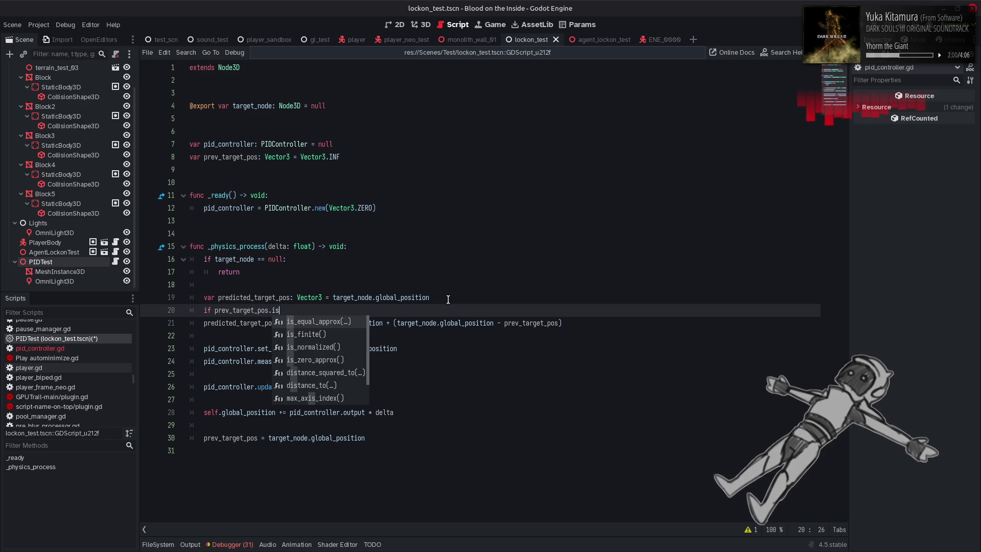
key("Down")
key("Return")
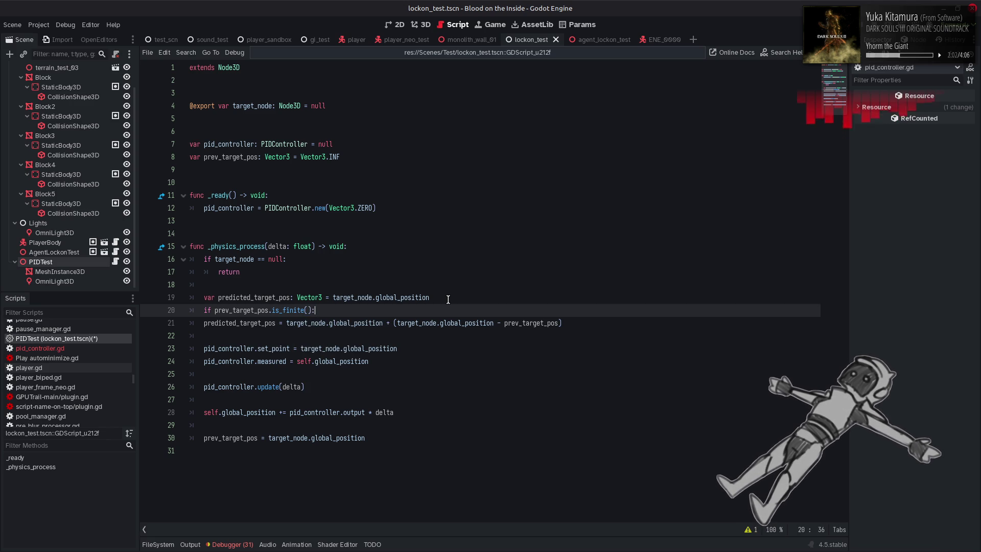
key("Down")
key("Home")
key("Tab")
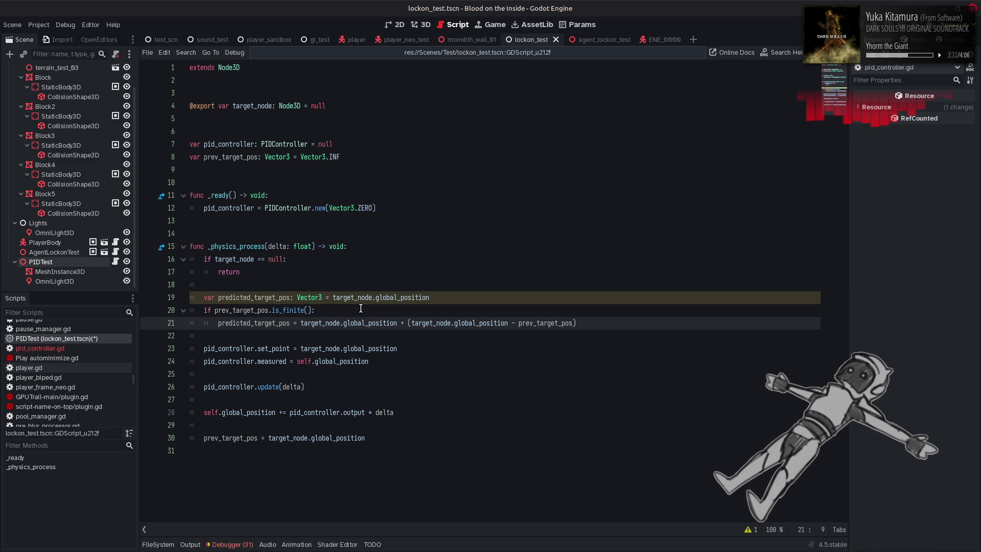
key("ctrl+s")
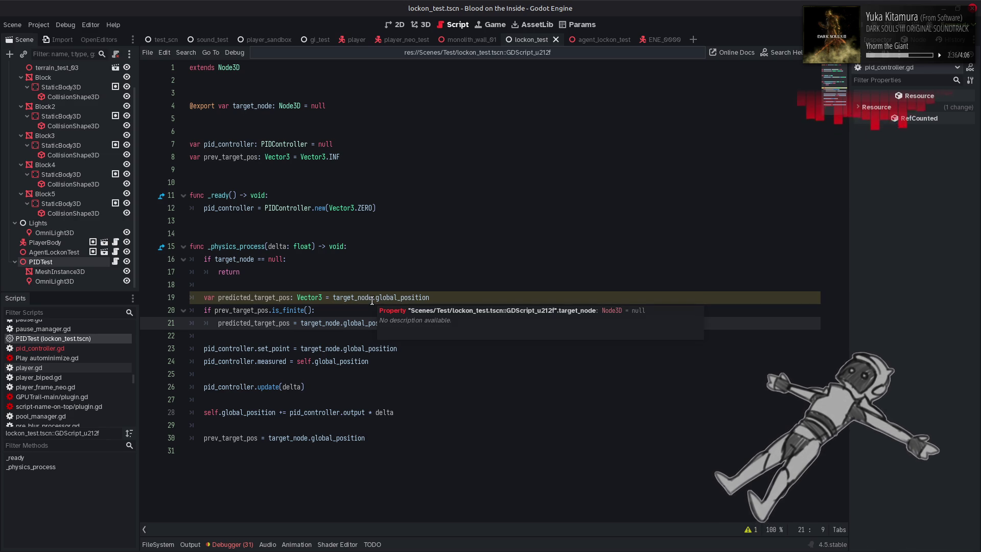
Replace set_point's target_node.global_position with predicted_target_pos
mouse_move(391, 302)
double_click(271, 323)
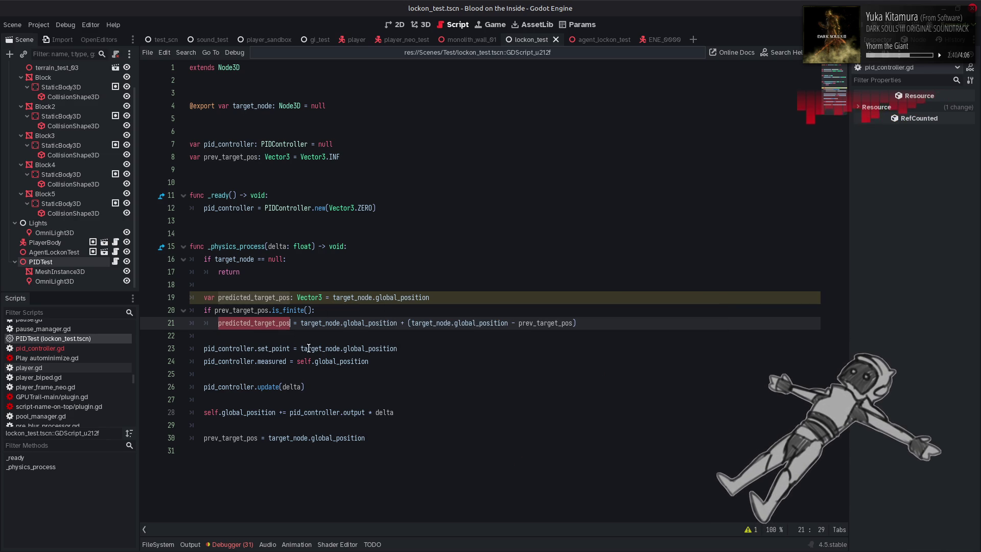
key("ctrl+c")
left_click_drag(301, 350, 441, 353)
key("ctrl+v")
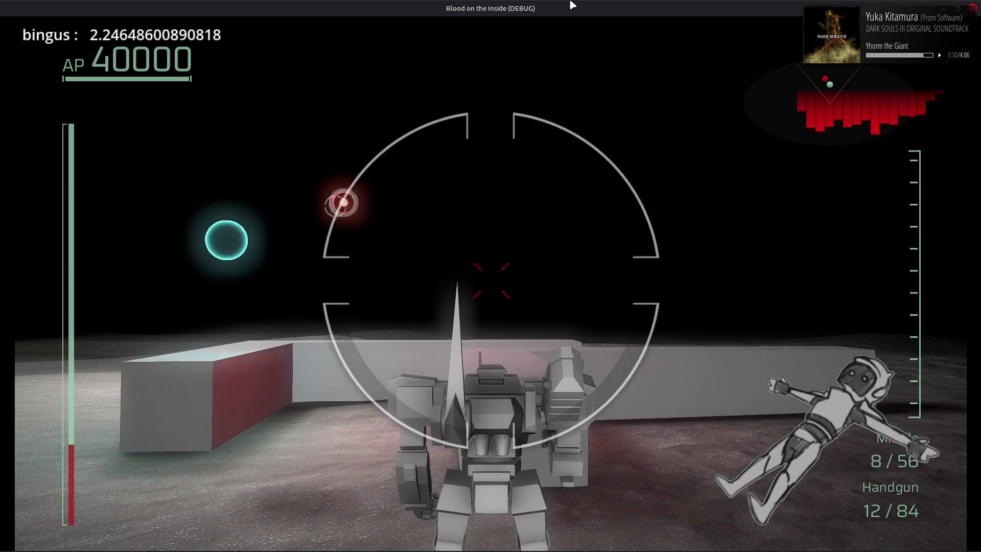
After testing the predicted lock-on tracking, close the debug game window
left_click(972, 8)
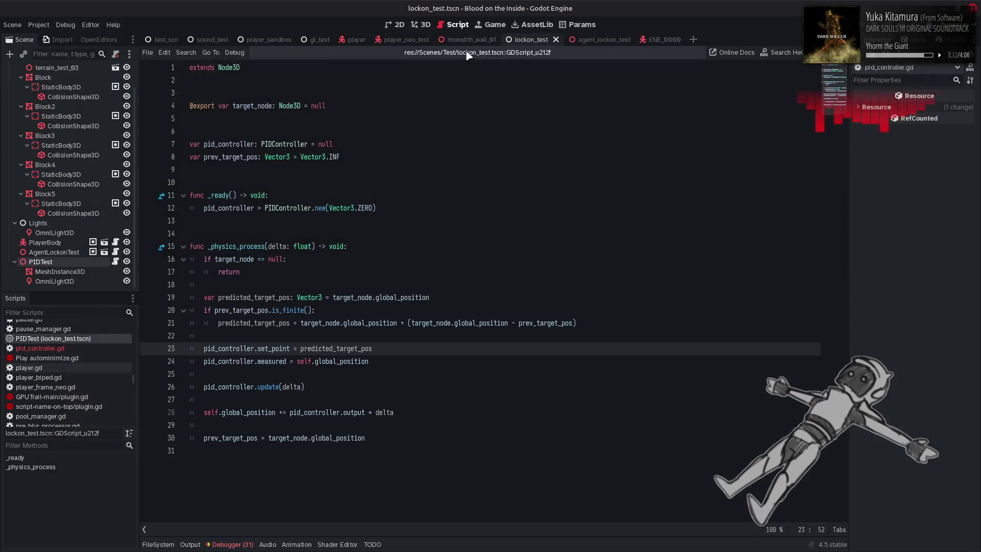
In the 3D view, try the main Lights OmniLight3D energy at 0, restoring it to 1.0
left_click(425, 25)
left_click(368, 192)
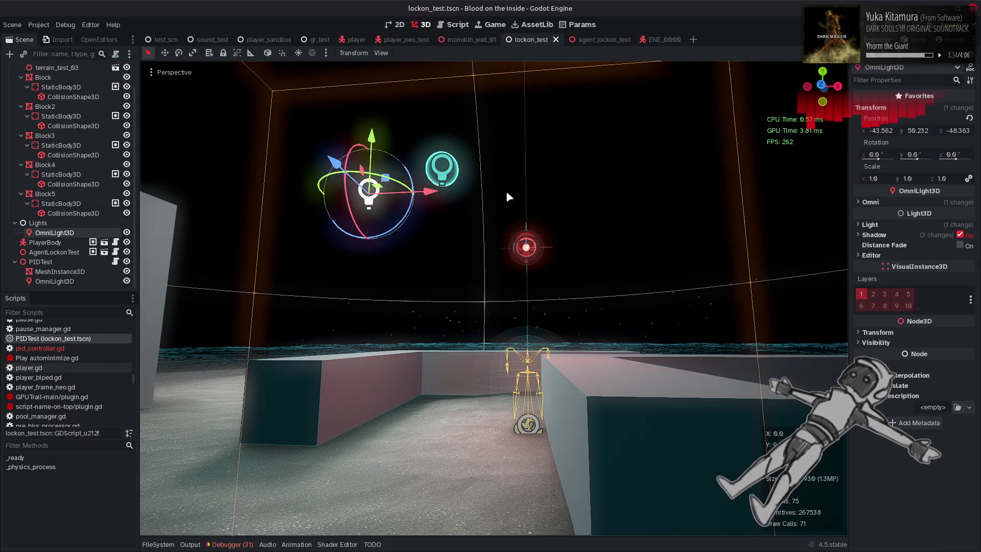
left_click(887, 223)
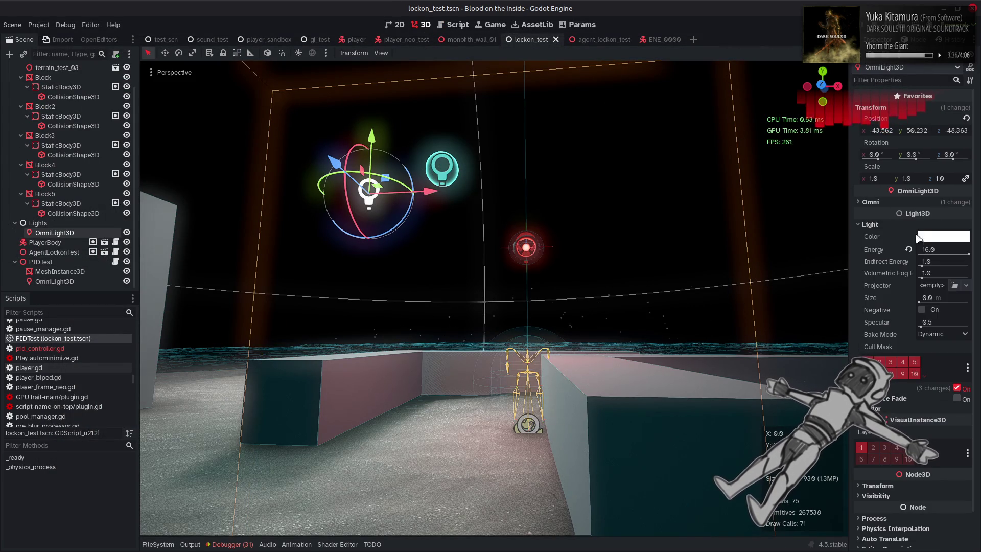
left_click_drag(618, 282, 602, 296)
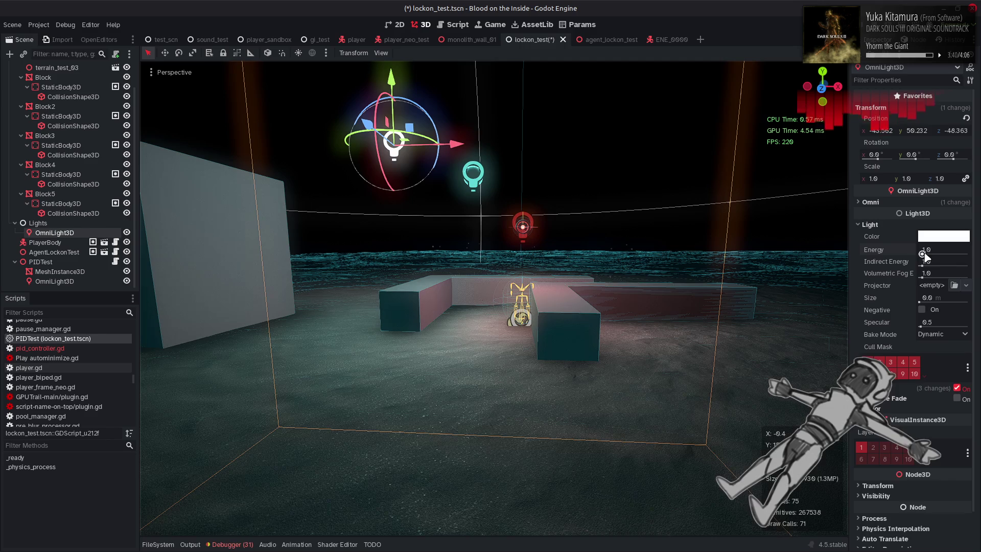
left_click_drag(923, 252, 876, 258)
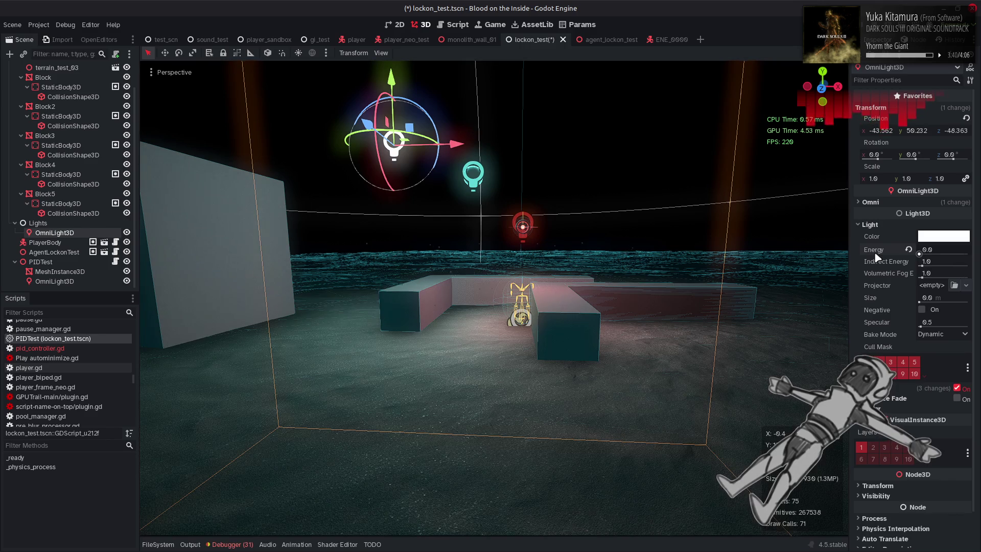
left_click(909, 250)
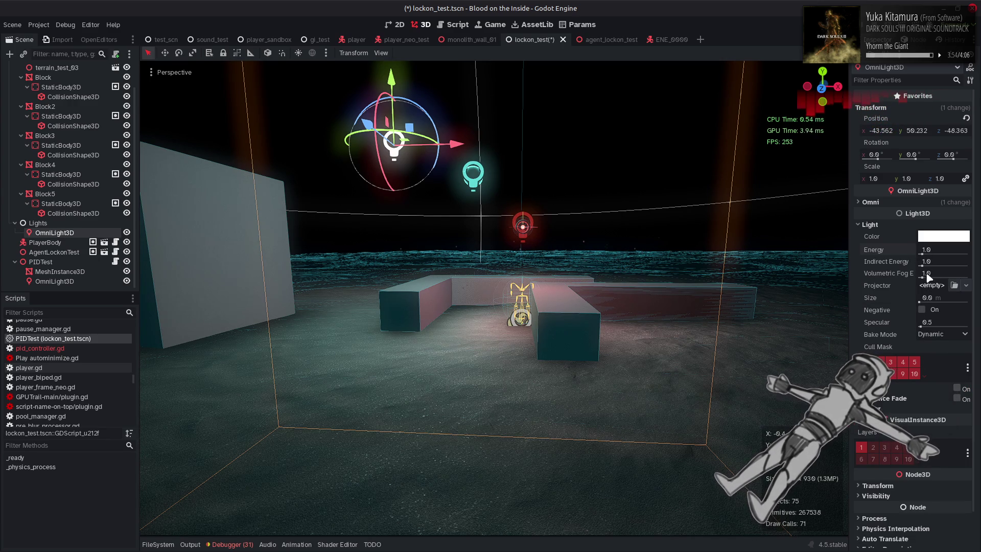
mouse_move(926, 256)
left_mouse_down()
mouse_move(965, 252)
mouse_move(845, 261)
mouse_move(979, 270)
mouse_move(923, 256)
left_mouse_up()
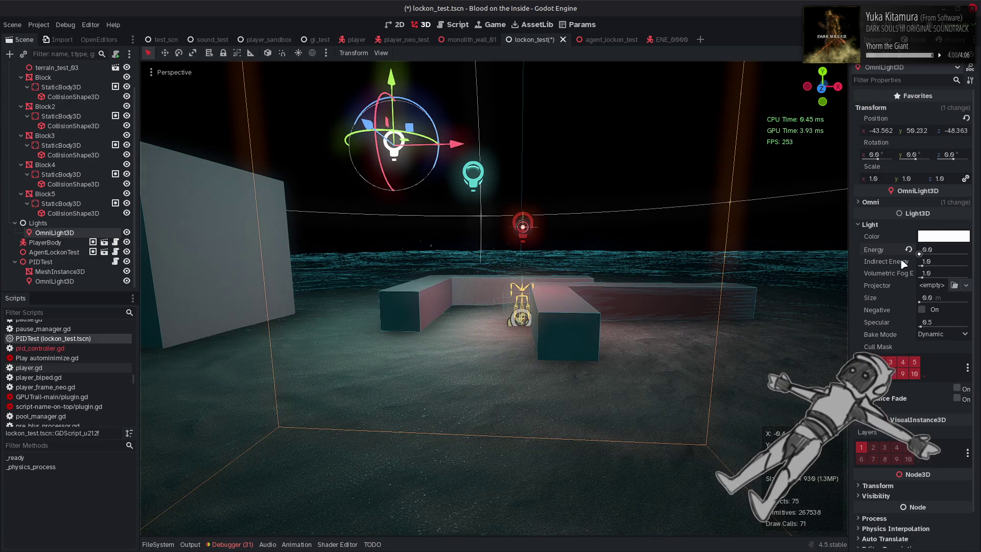
left_click(909, 249)
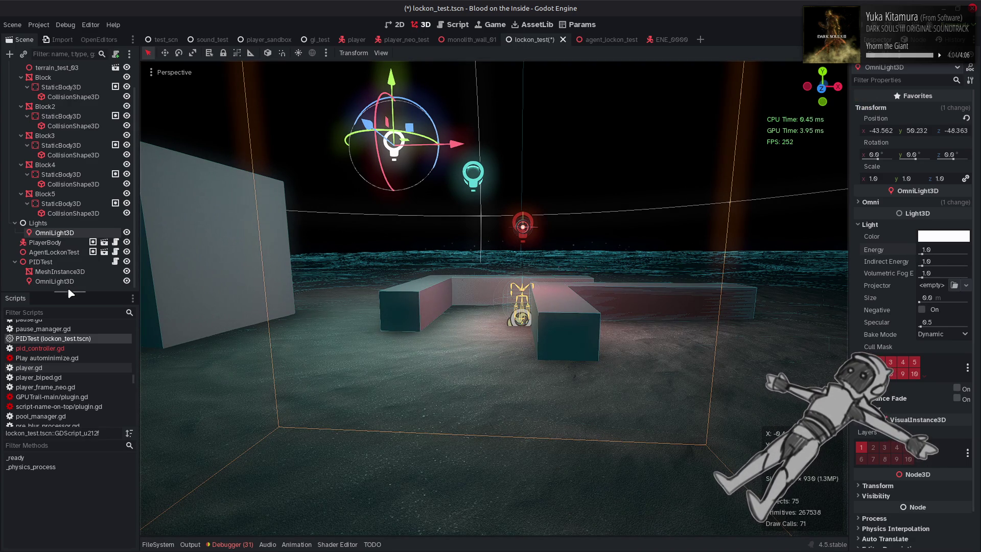
left_click(201, 283)
left_click(472, 176)
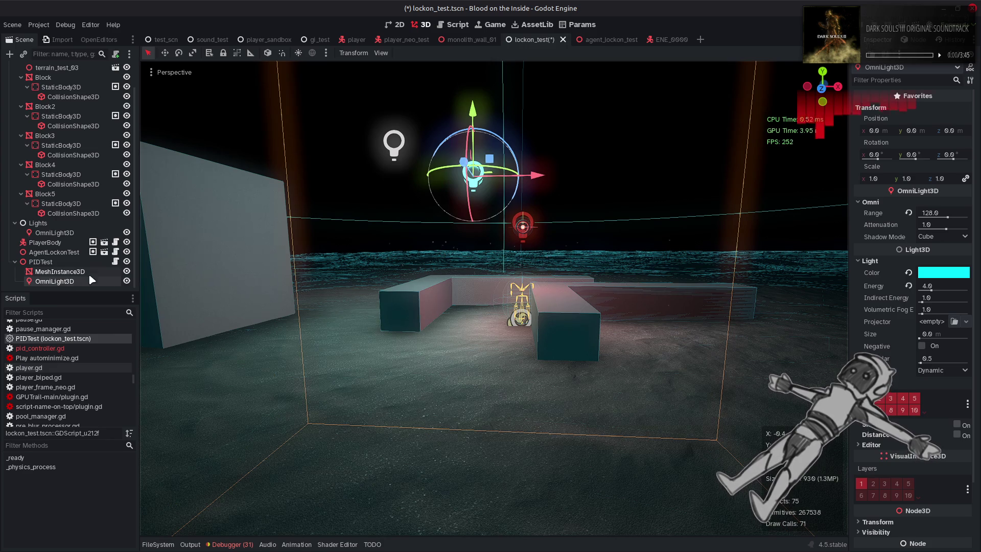
Set PIDTest's MeshInstance3D Geometry Cast Shadow to Off
scroll(881, 474, "down", 4)
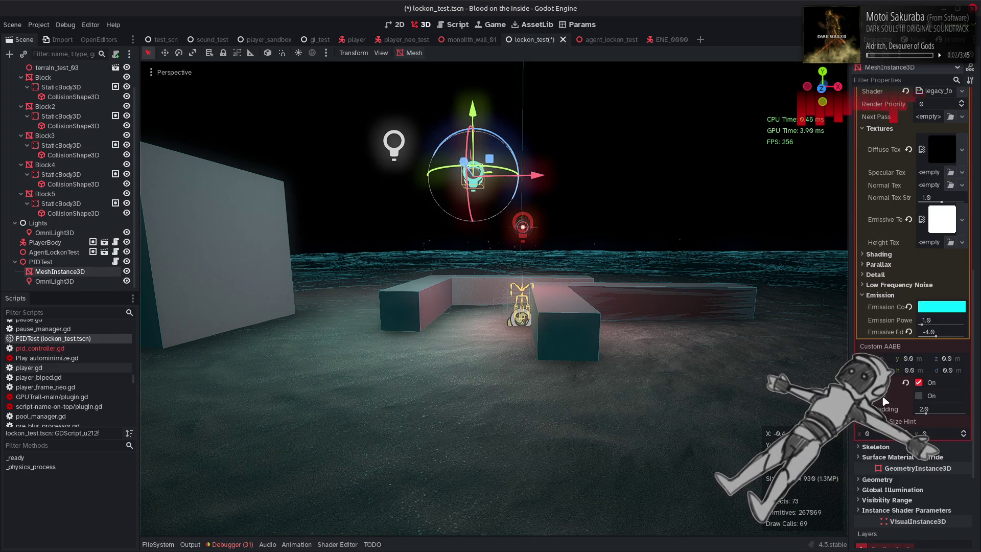
scroll(885, 486, "down", 3)
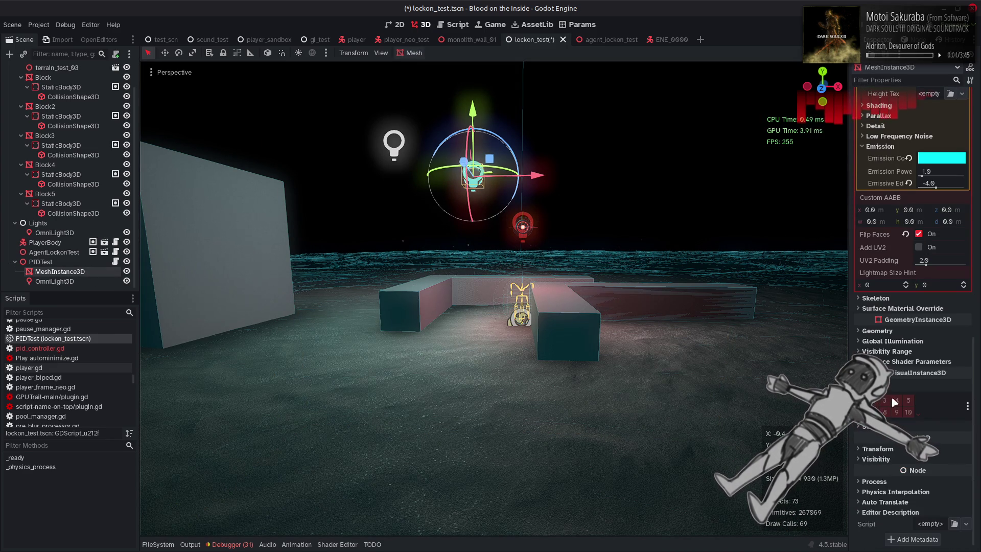
left_click(886, 331)
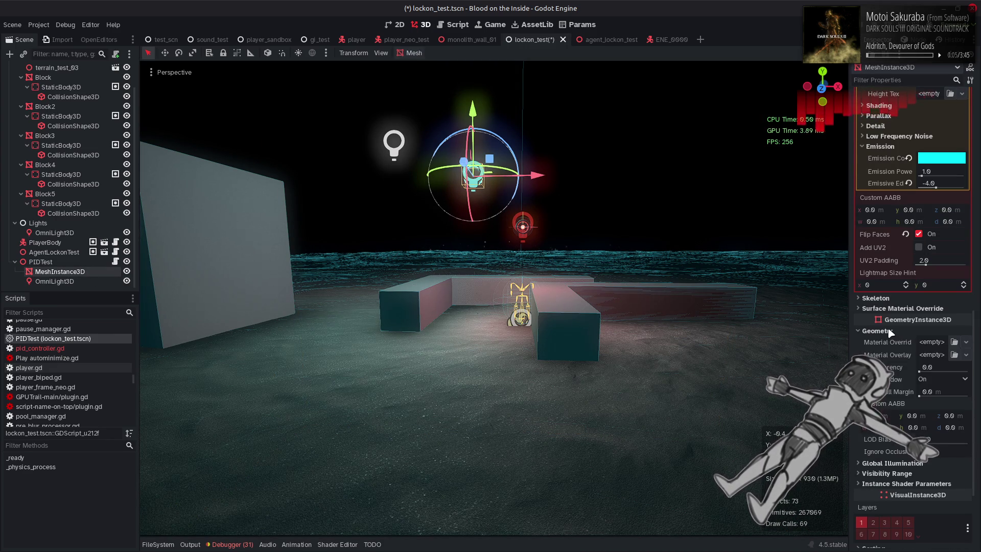
left_click(930, 377)
left_click(926, 389)
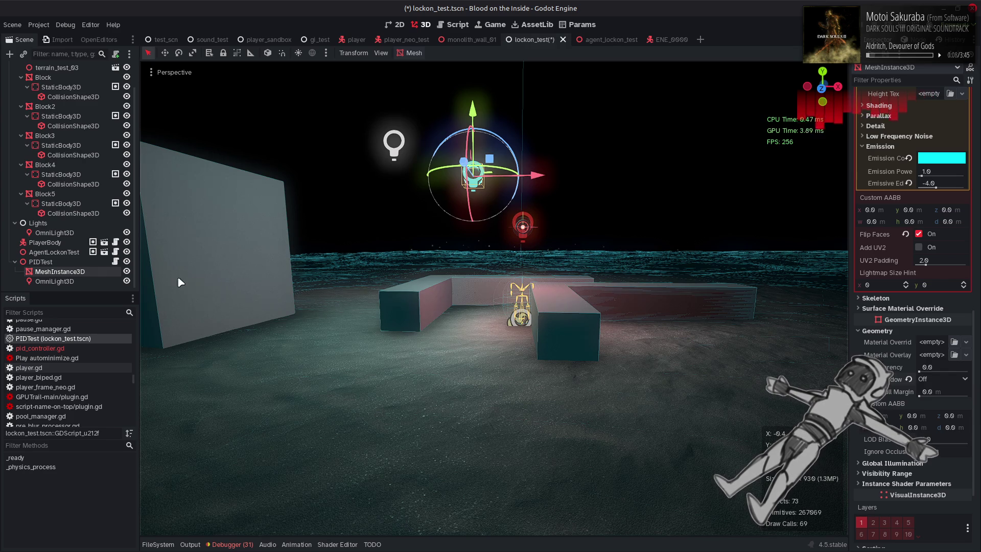
Enable shadows on PIDTest's OmniLight3D and set its light size to 5 m
left_click(75, 280)
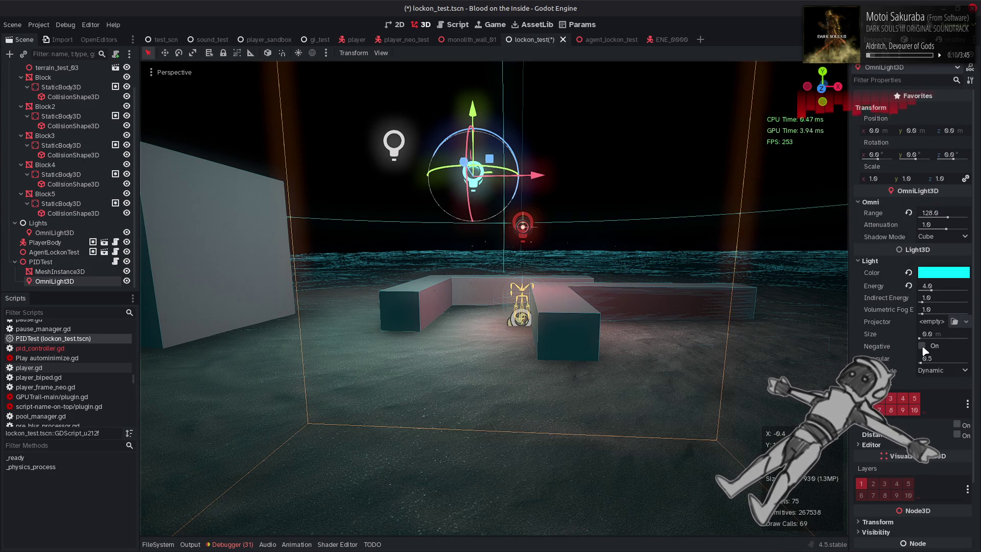
left_click(957, 424)
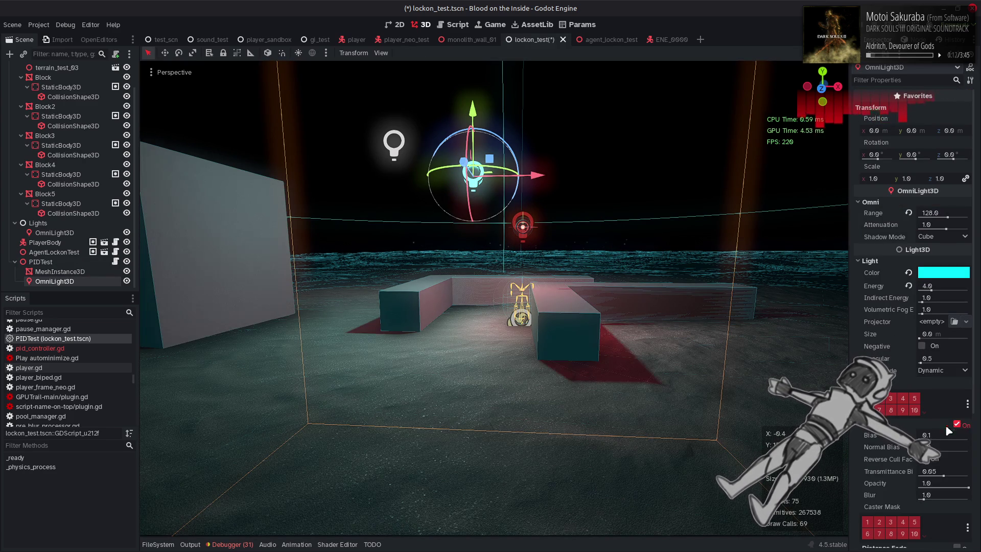
scroll(892, 444, "down", 5)
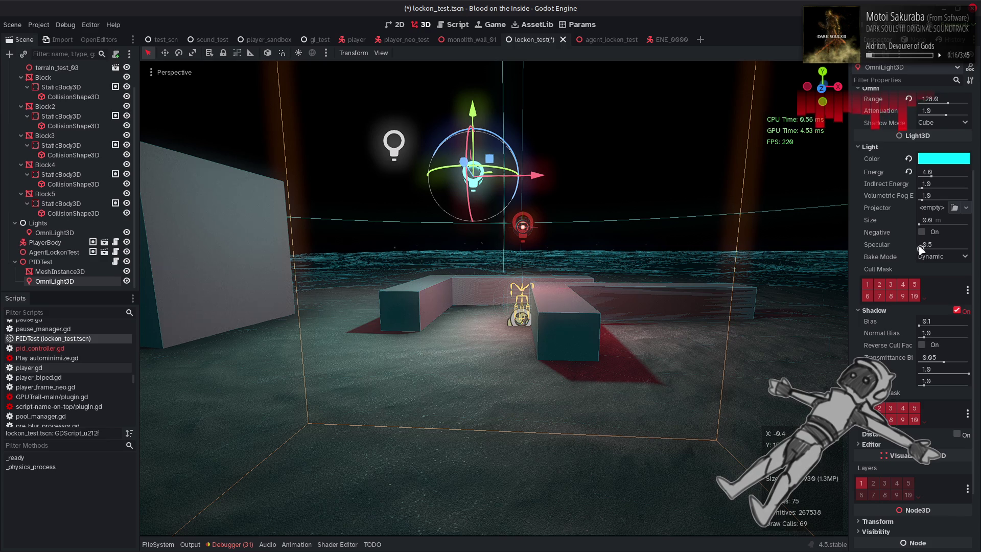
left_click_drag(921, 224, 951, 224)
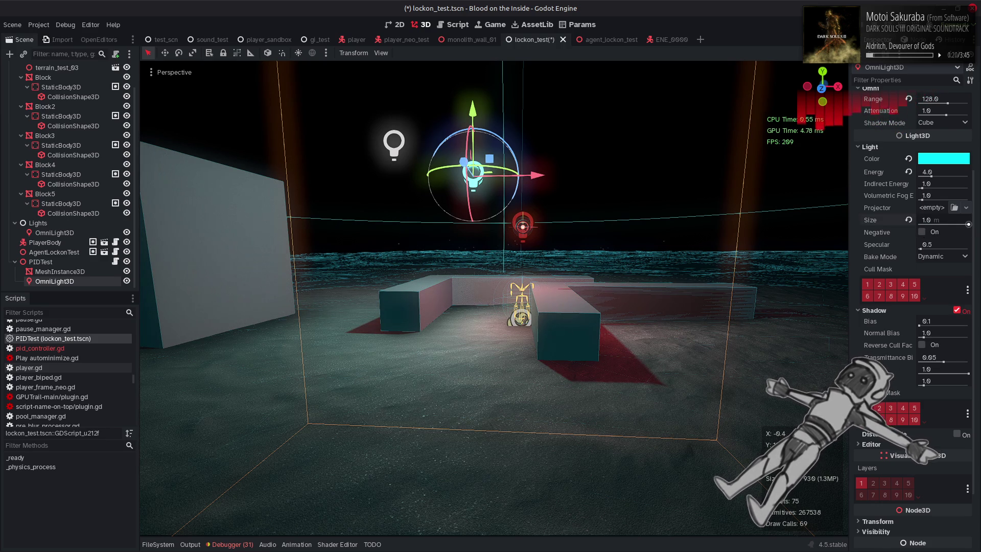
left_click(948, 219)
type("5")
key("Return")
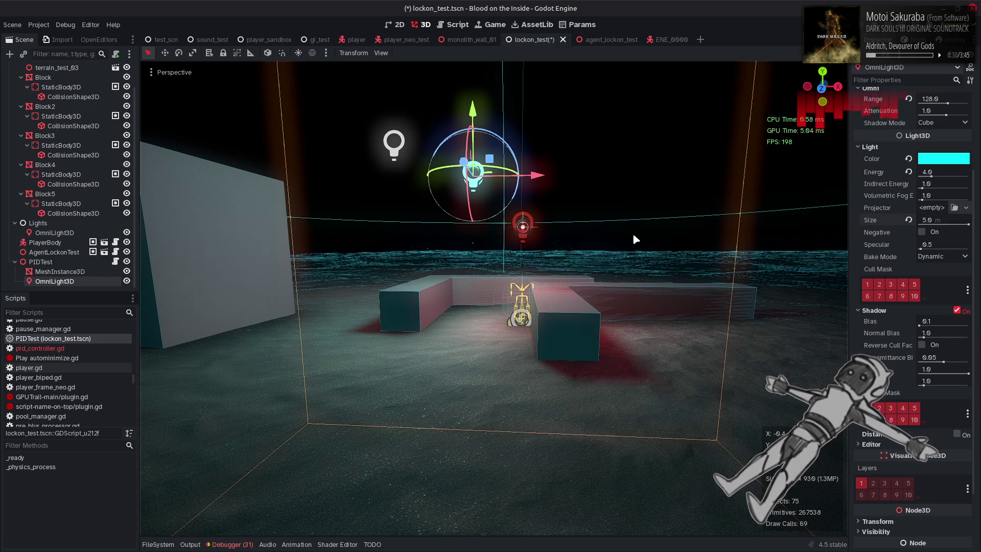
Set PIDTest's OmniLight3D size to 4 m, briefly trying 0 before undoing
left_click(77, 271)
scroll(891, 276, "up", 10)
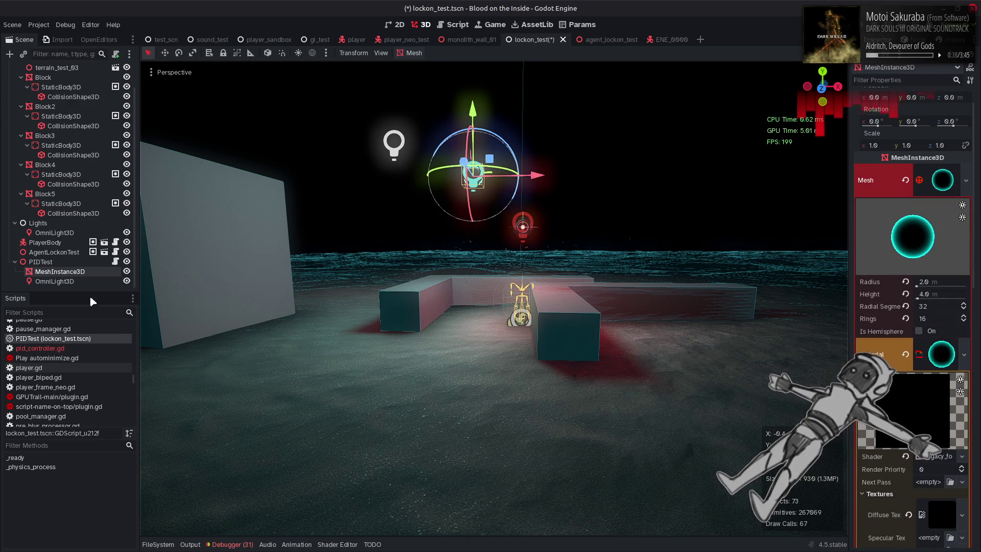
left_click(78, 281)
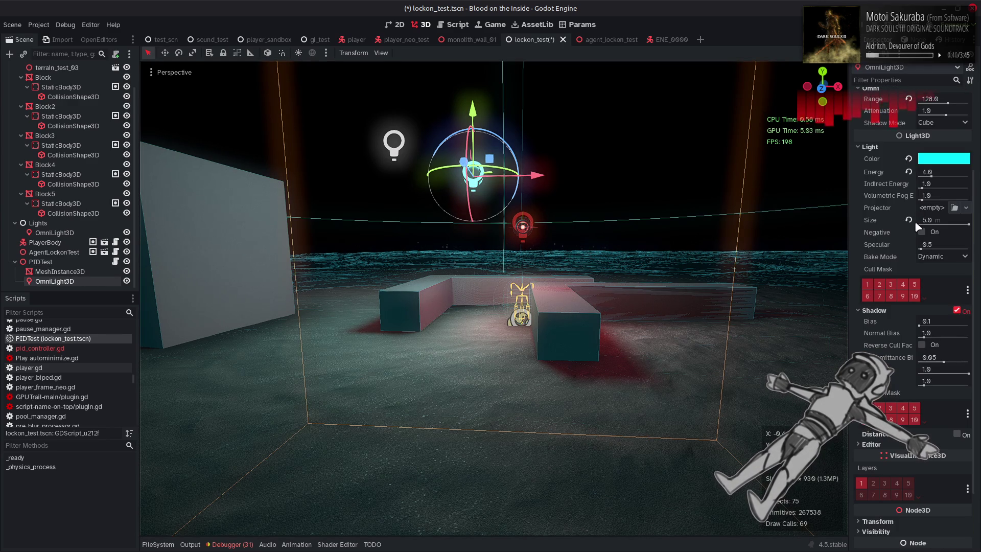
mouse_move(872, 221)
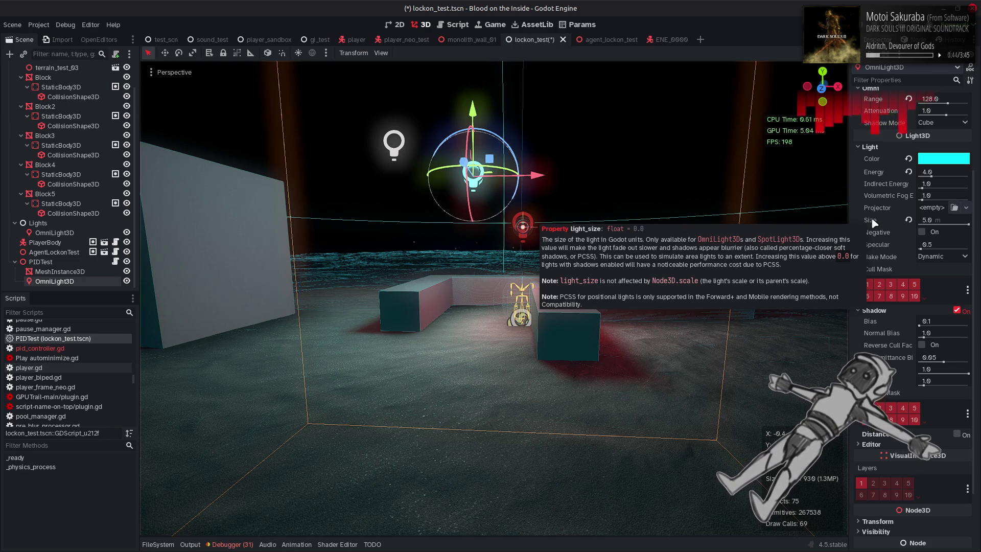
left_click(942, 219)
type("4")
key("Return")
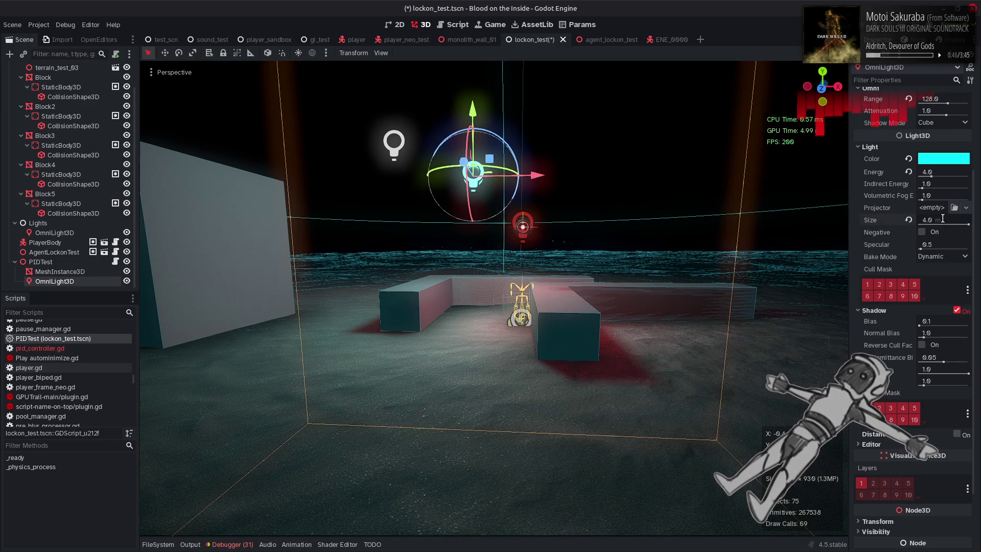
mouse_move(945, 223)
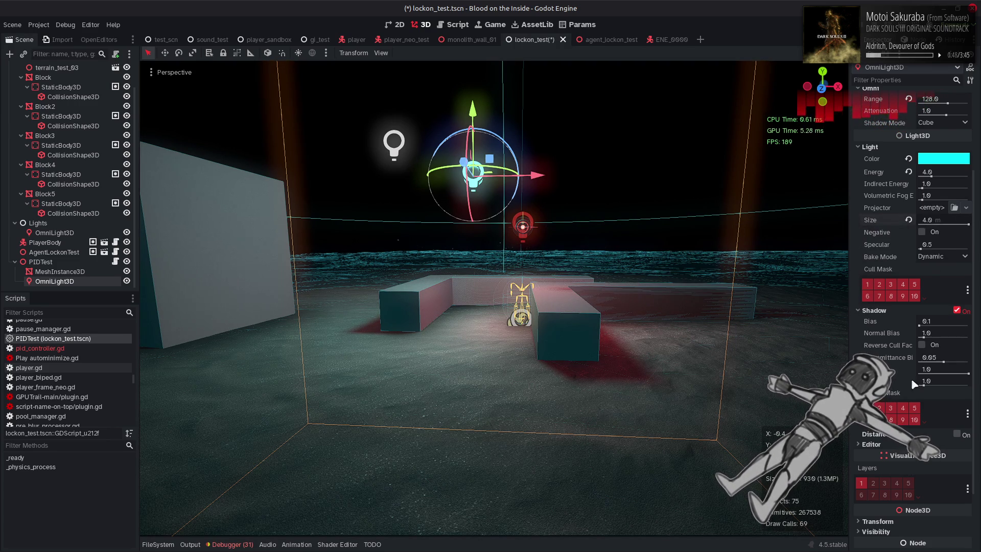
left_click(930, 220)
type("0")
key("Return")
key("ctrl+z")
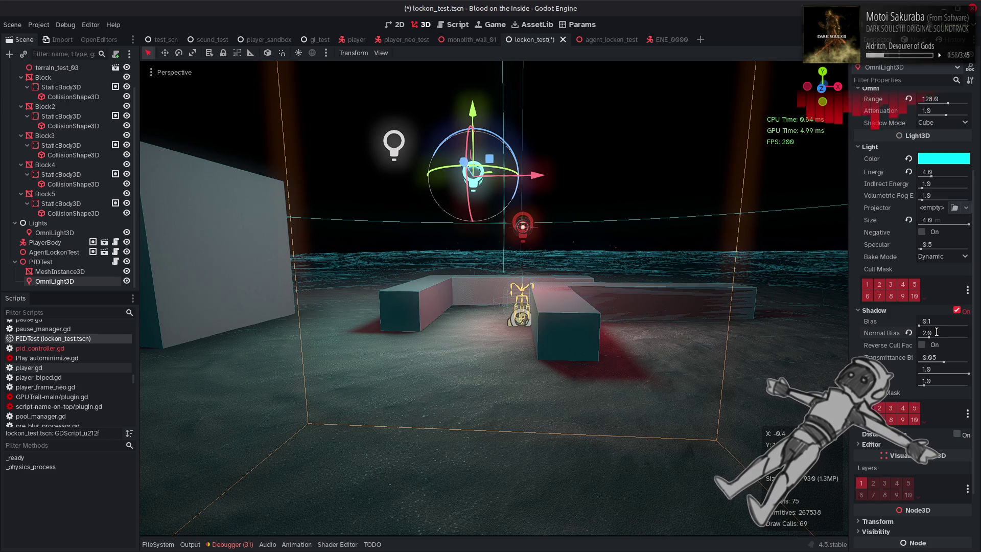
Raise the light's shadow bias to 1.0, leaving shadow blur at 1.0
mouse_move(919, 325)
left_mouse_down()
mouse_move(911, 332)
mouse_move(929, 324)
left_mouse_up()
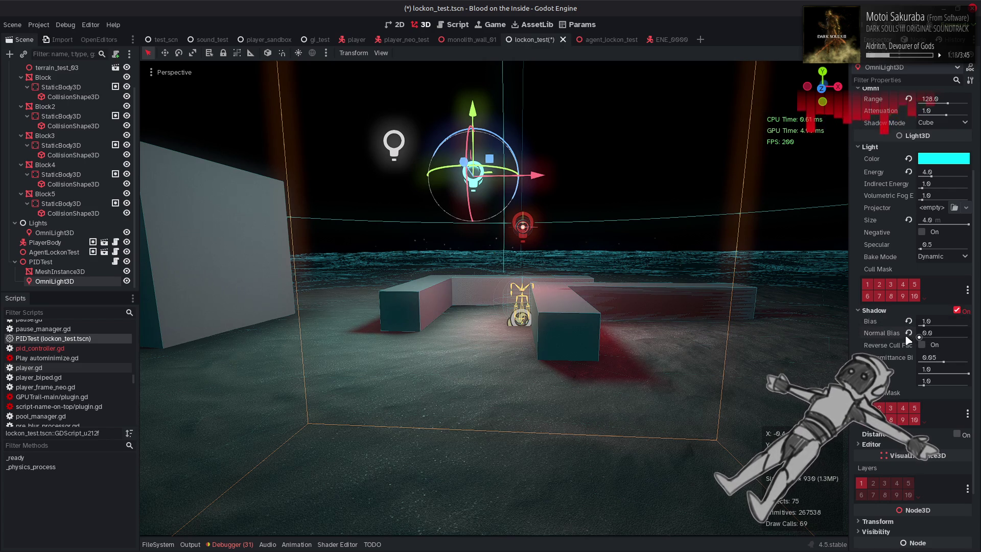
left_click_drag(925, 382, 915, 387)
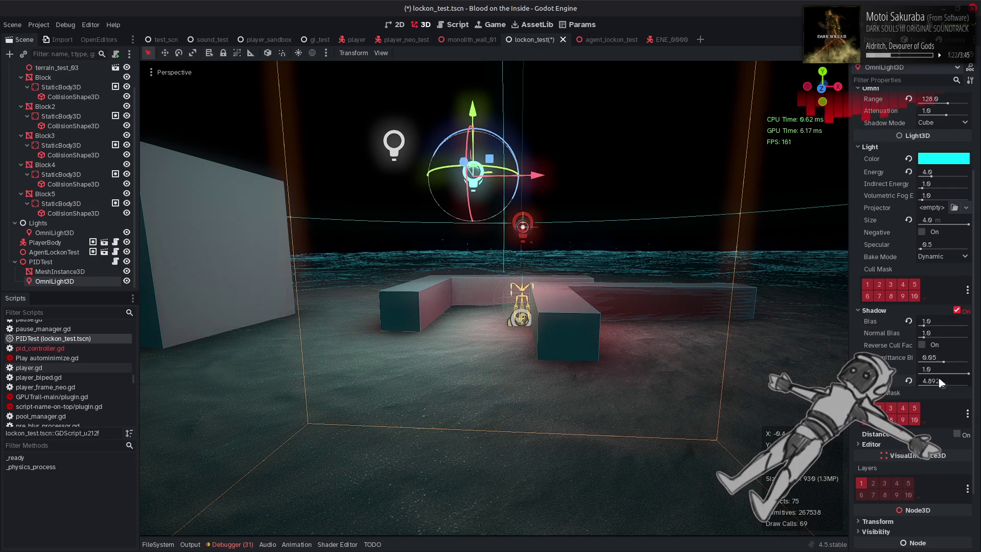
left_click(908, 381)
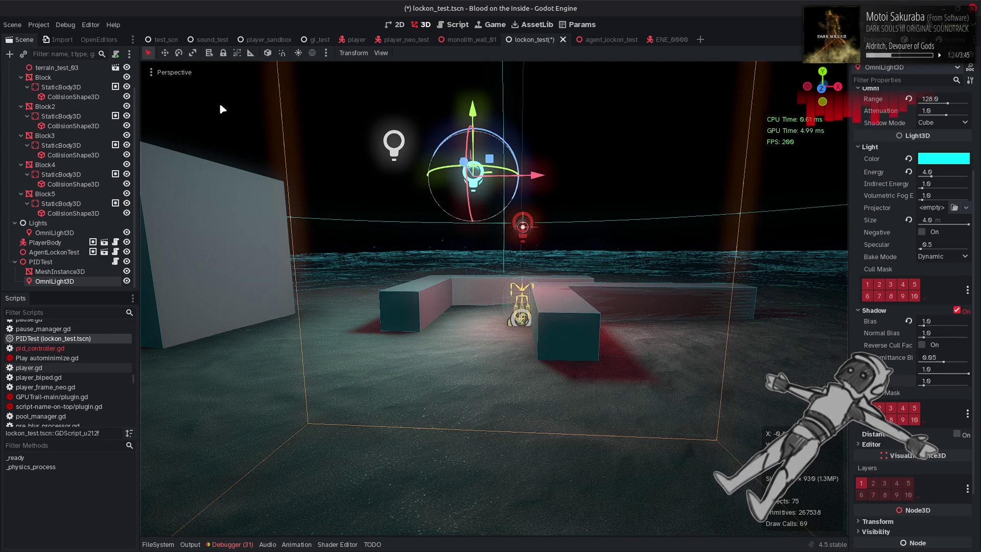
left_click(50, 26)
Set Positional Shadow Soft Shadow Filter Quality to Soft Medium in Project Settings, then save lockon_test
left_click(61, 40)
scroll(201, 339, "down", 3)
scroll(201, 339, "down", 4)
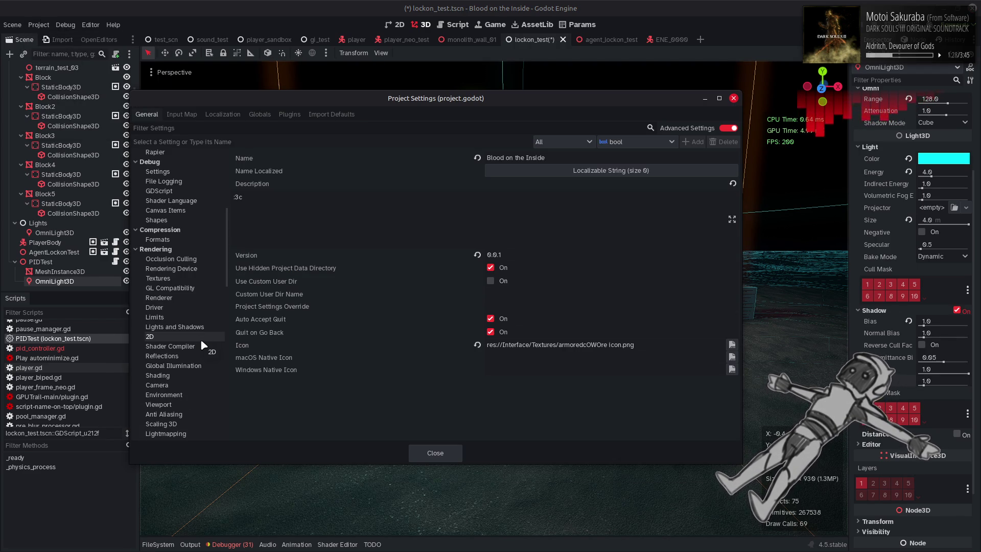
scroll(189, 341, "down", 3)
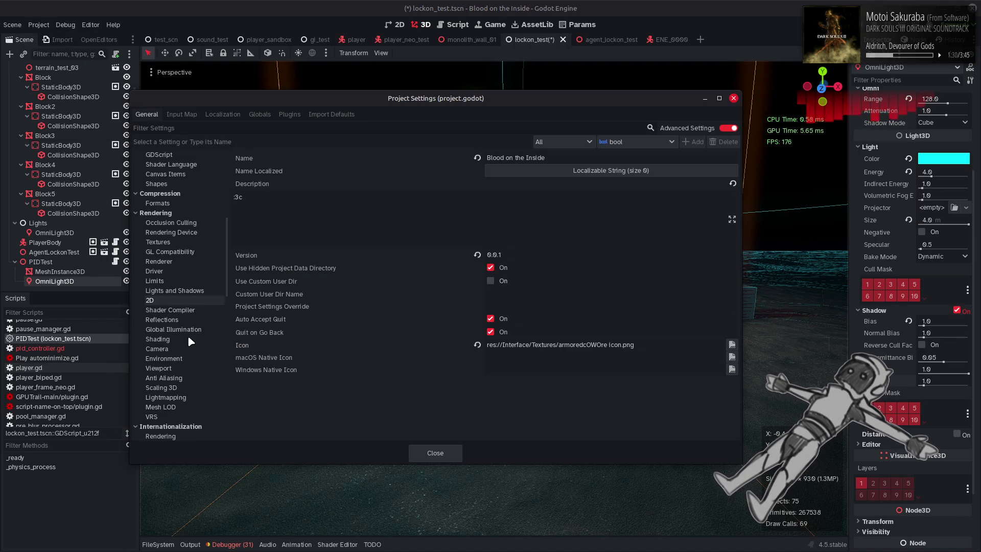
left_click(189, 290)
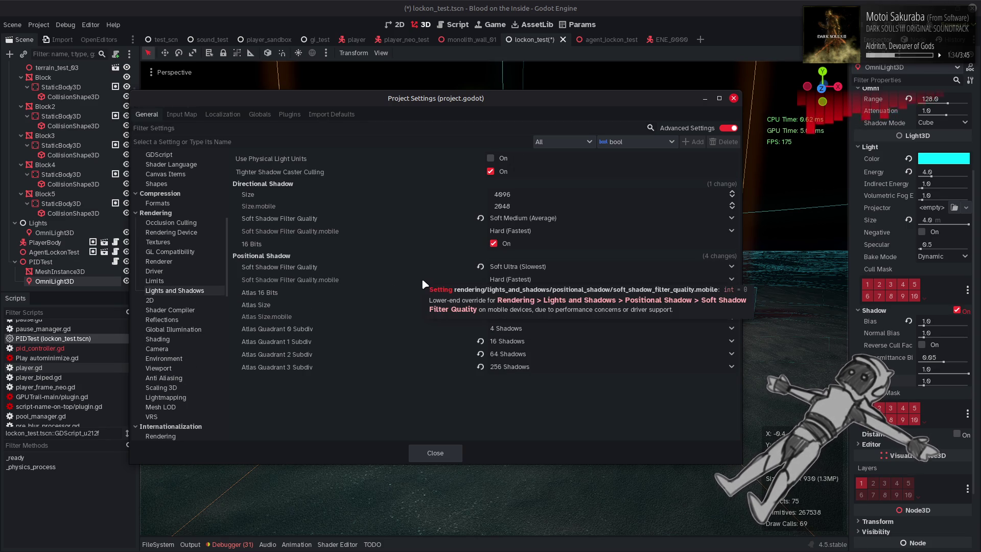
left_click(510, 267)
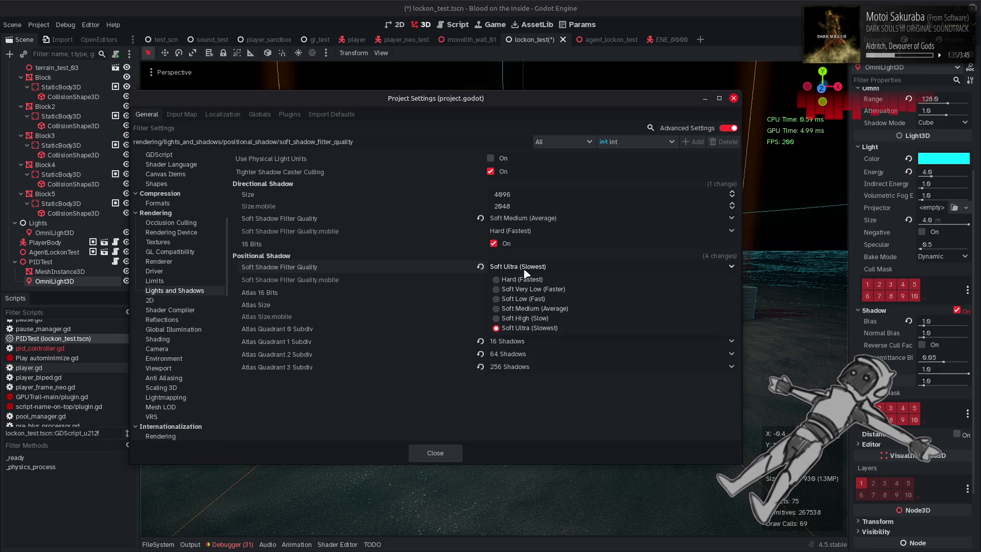
left_click(539, 309)
left_click(435, 452)
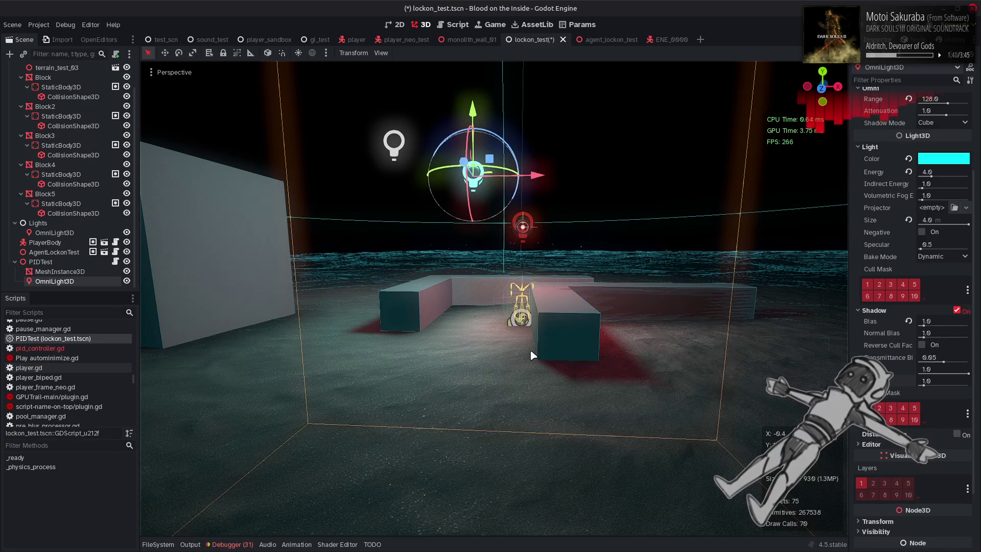
key("ctrl+s")
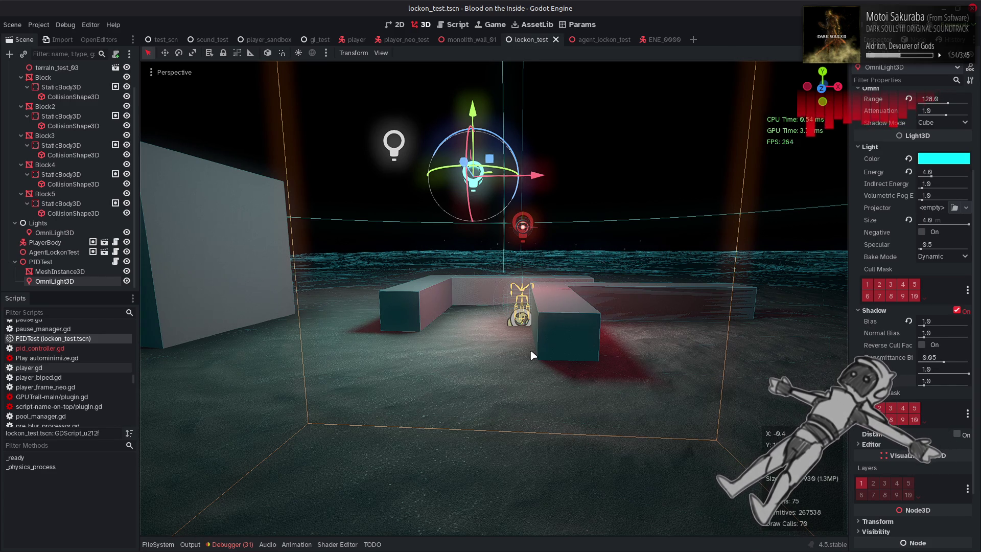
Try a light size of 0, revert to 4.0 m, save lockon_test, then move to agent_lockon_test
left_click(937, 220)
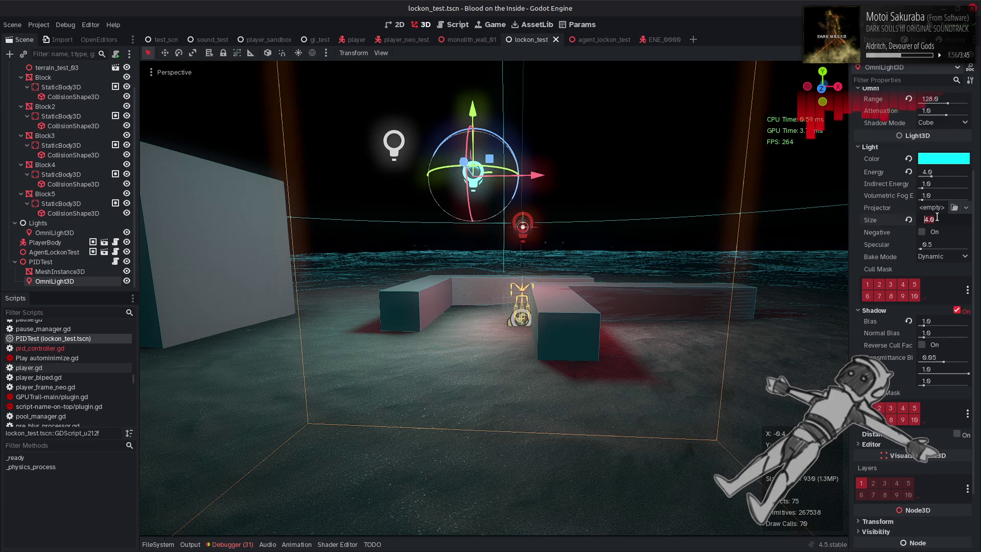
type("0")
key("Return")
key("ctrl+z")
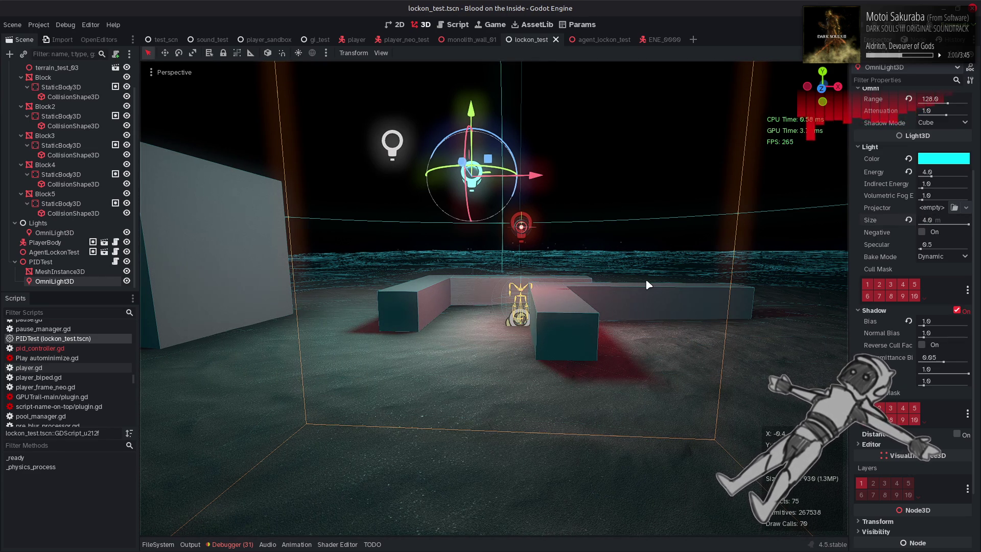
key("ctrl+s")
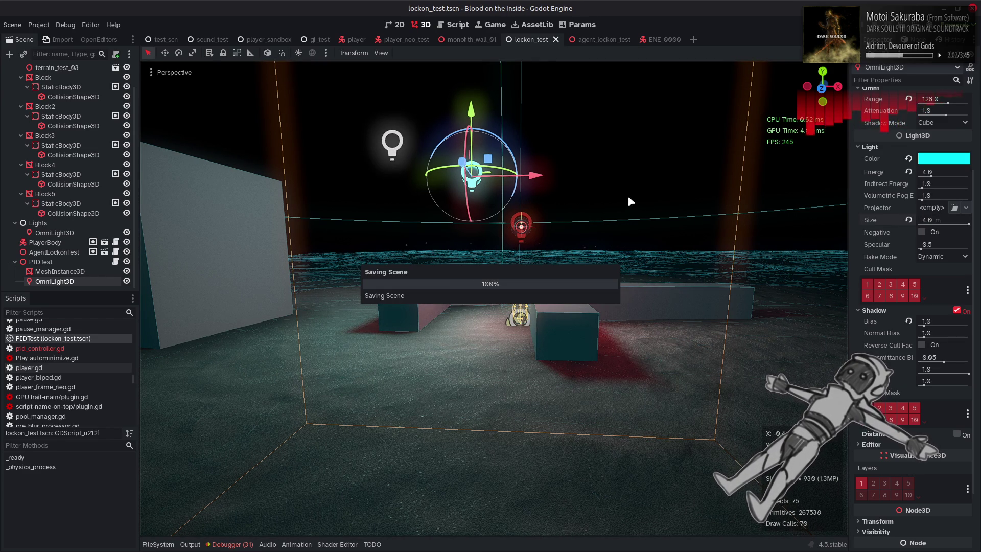
left_click(602, 40)
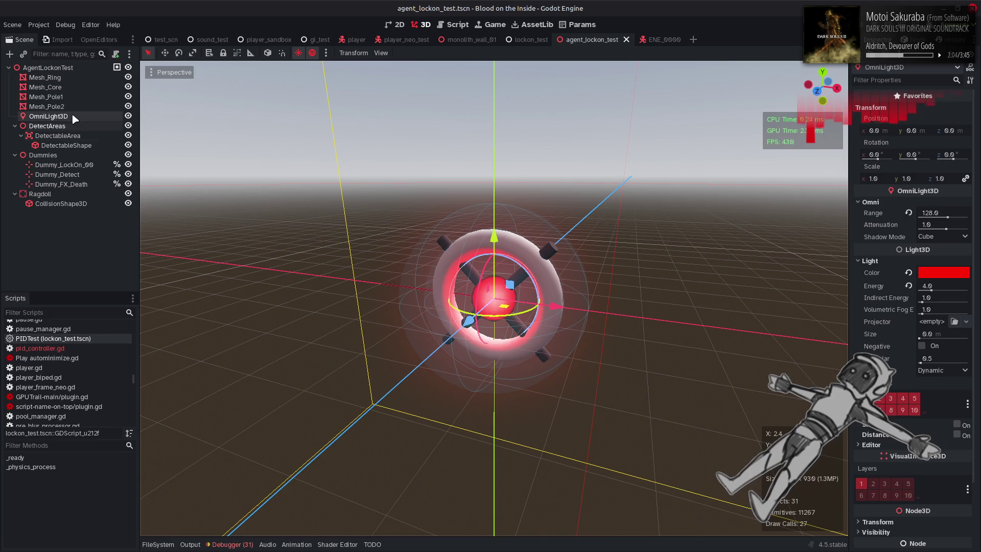
Set Cast Shadow to Off for Mesh_Ring, Mesh_Core and the other two agent meshes
left_click(75, 78)
left_click(72, 109, "shift")
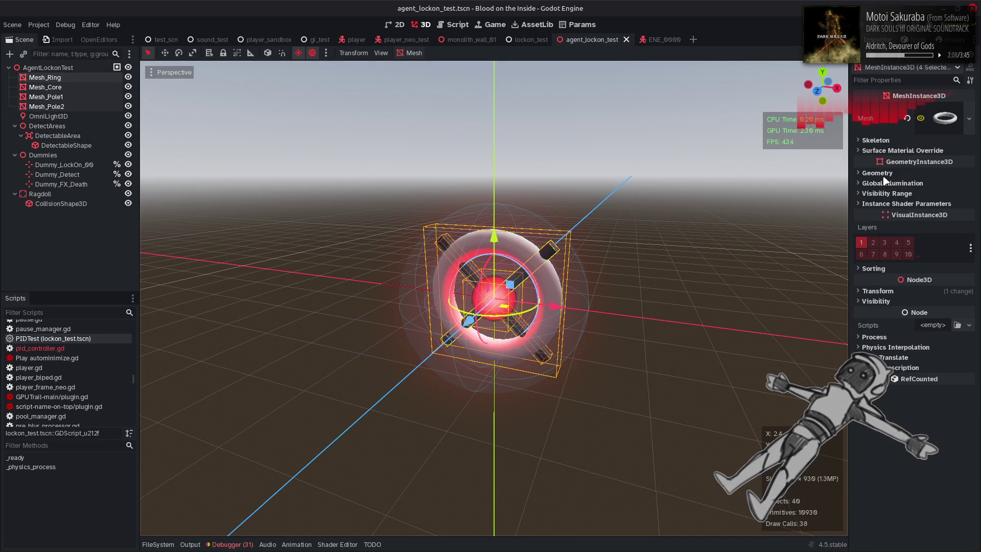
left_click(877, 173)
left_click(934, 222)
left_click(930, 233)
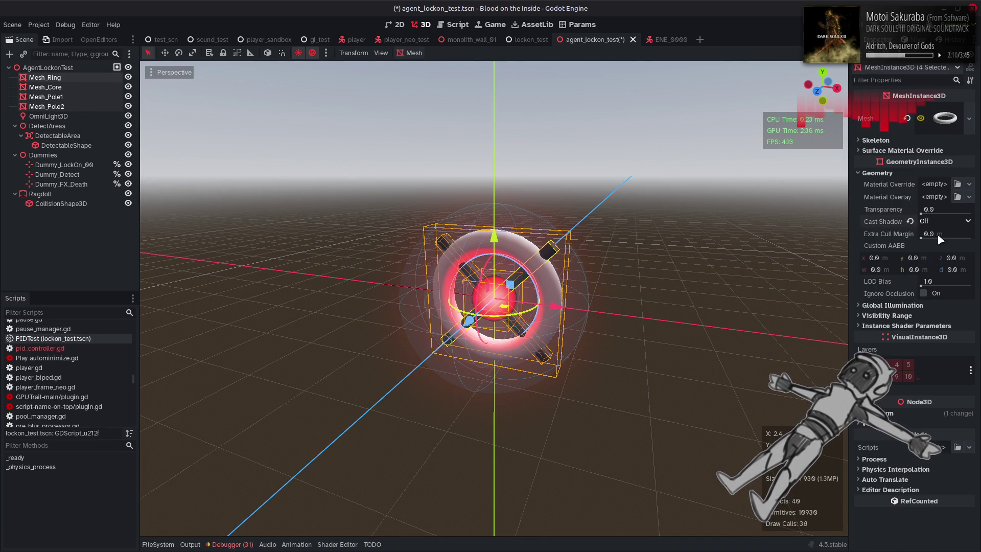
left_click(66, 79)
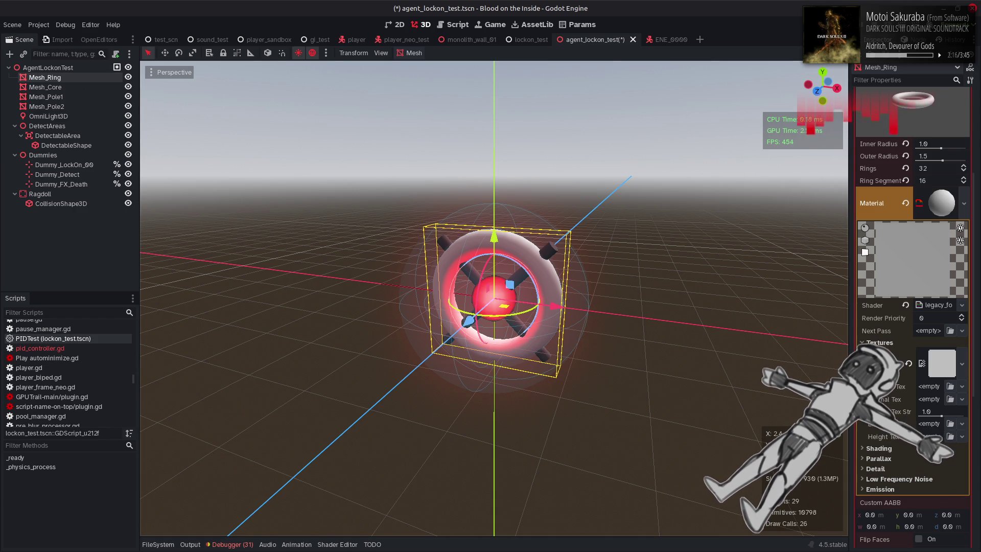
scroll(912, 307, "down", 5)
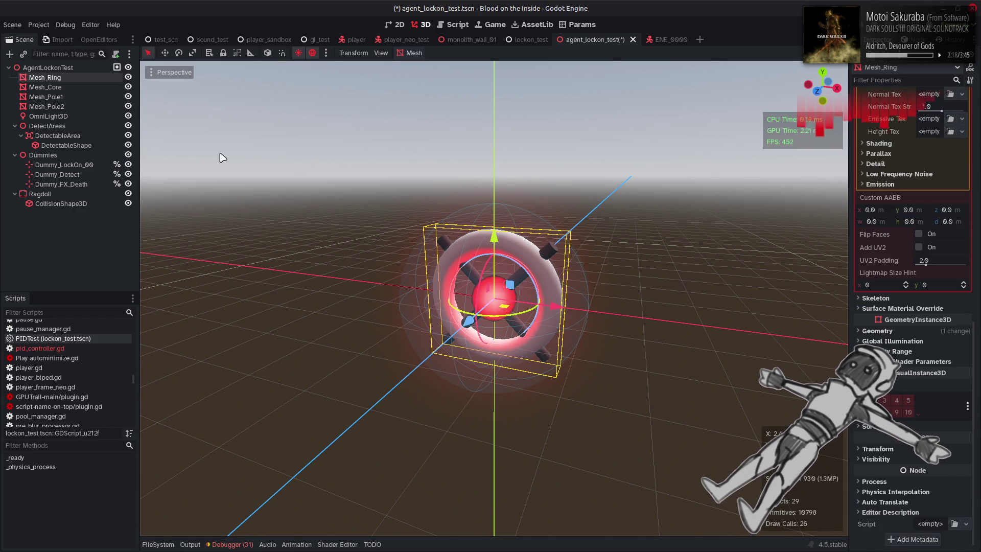
left_click(493, 294)
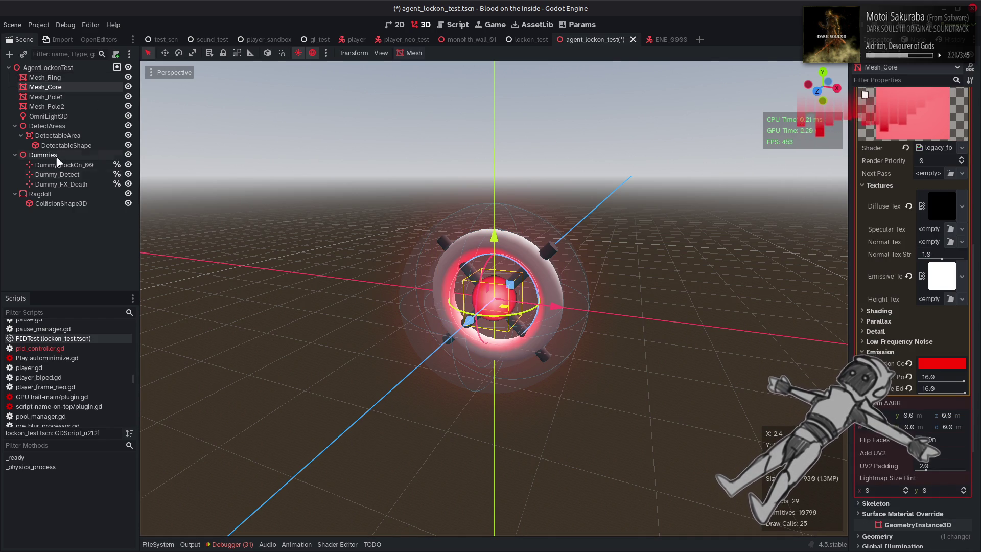
Enable shadows on the agent OmniLight3D with size 1.0 m and save agent_lockon_test
left_click(61, 117)
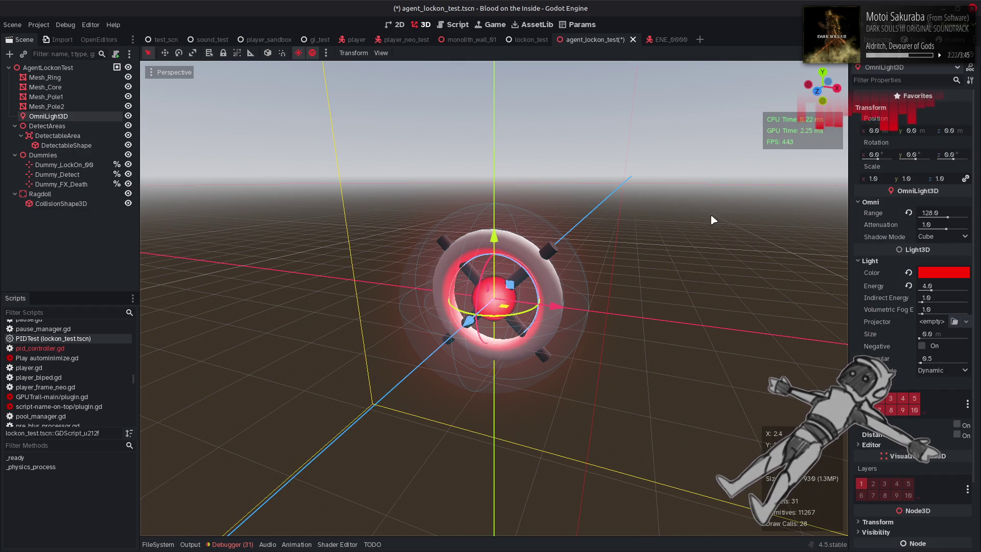
left_click(957, 424)
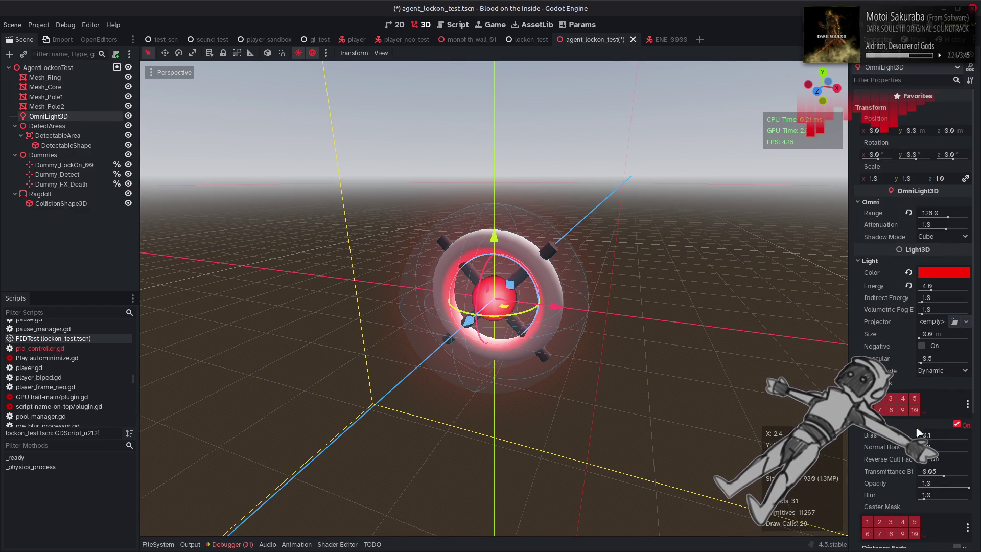
left_click_drag(559, 311, 580, 318)
key("ctrl+z")
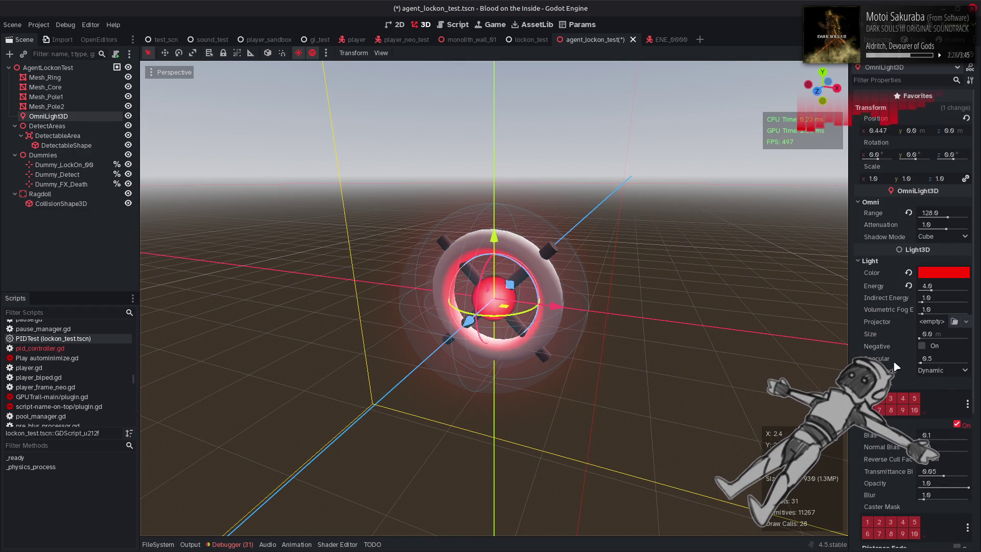
left_click(944, 332)
type("1")
key("Return")
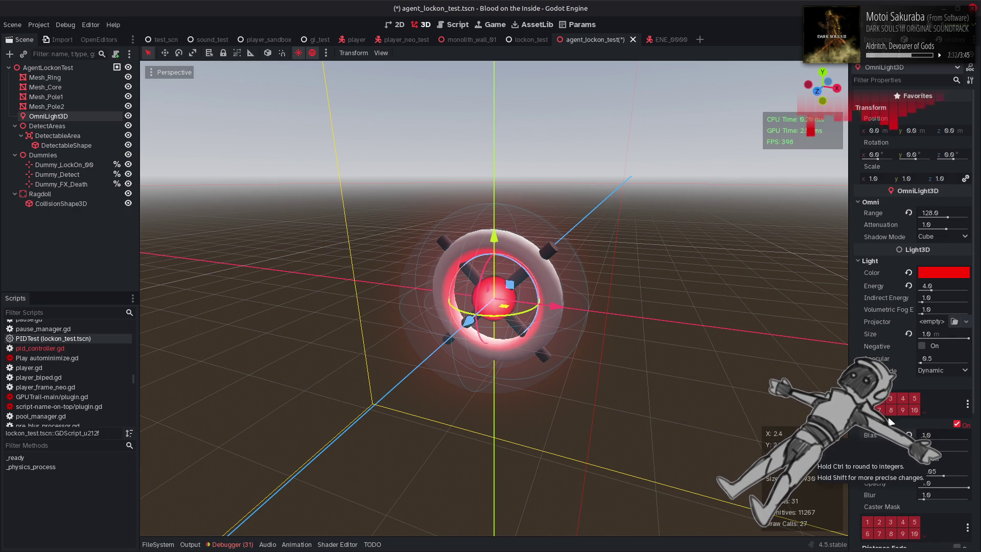
key("ctrl+s")
left_click(526, 40)
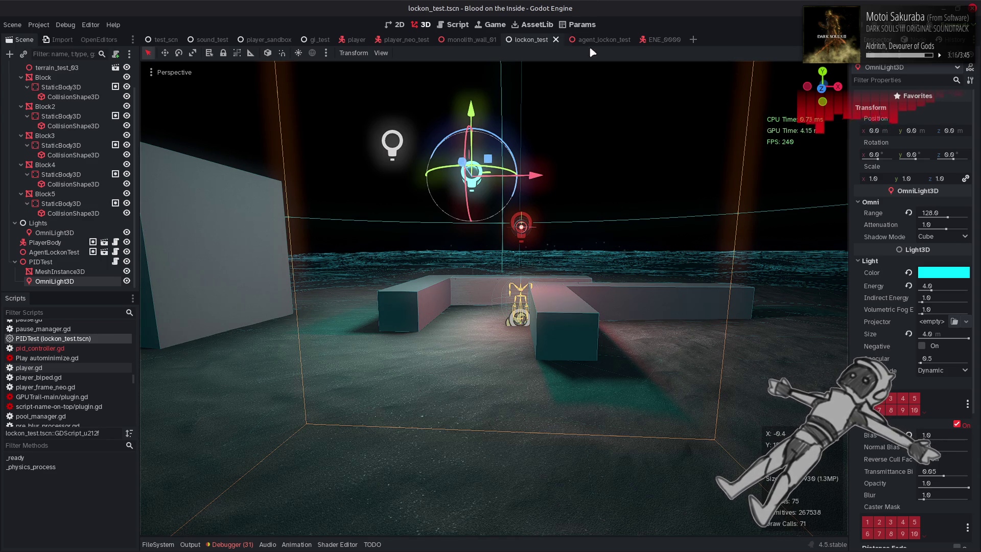
Deselect PIDTest's cyan OmniLight3D so its soft shadows show without gizmos
left_click(612, 141)
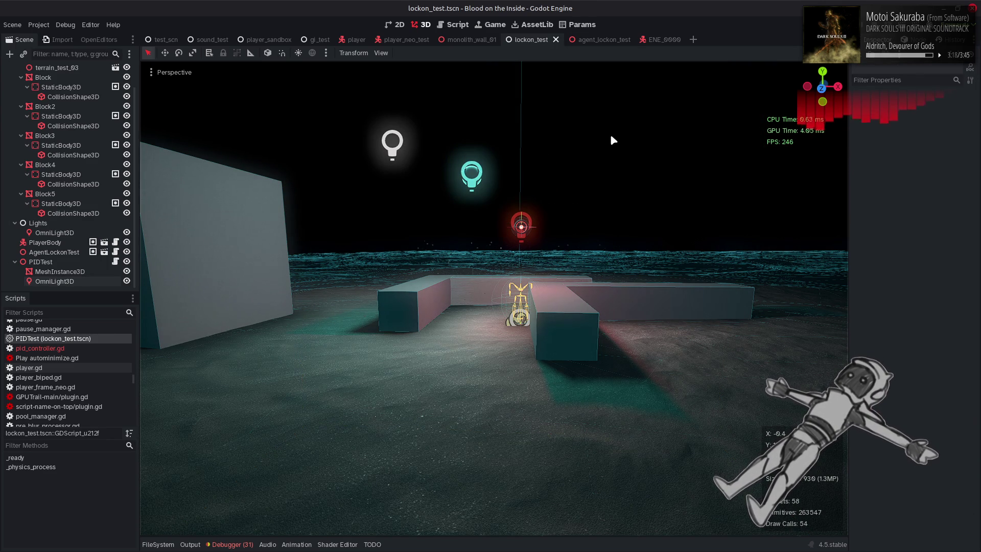